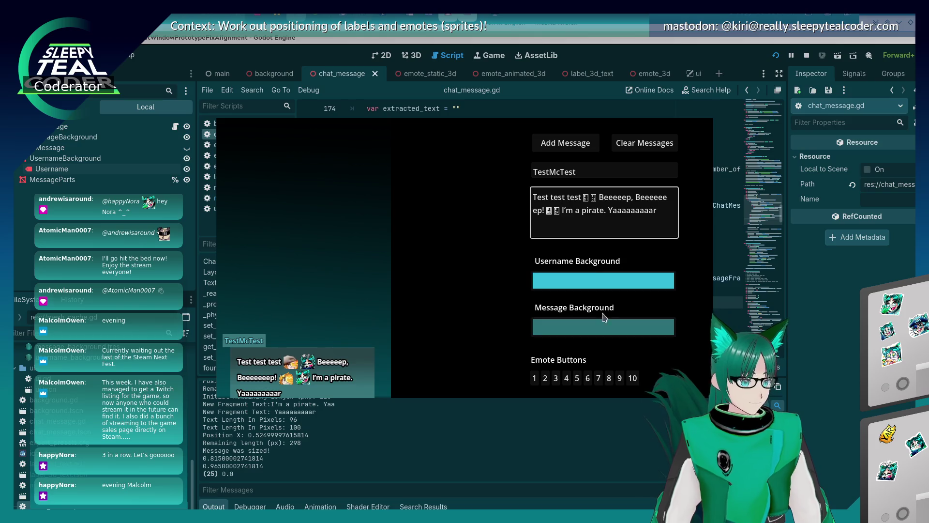
Insert three emotes before "I'm a pirate", post the TestMcTest message, then close the game.
left_click(602, 378)
left_click(602, 378)
left_click(601, 378)
left_click(601, 378)
left_click(601, 378)
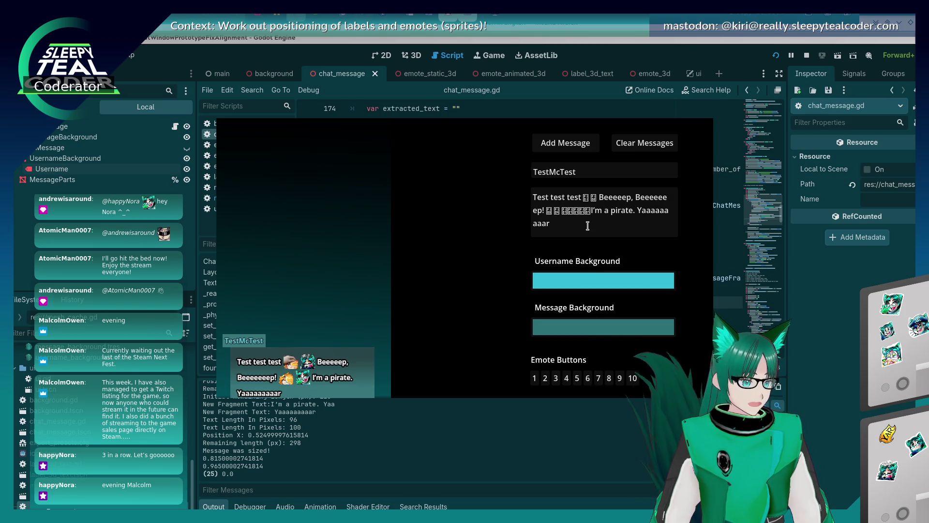
left_click(565, 143)
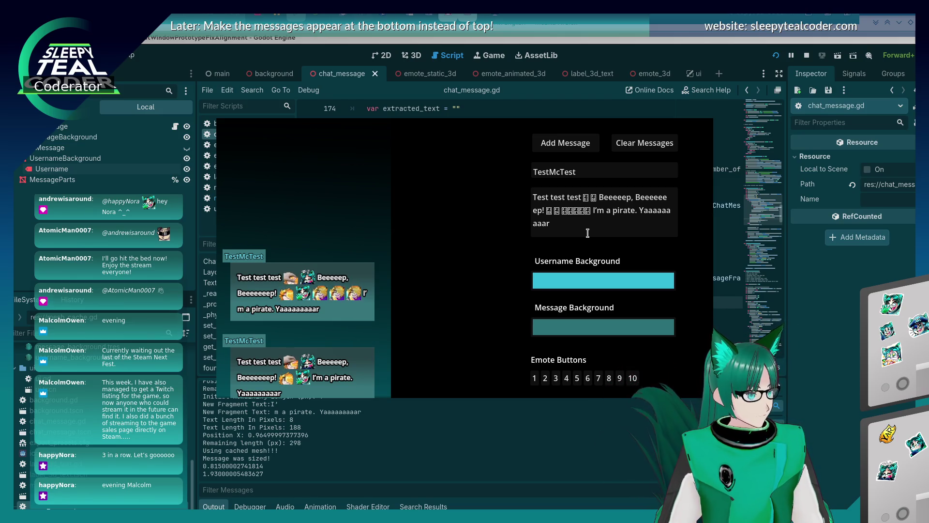
left_click(615, 326)
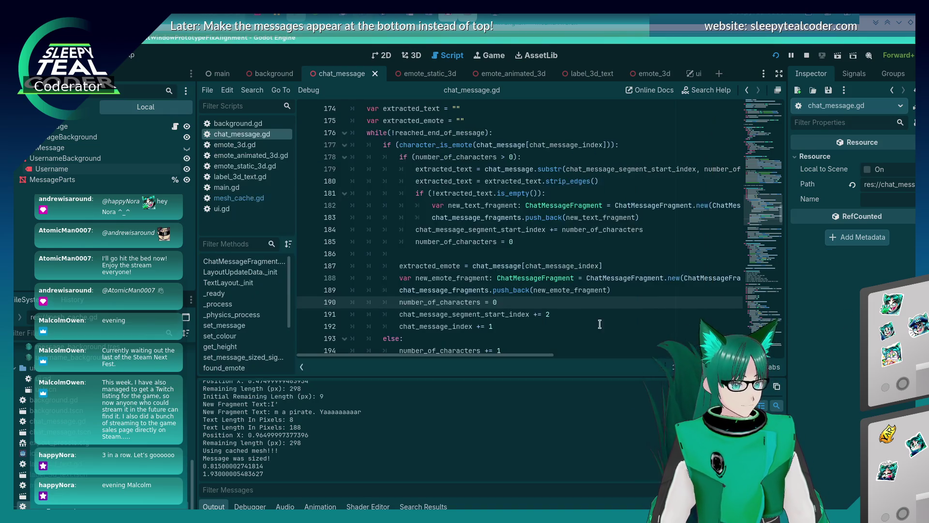
left_click(574, 322)
left_click(556, 317)
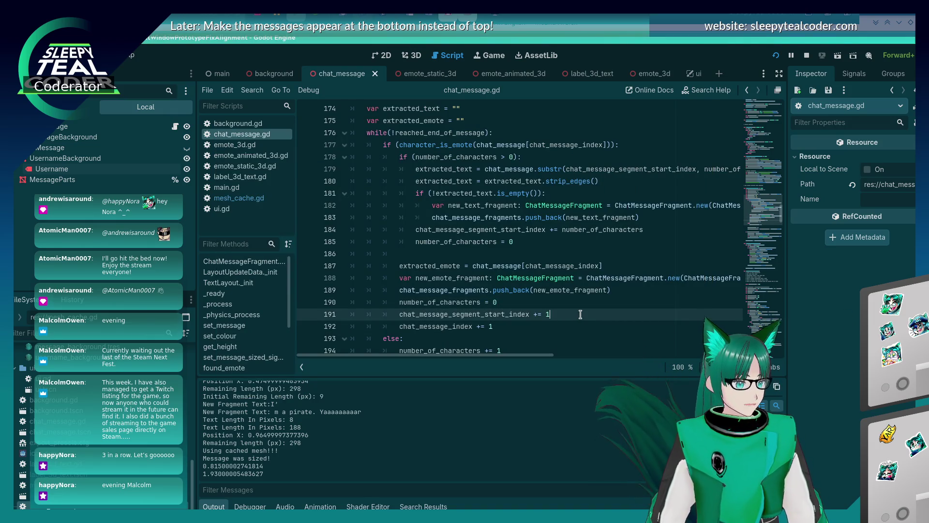
key("F5")
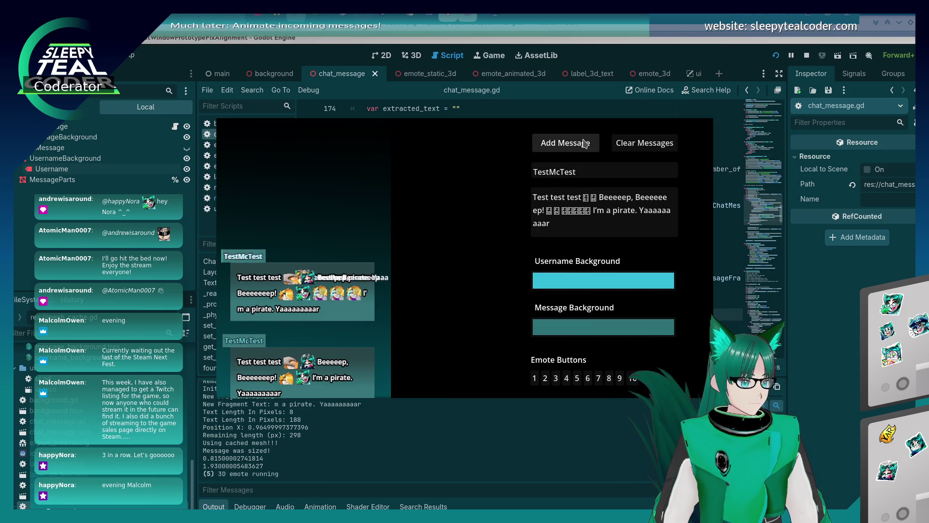
left_click(559, 144)
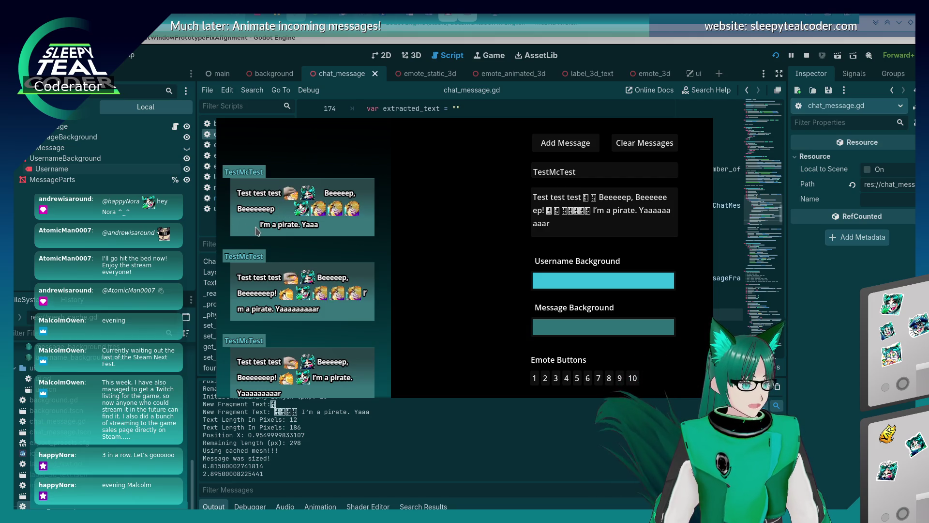
key("F8")
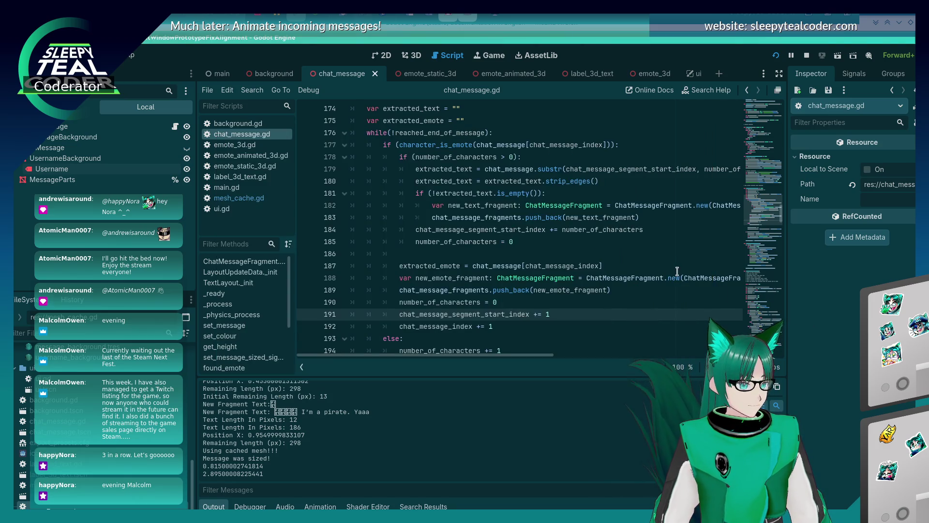
left_click(769, 284)
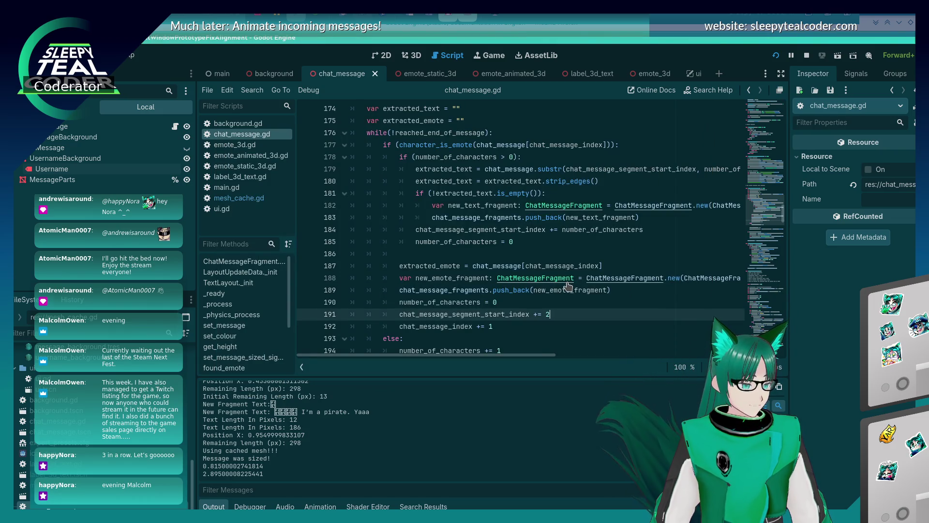
key("alt+Tab")
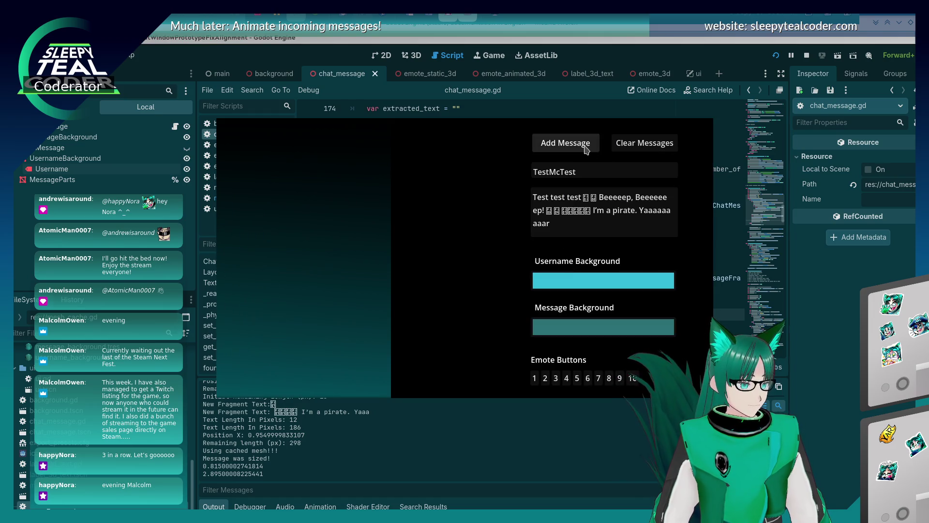
left_click(586, 149)
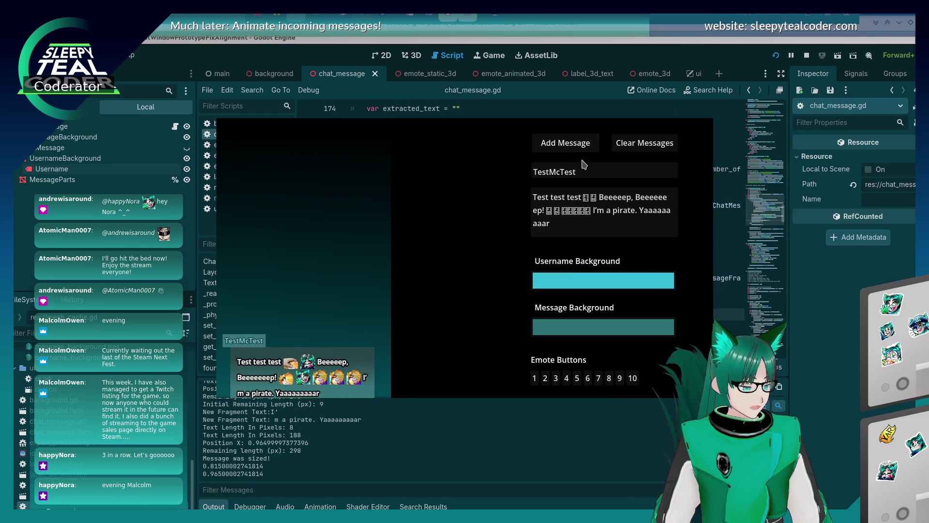
left_click(583, 232)
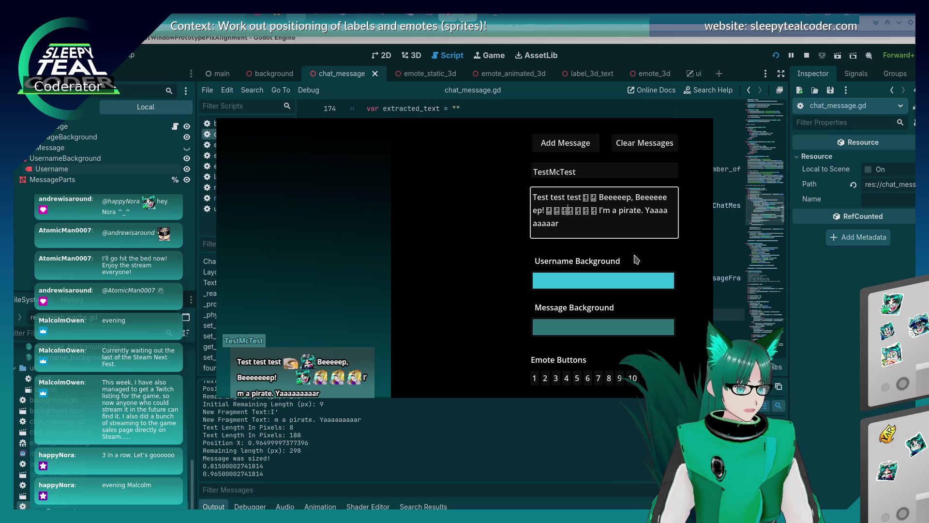
left_click(576, 144)
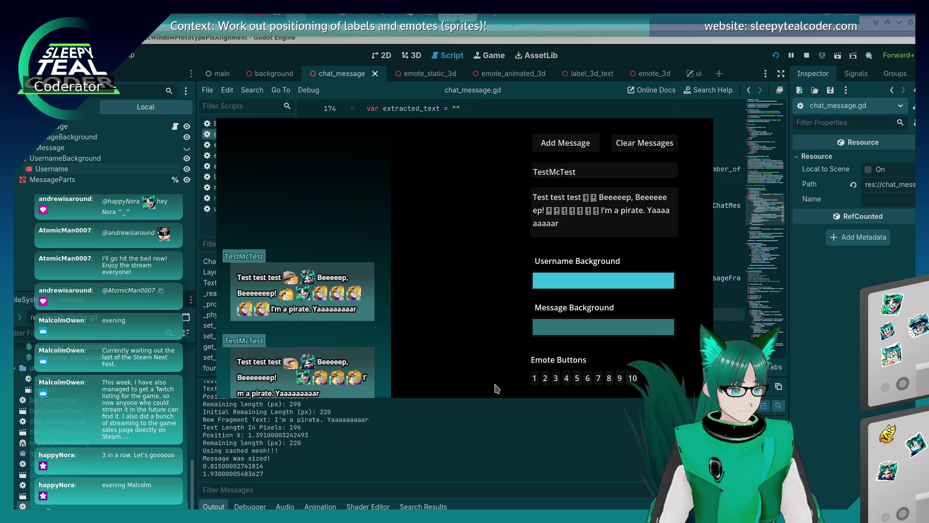
key("F8")
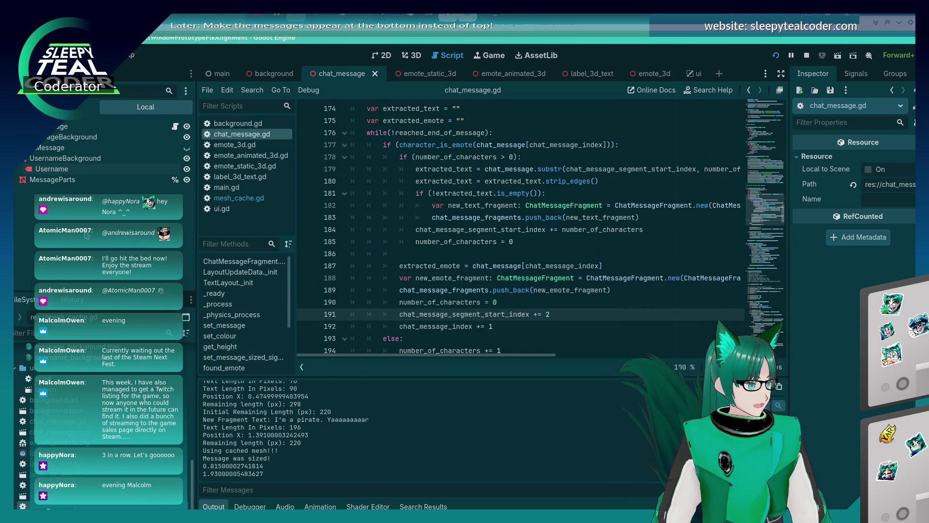
Open main.tscn in the 2D view and open the UI node's script ui.gd.
double_click(25, 496)
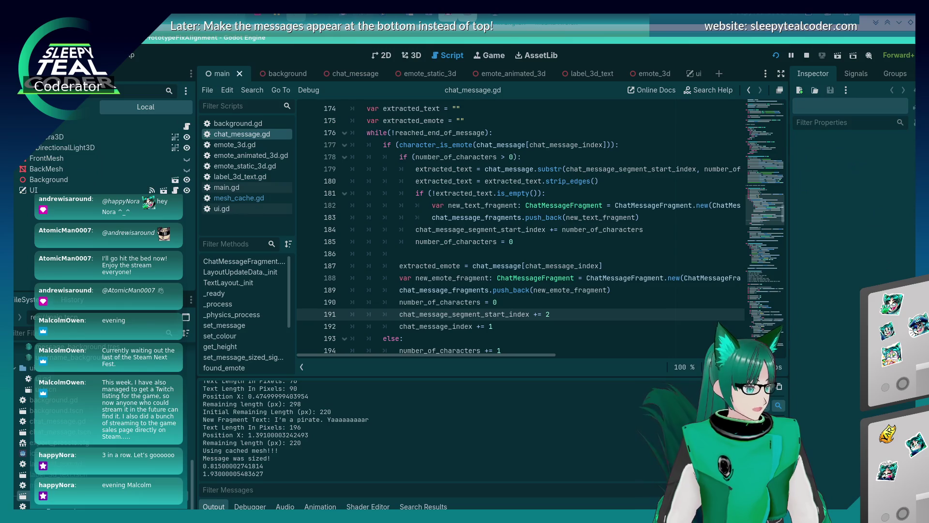
left_click(380, 55)
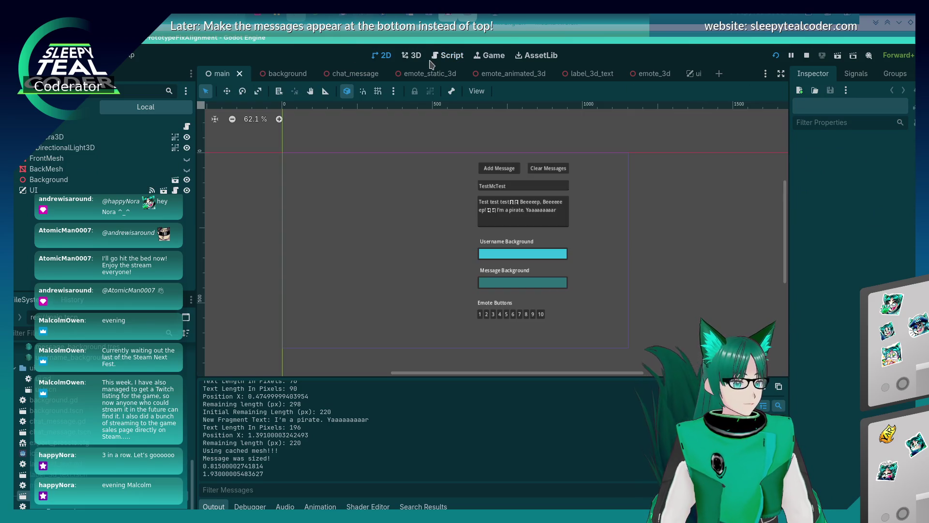
left_click(413, 55)
left_click(387, 55)
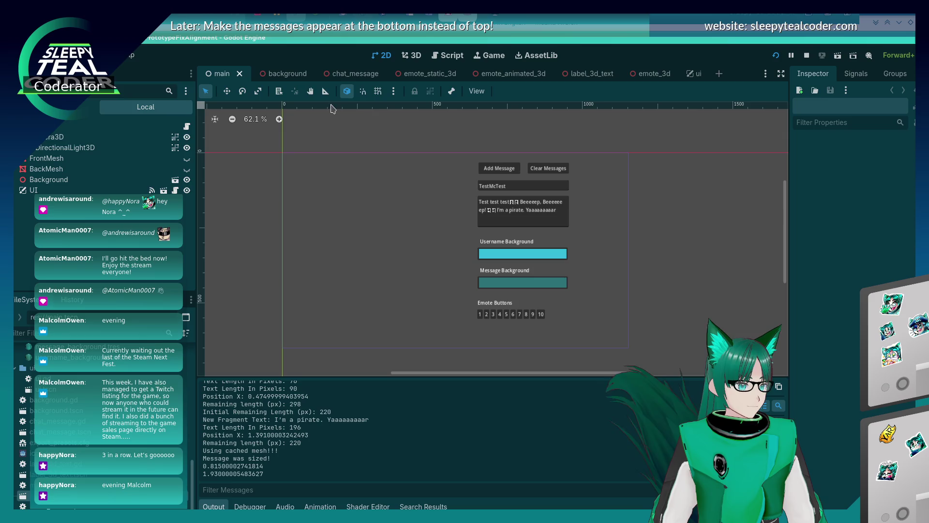
left_click(175, 191)
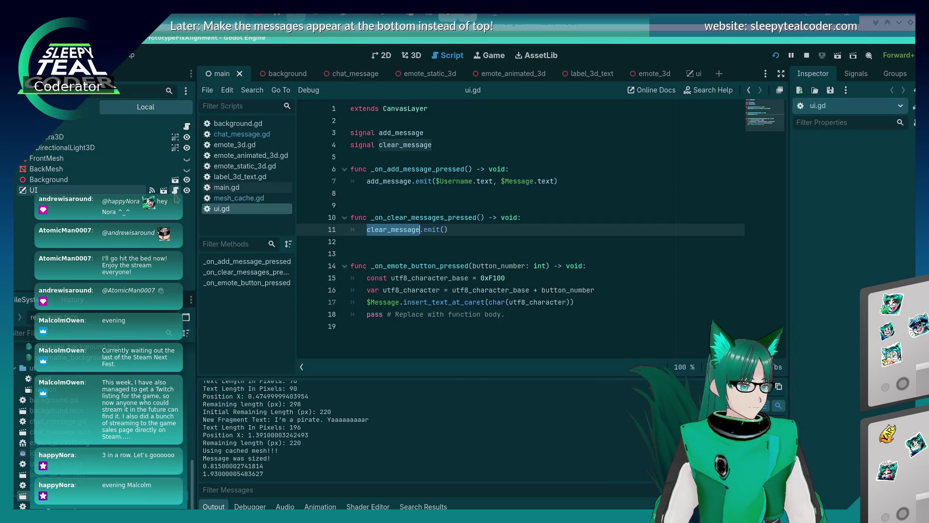
Append + " " to line 17 of ui.gd so emotes get a trailing space, then rerun the project.
left_click(406, 286)
left_click(413, 315)
left_click(569, 298)
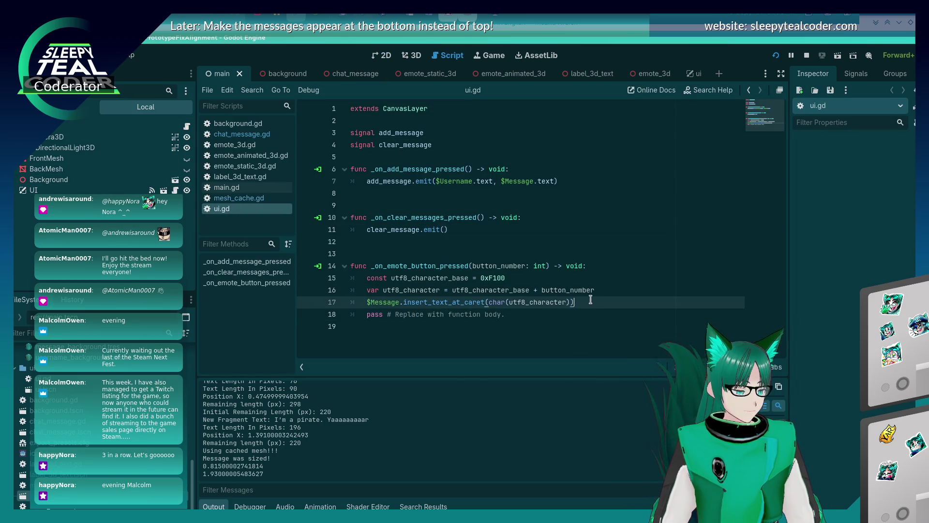
key("shift+Home")
key("ctrl+c")
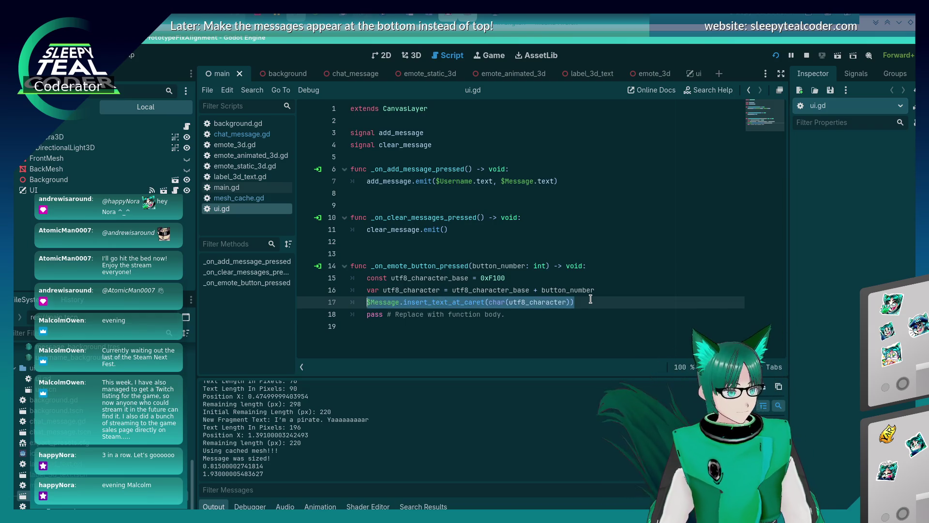
key("End")
key("Return")
key("ctrl+v")
key("ctrl+z")
key("ctrl+z")
type("+ ")
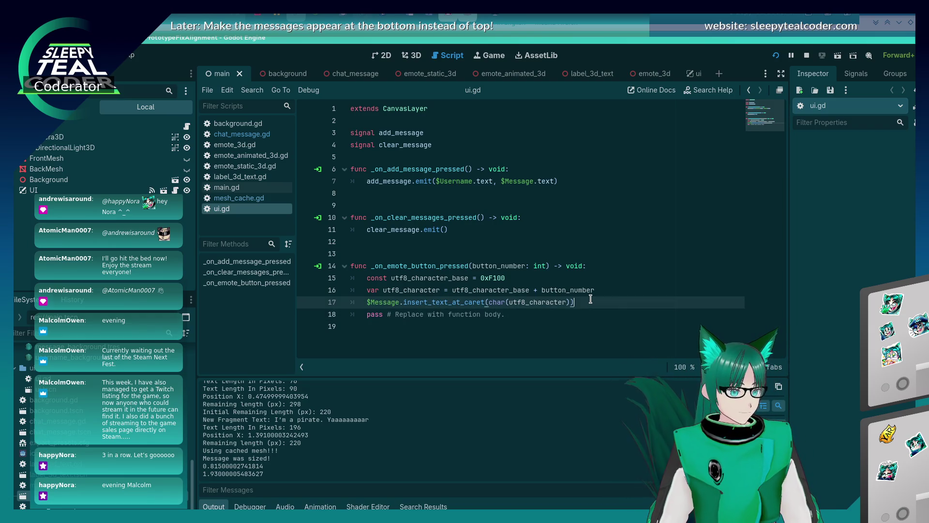
type("\"")
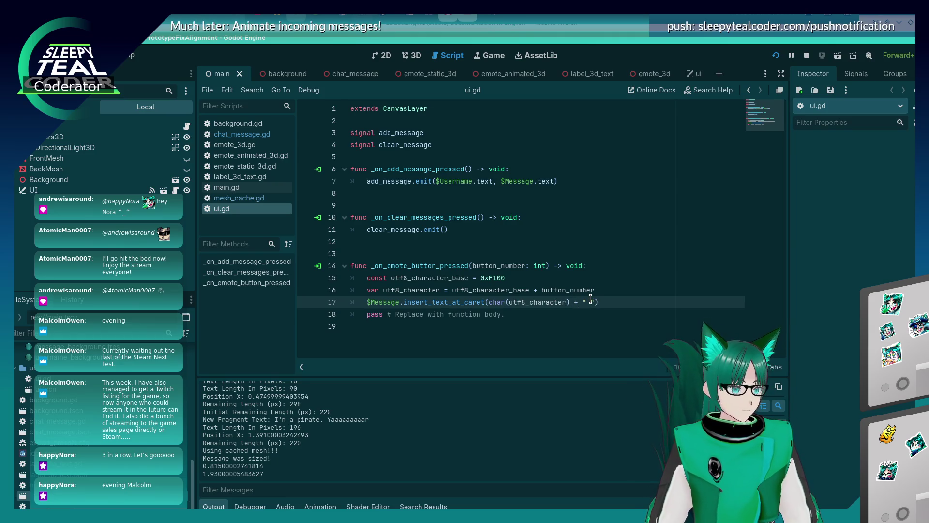
left_click(776, 56)
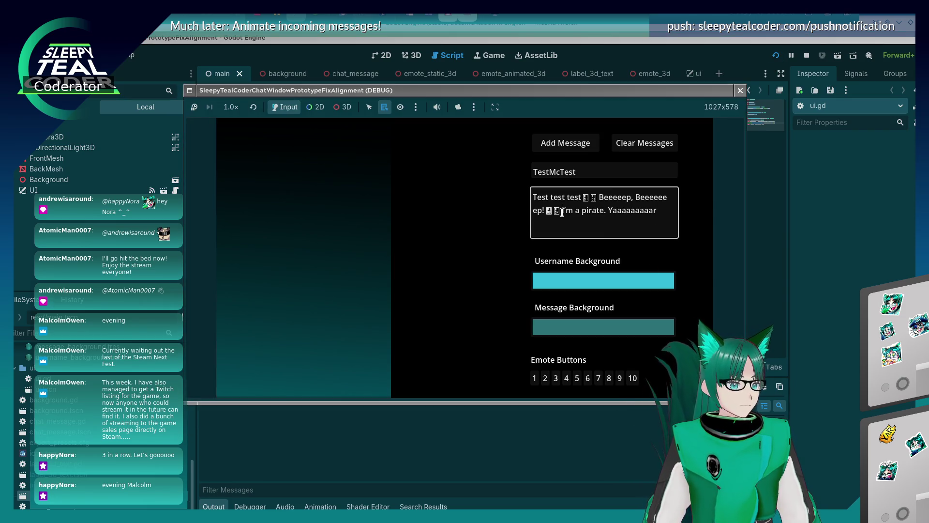
Insert an emote before "I'm a pirate" and post the test message twice.
left_click(620, 378)
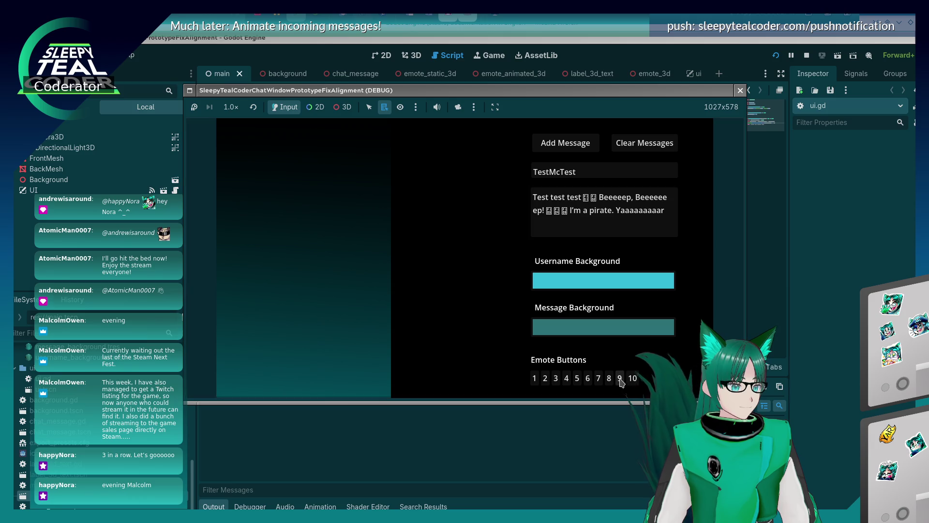
left_click(572, 146)
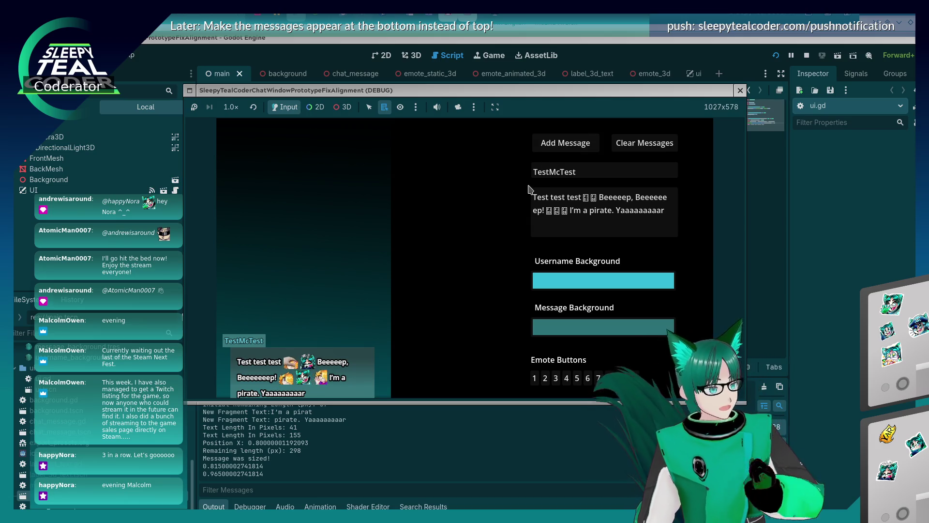
left_click(567, 211)
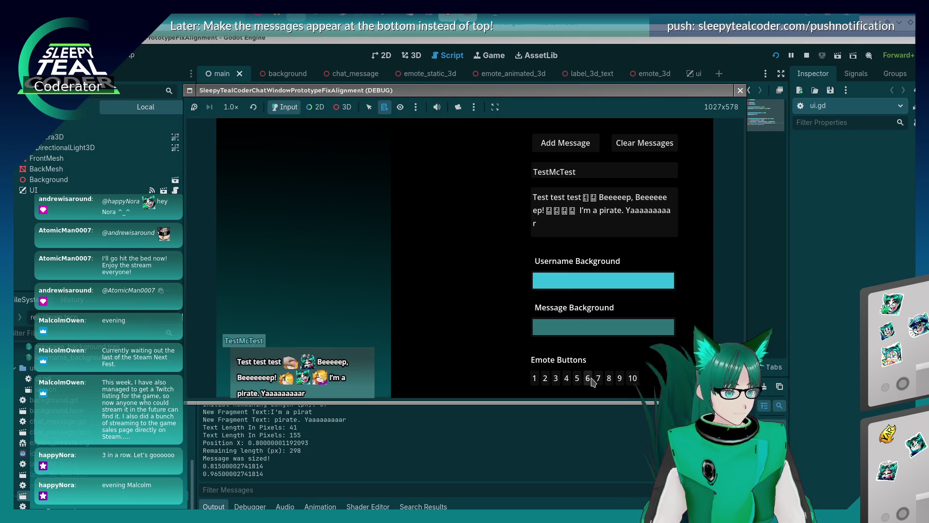
left_click(572, 135)
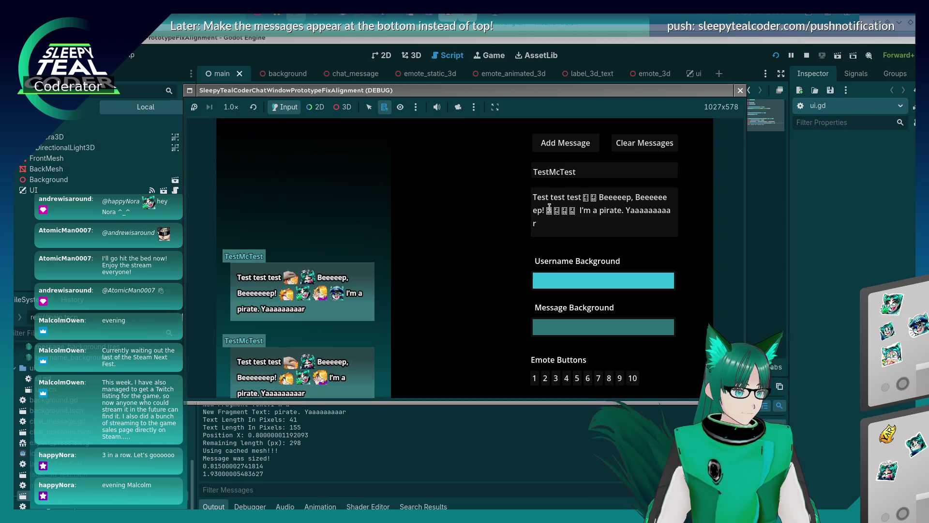
left_click(575, 214)
Add more emotes before "I'm", deleting the spaces between them, and post the message.
left_click(588, 378)
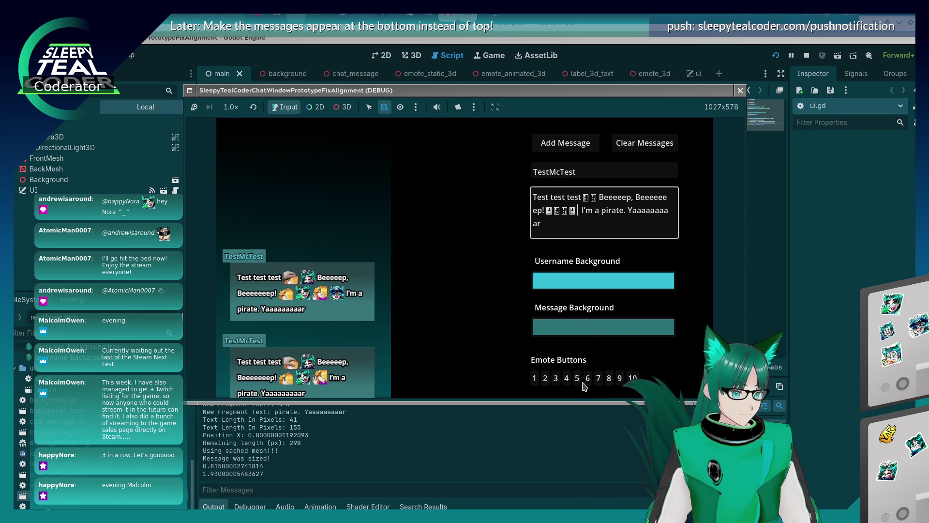
left_click(565, 143)
left_click(585, 210)
key("BackSpace")
left_click(576, 380)
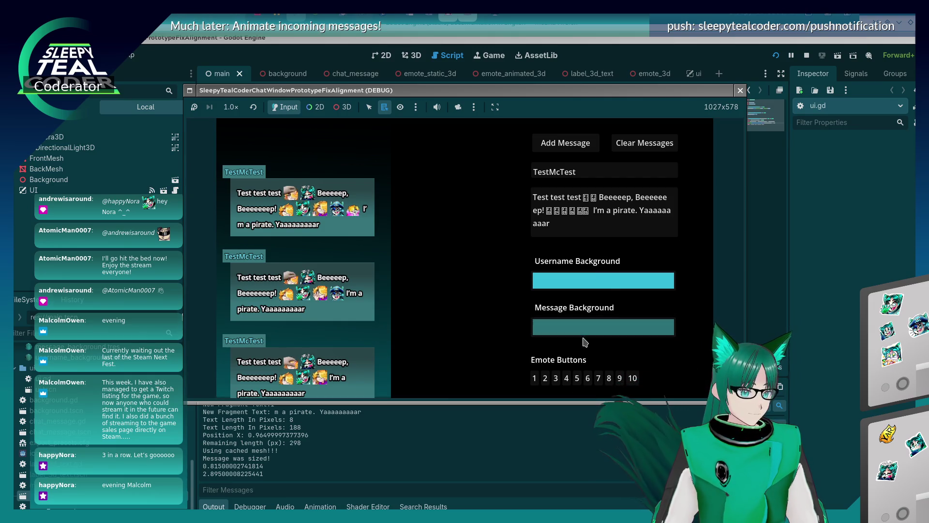
left_click(596, 219)
key("BackSpace")
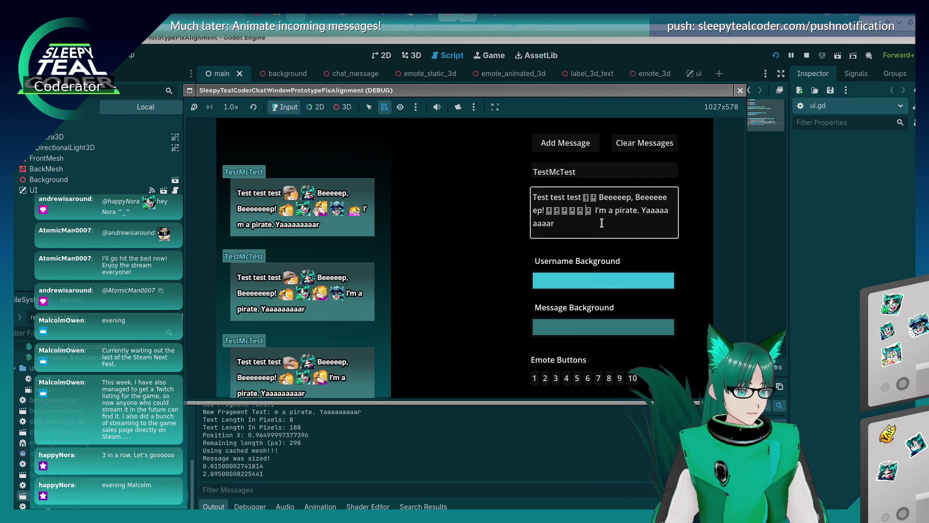
left_click(599, 378)
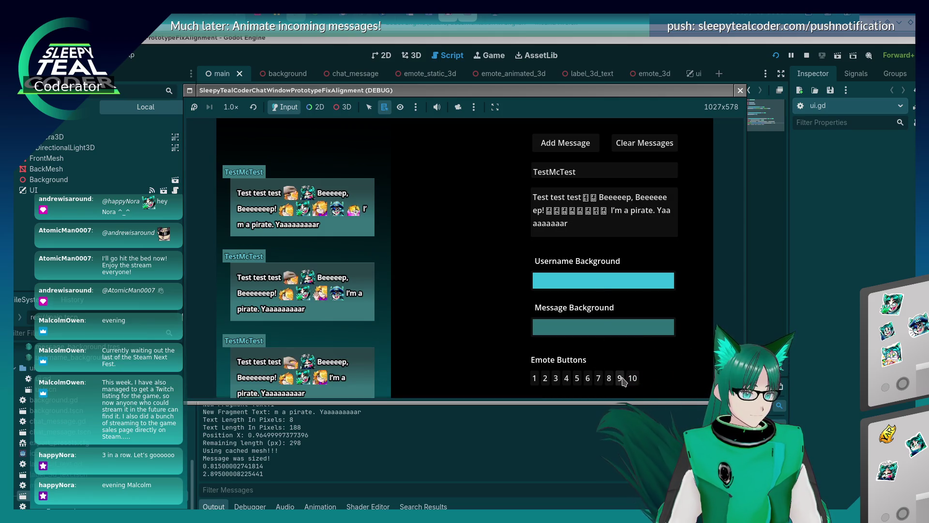
left_click(619, 210)
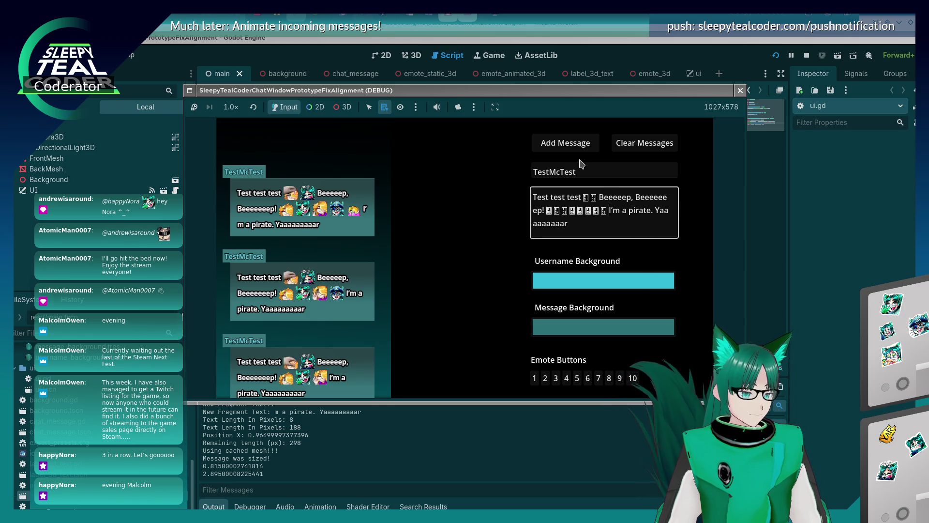
left_click(562, 142)
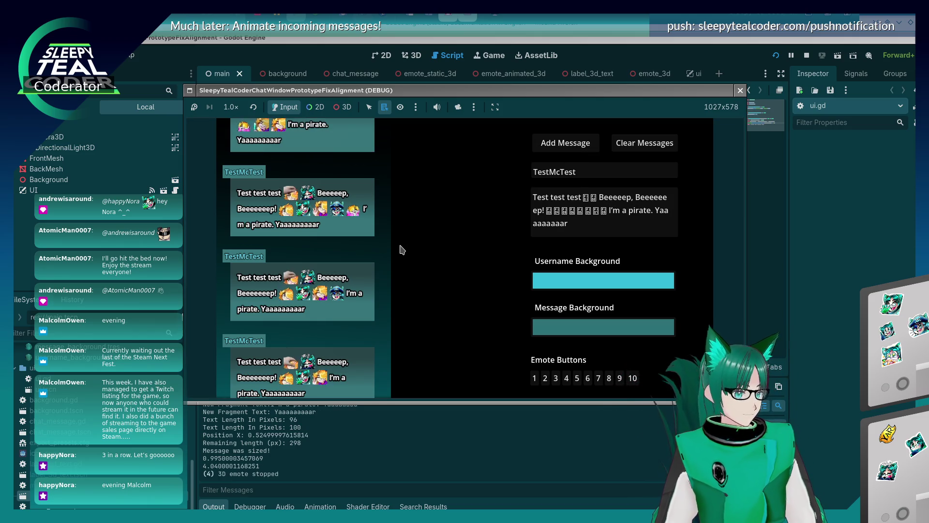
Delete two emote placeholders from the message text and post it again.
left_click(606, 212)
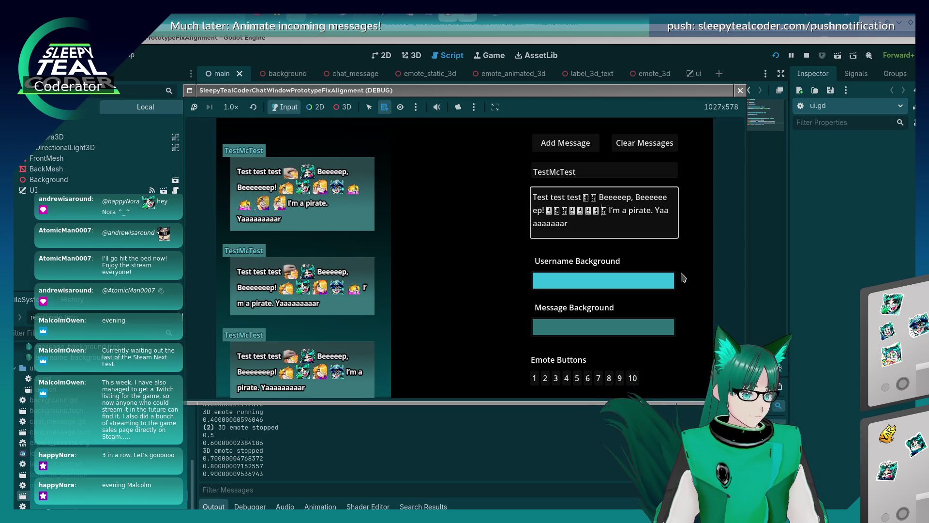
key("BackSpace")
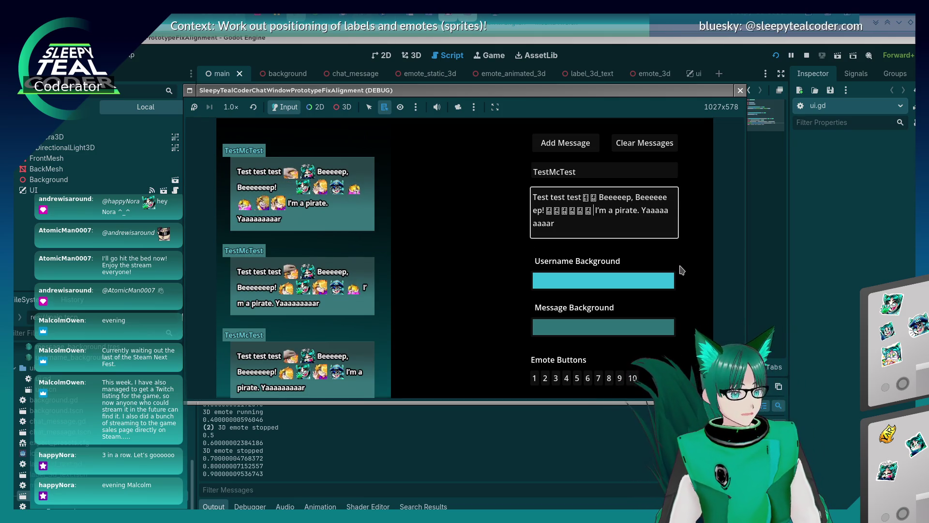
key("BackSpace")
key("BackSpace")
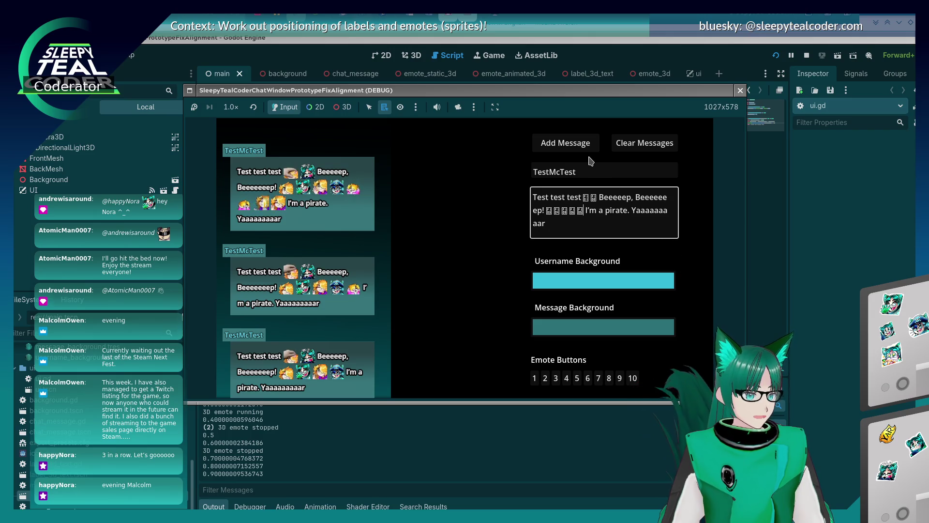
left_click(576, 144)
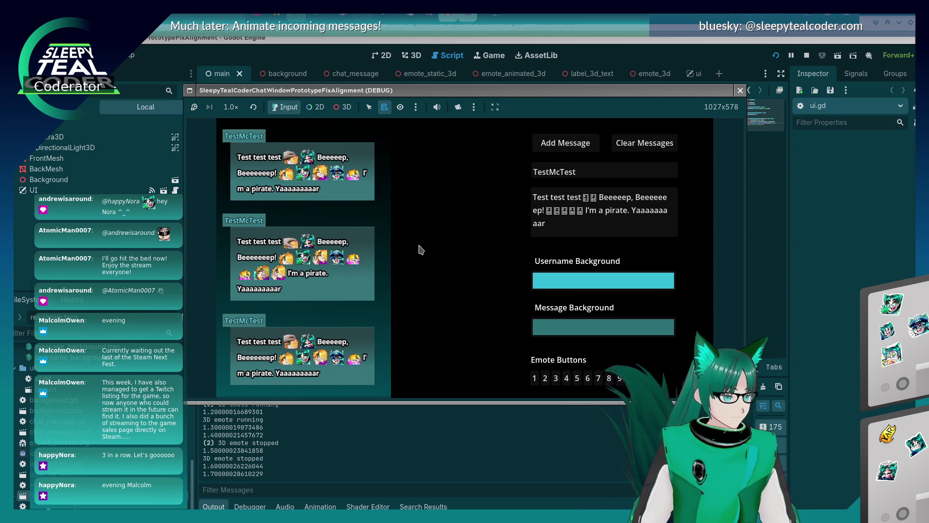
left_click(600, 326)
Set the Message Background colour to magenta and the Username Background colour to yellow.
left_click_drag(668, 205, 669, 230)
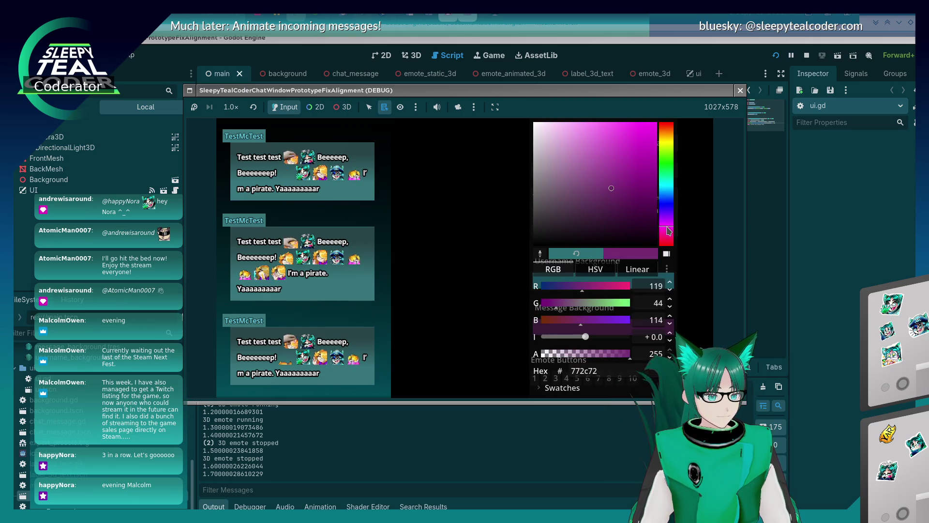
left_click(431, 265)
left_click(581, 278)
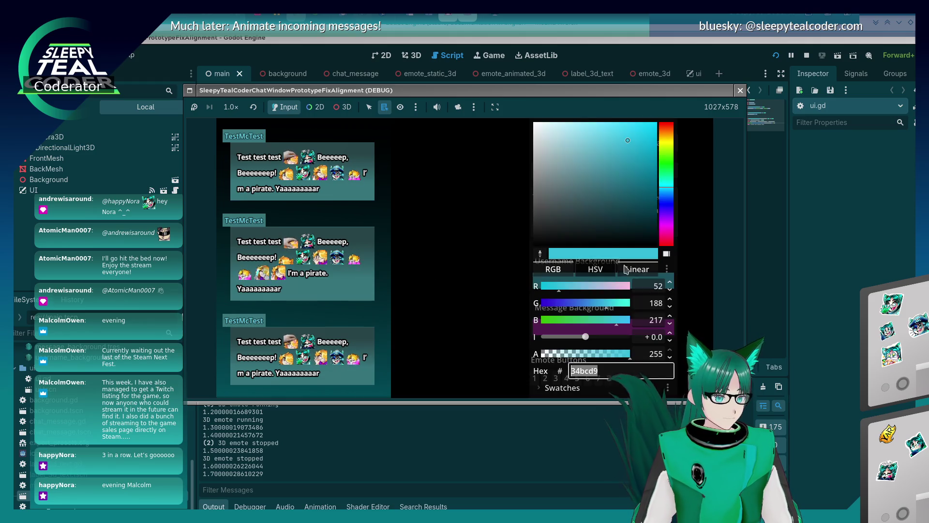
left_click(673, 145)
left_click(486, 187)
left_click(589, 147)
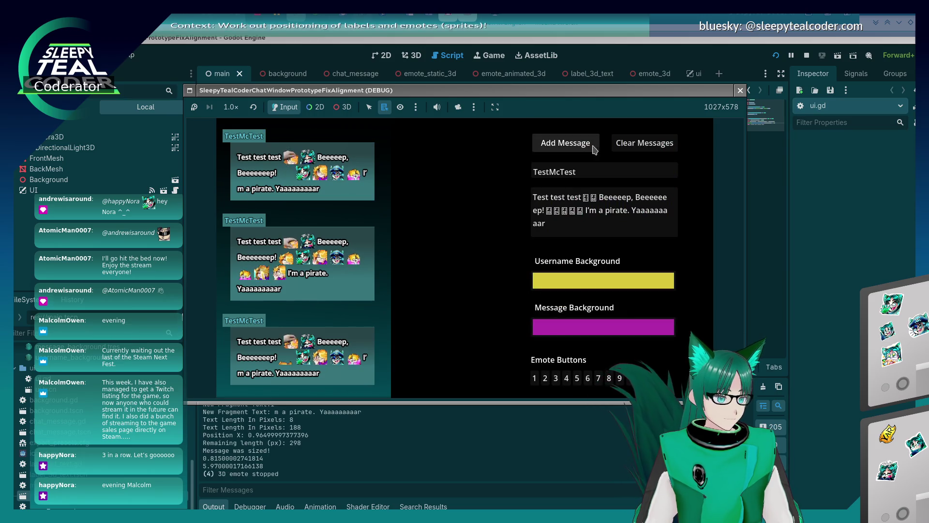
Post two messages with the new colours, then stop the prototype with F8.
left_click(560, 146)
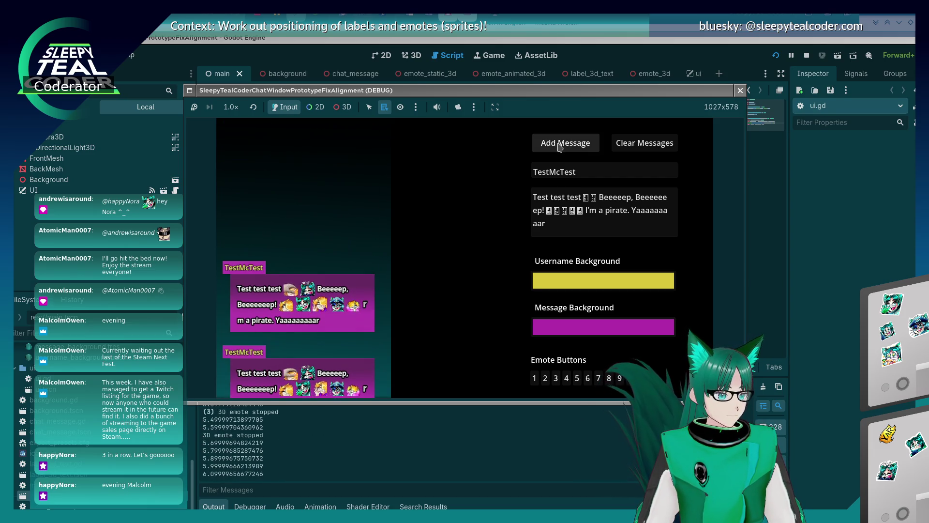
left_click(559, 145)
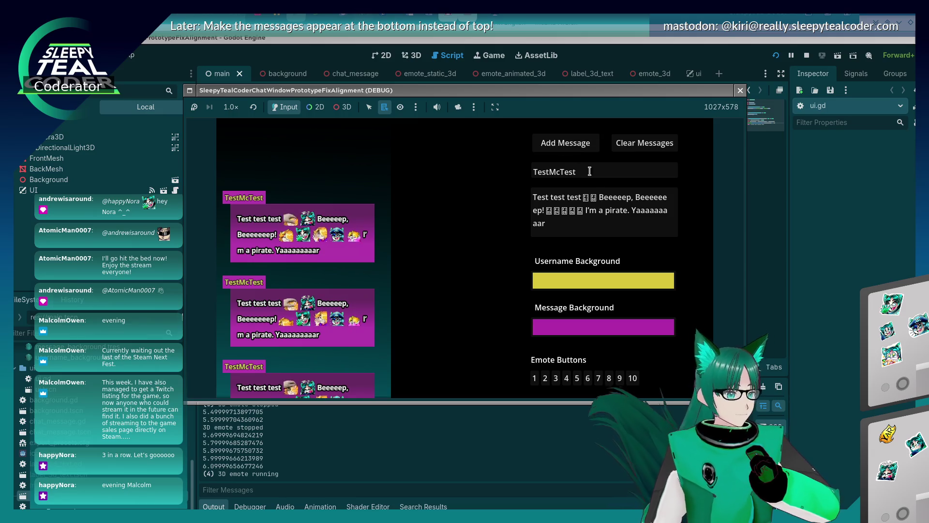
key("F8")
In chat_message.gd, find the background mesh load call and add a new_mesh = line above it.
left_click(242, 134)
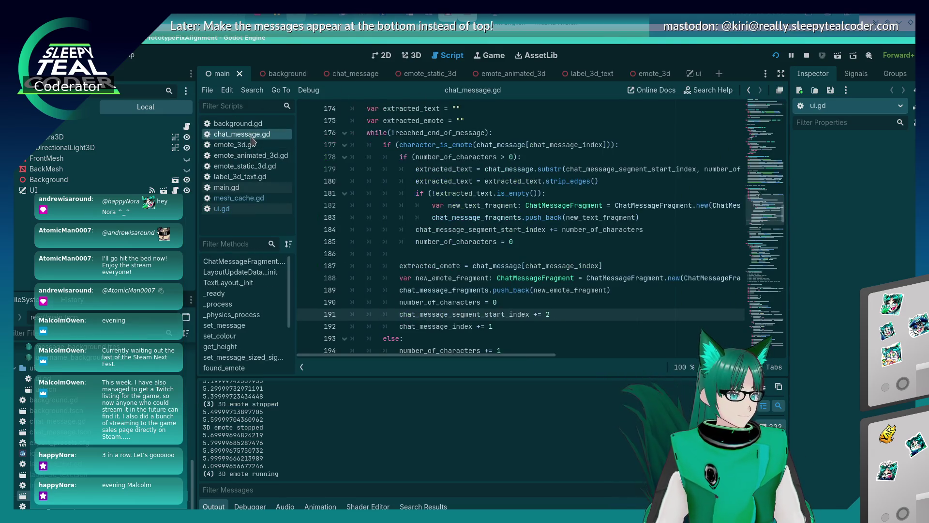
left_click(478, 188)
key("ctrl+f")
type("load(")
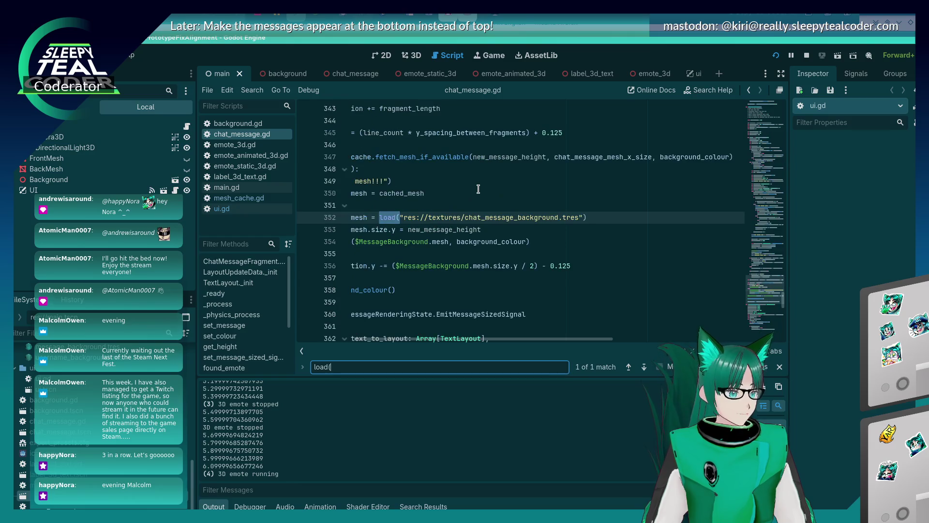
key("Escape")
key("Right")
key("Right")
key("Right")
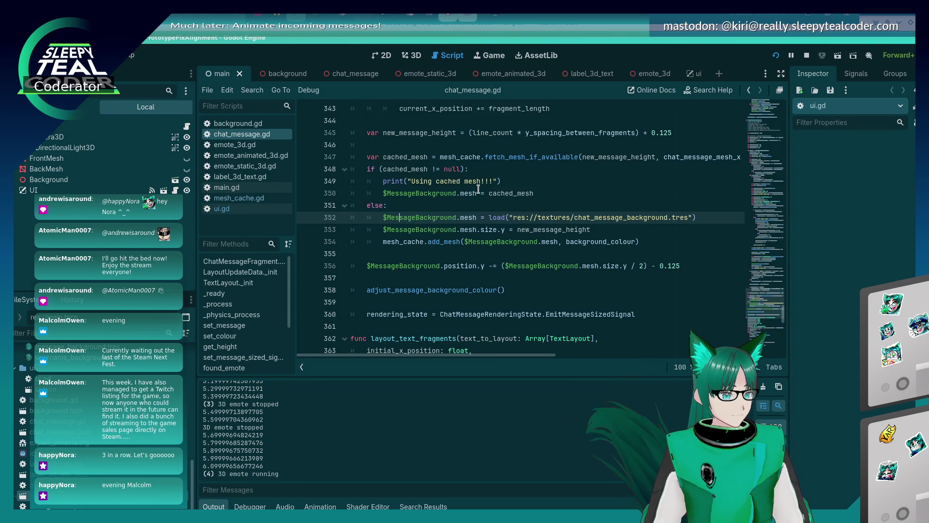
key("ctrl+shift+Return")
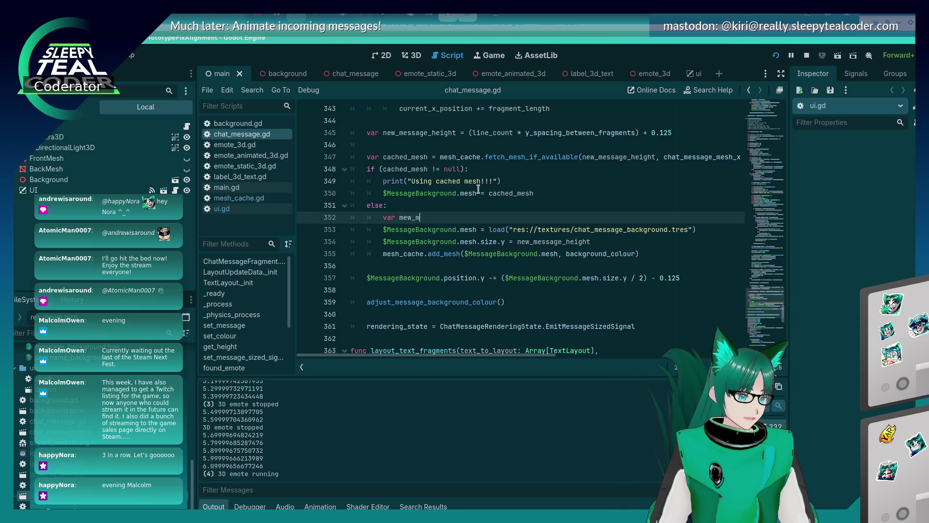
key("BackSpace")
key("BackSpace")
key("BackSpace")
type("new_mesh ")
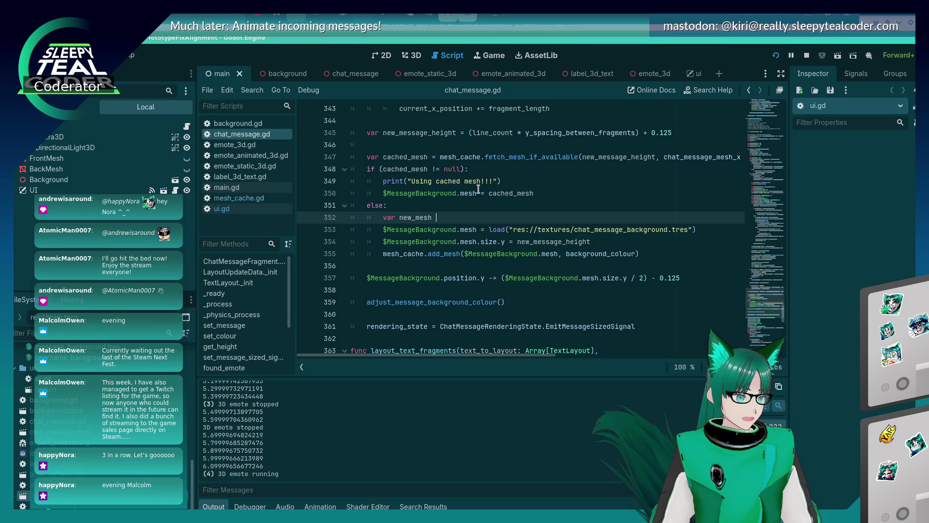
type("=")
Move the load call into new_mesh, assign $MessageBackground.mesh = new_mesh, save, and run.
key("Down")
key("ctrl+Right")
key("ctrl+Right")
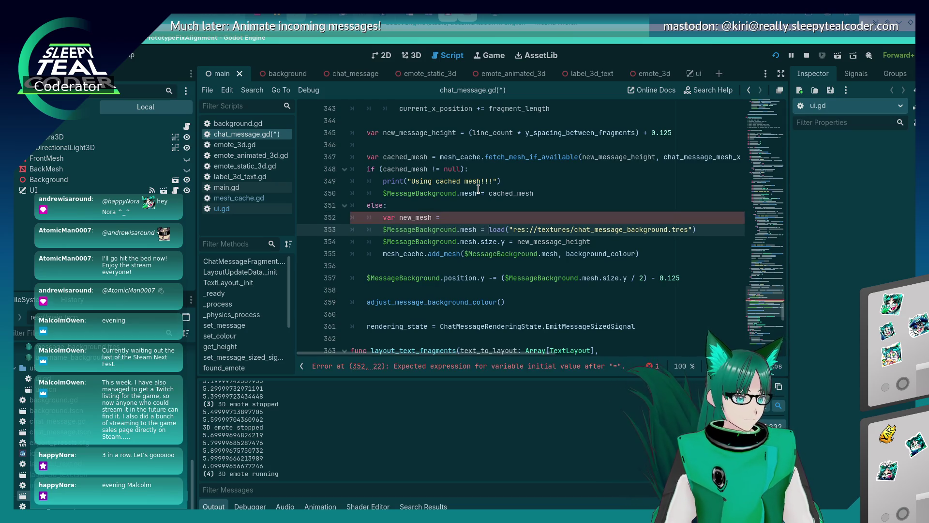
key("shift+End")
key("ctrl+x")
key("Up")
key("End")
key("ctrl+v")
key("Down")
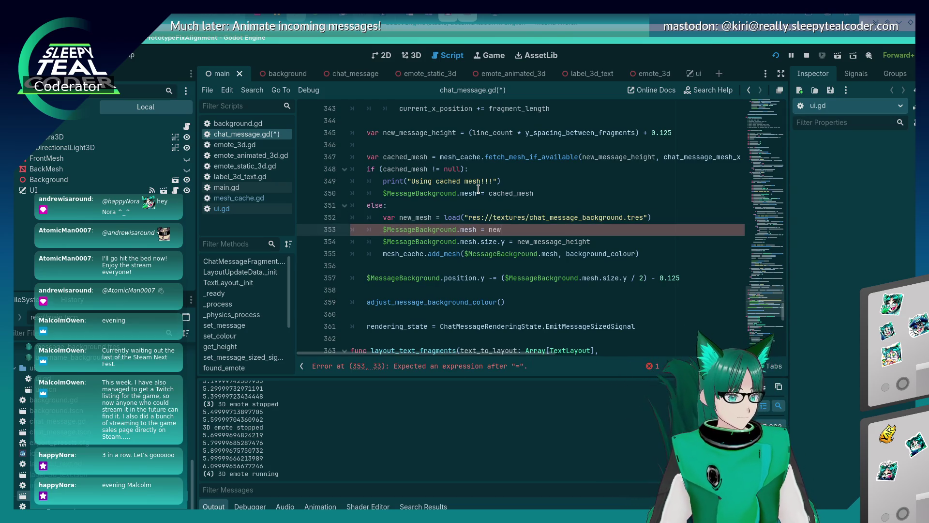
type("_mesh")
key("ctrl+s")
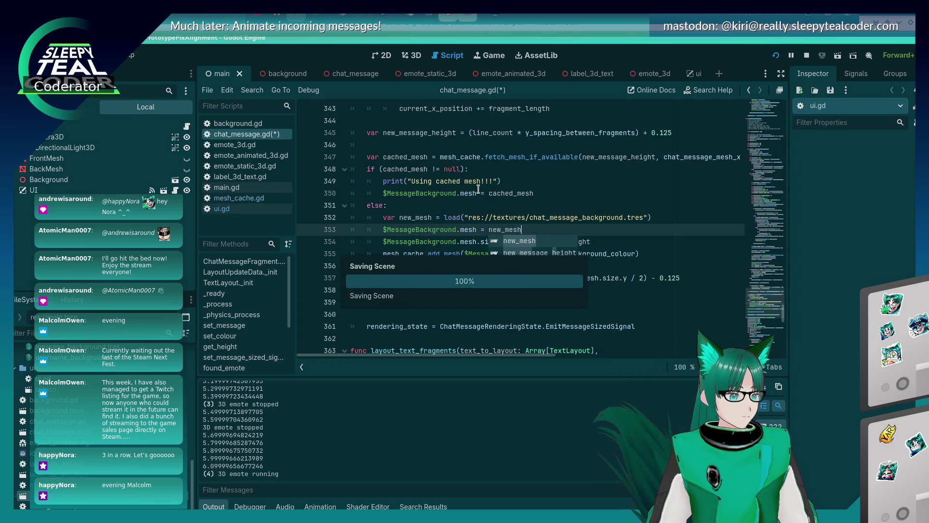
key("F5")
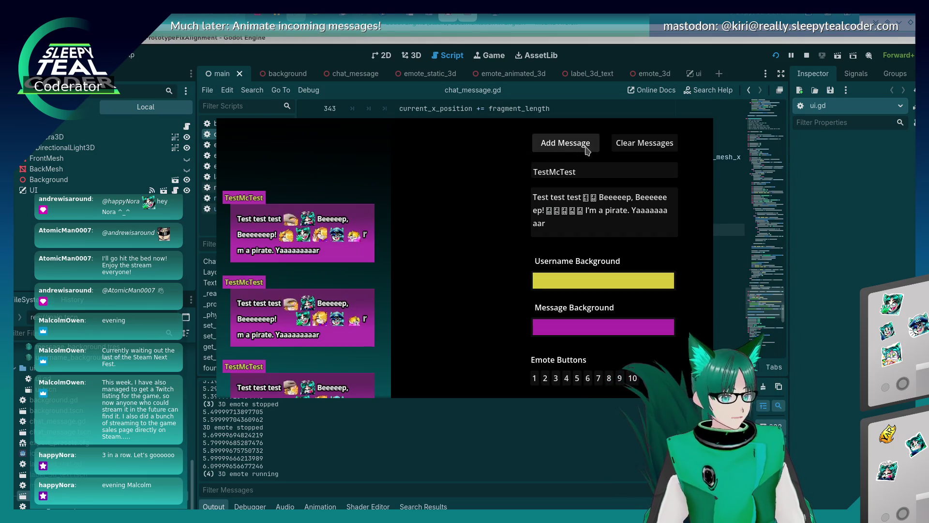
Clear the chat messages and add two fresh test messages.
left_click(625, 147)
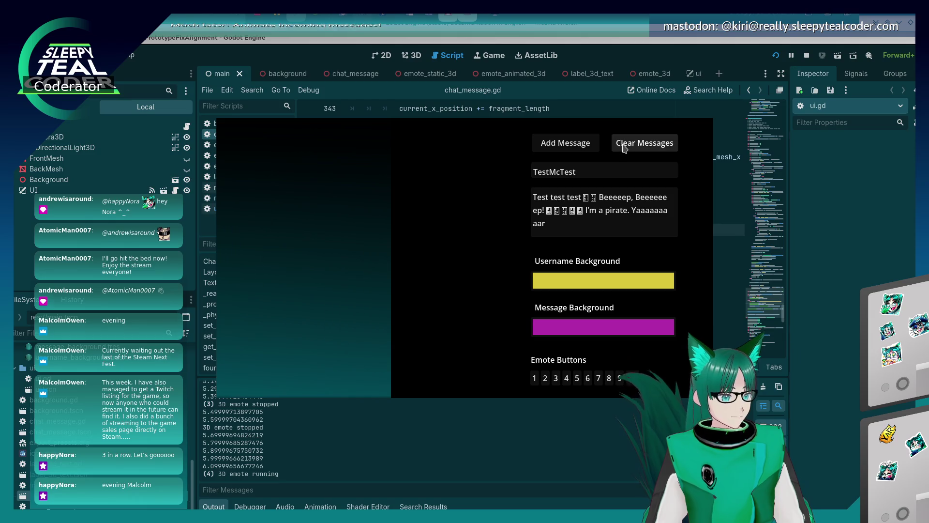
left_click(568, 148)
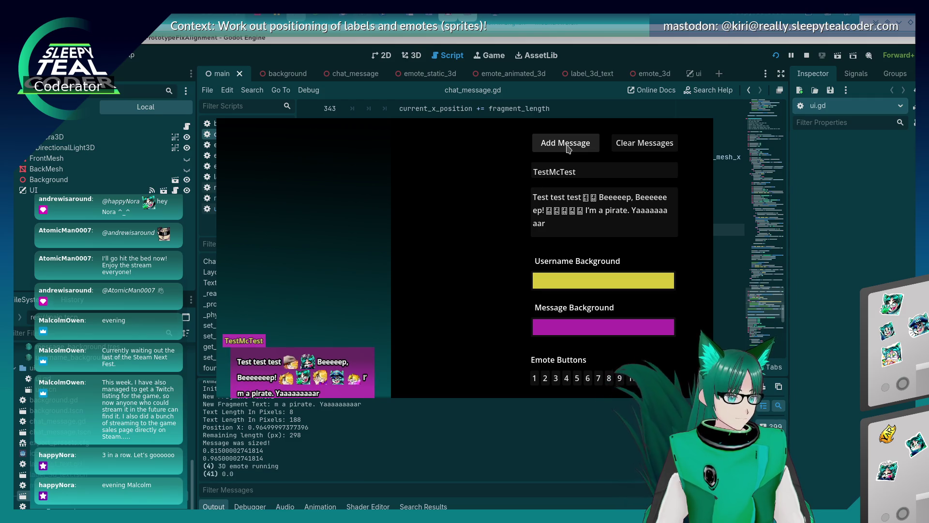
left_click(568, 148)
Set message backgrounds to orange and usernames to red, post a message, and return to the script.
left_click(644, 325)
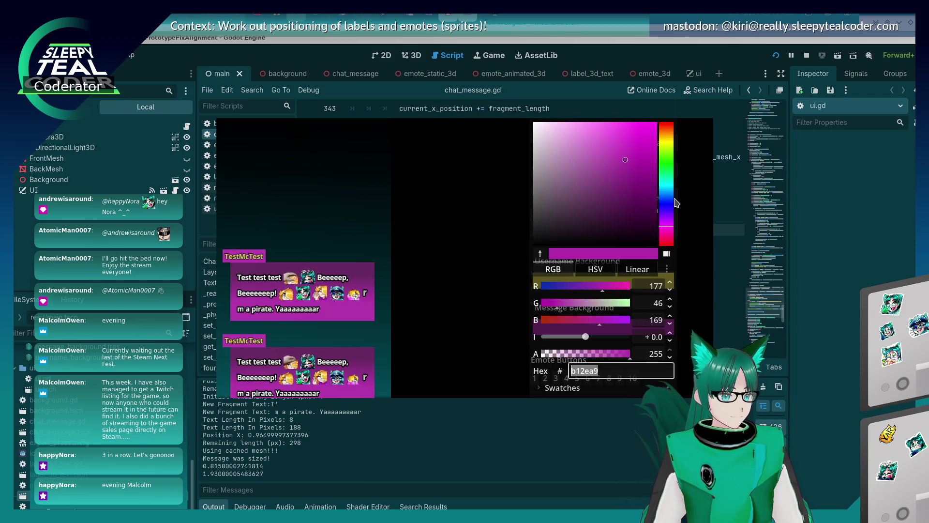
left_click(663, 141)
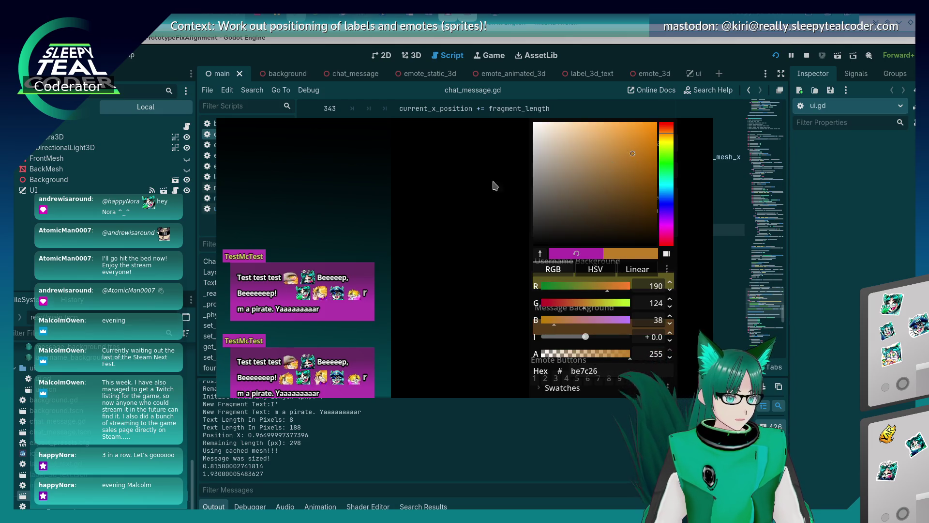
left_click(525, 179)
left_click(603, 281)
left_click_drag(665, 148, 667, 129)
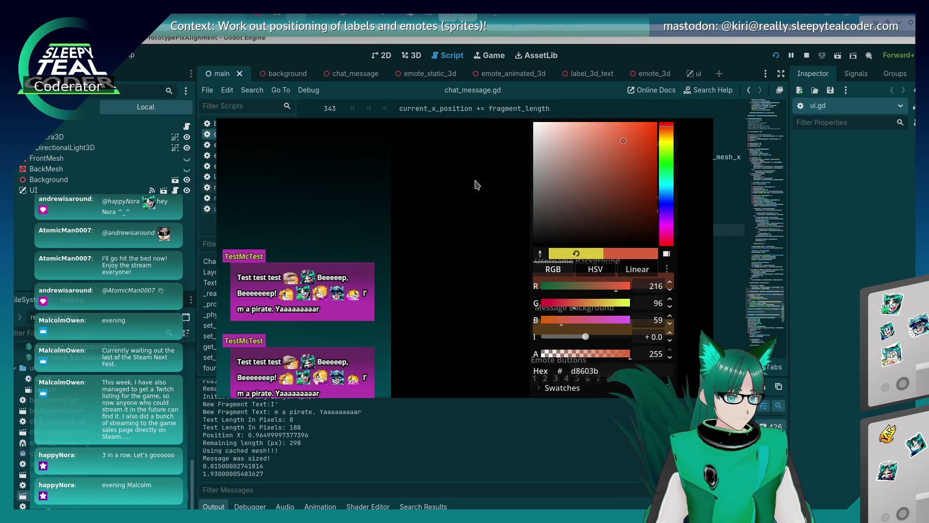
left_click(511, 178)
left_click(561, 148)
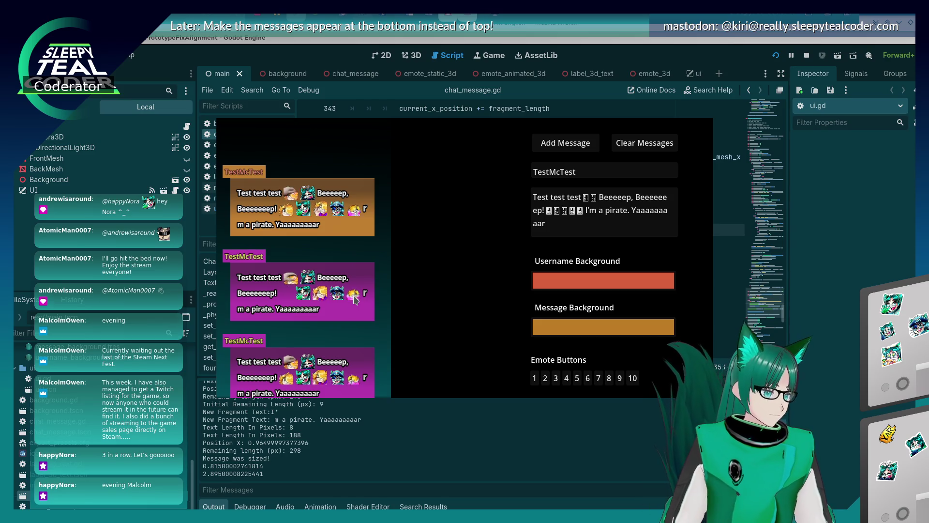
left_click(825, 330)
scroll(457, 305, "down", 6)
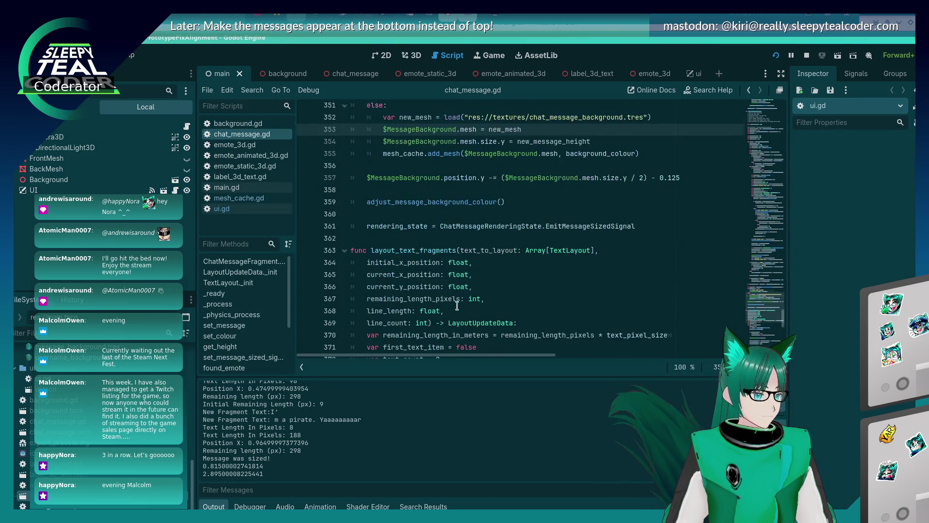
scroll(457, 305, "up", 17)
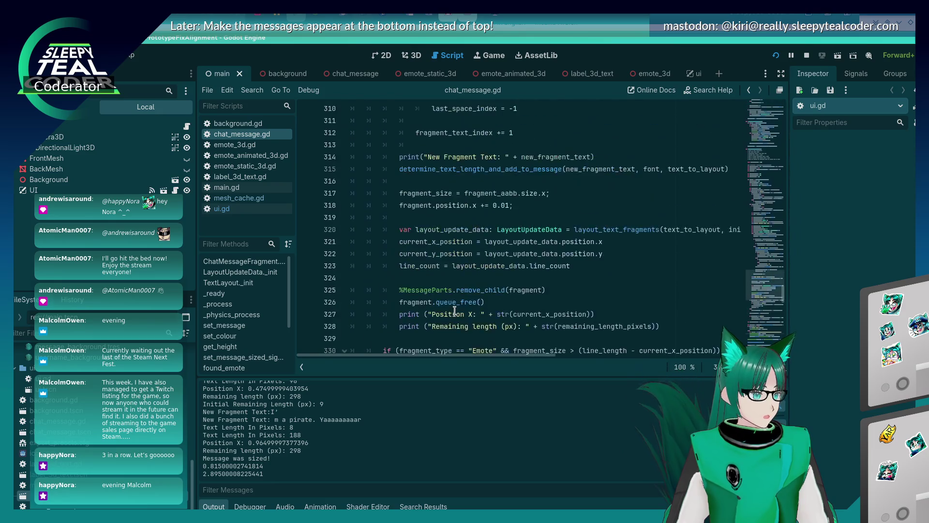
left_click(238, 123)
left_click(242, 134)
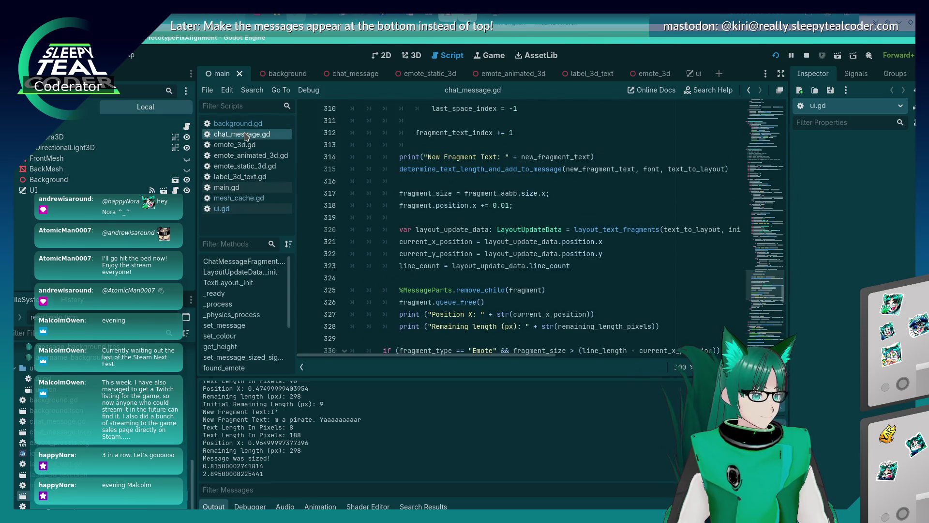
key("alt+Tab")
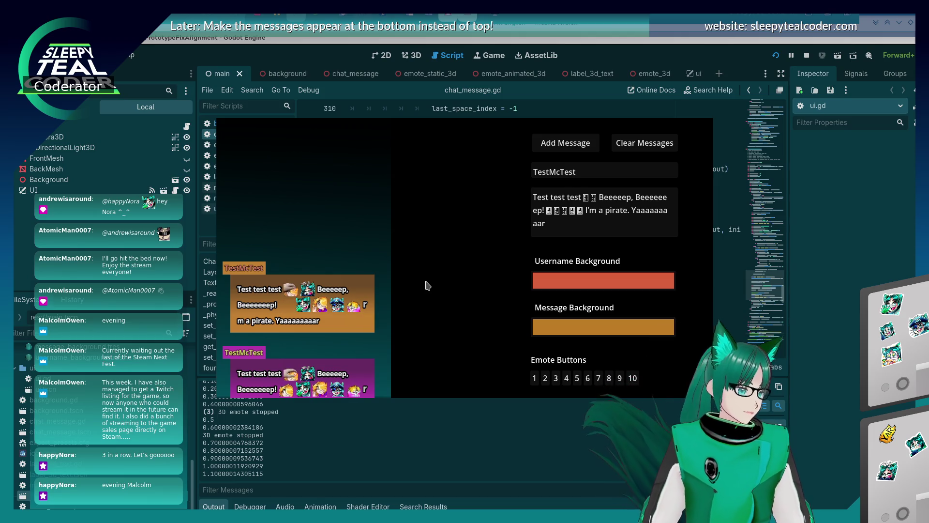
key("F8")
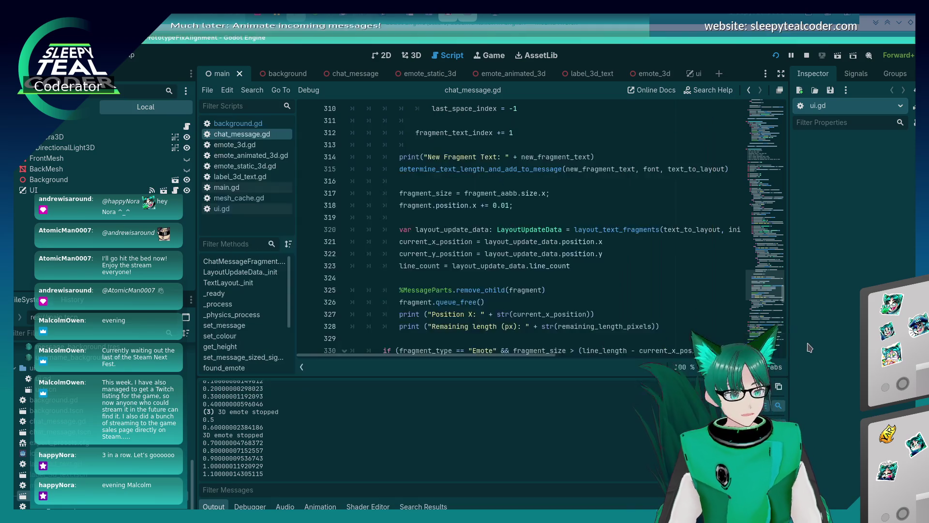
scroll(532, 274, "down", 10)
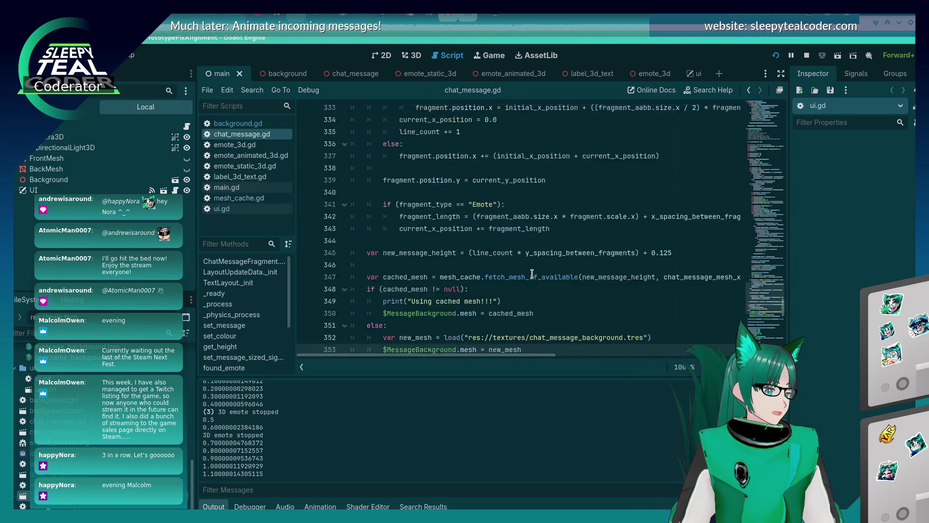
scroll(532, 274, "down", 8)
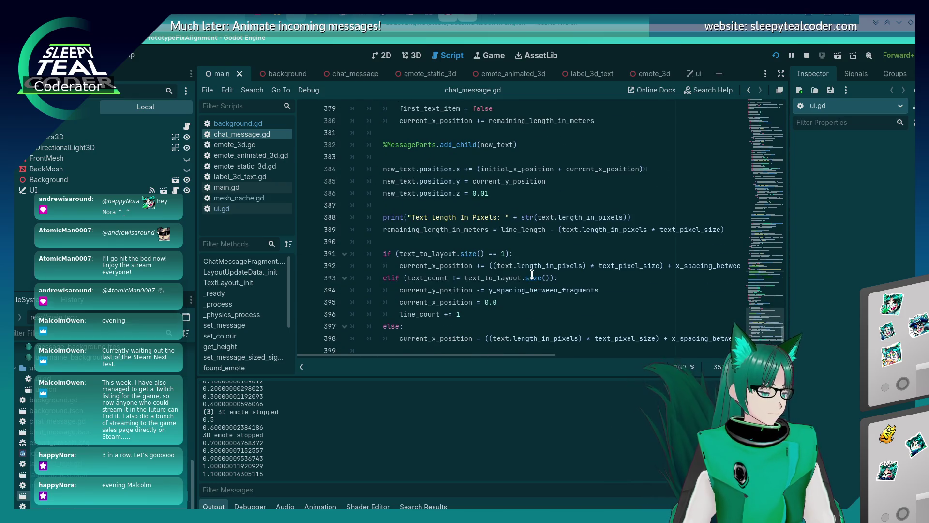
scroll(532, 274, "down", 4)
scroll(500, 289, "up", 3)
scroll(500, 289, "up", 11)
scroll(496, 295, "down", 11)
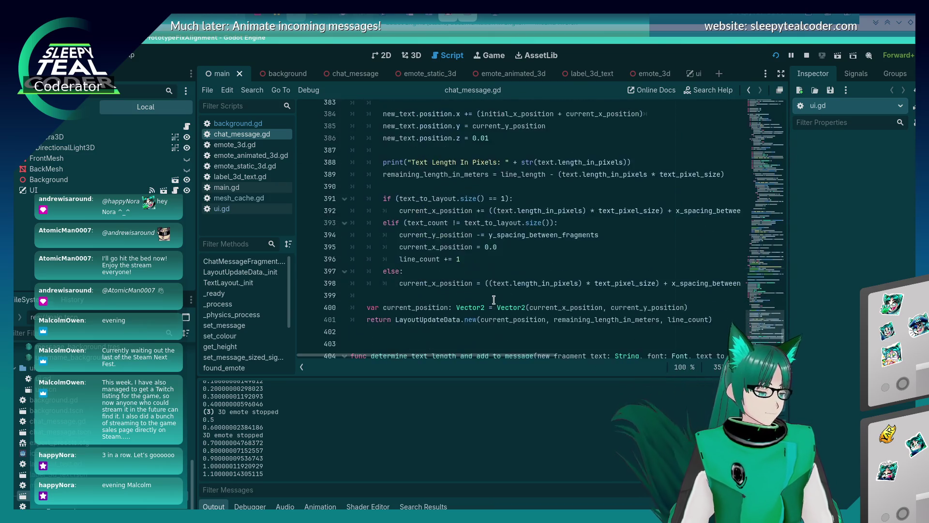
scroll(494, 299, "down", 4)
scroll(495, 297, "up", 18)
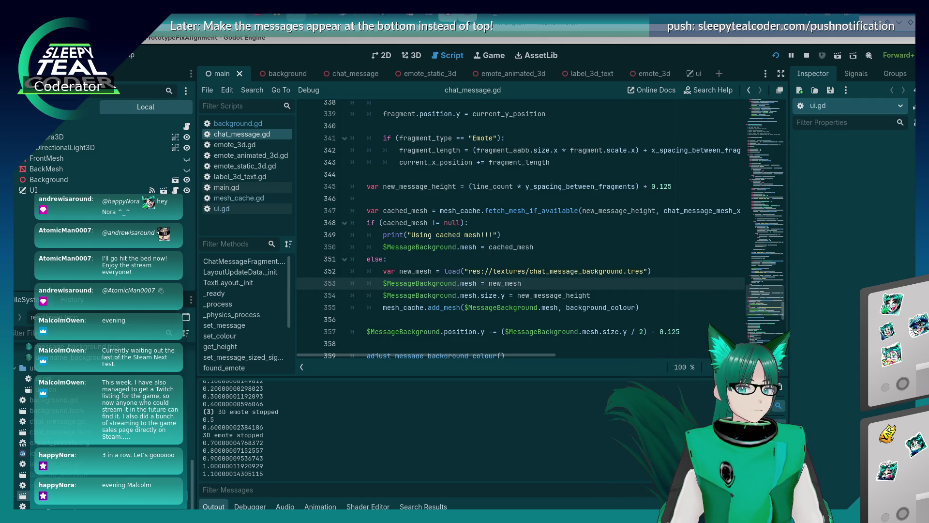
left_click(505, 283)
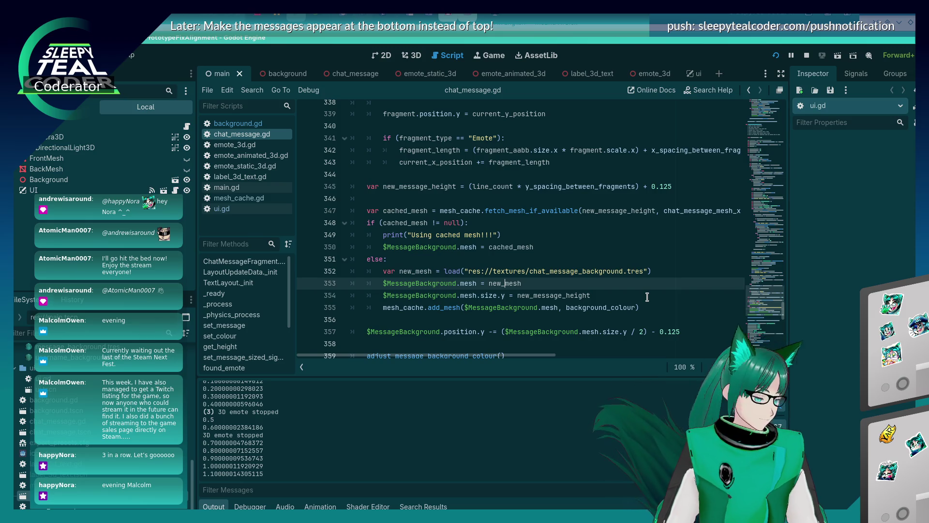
Scroll through chat_message.gd, then switch to the running chat test window.
scroll(602, 304, "up", 10)
scroll(601, 304, "up", 20)
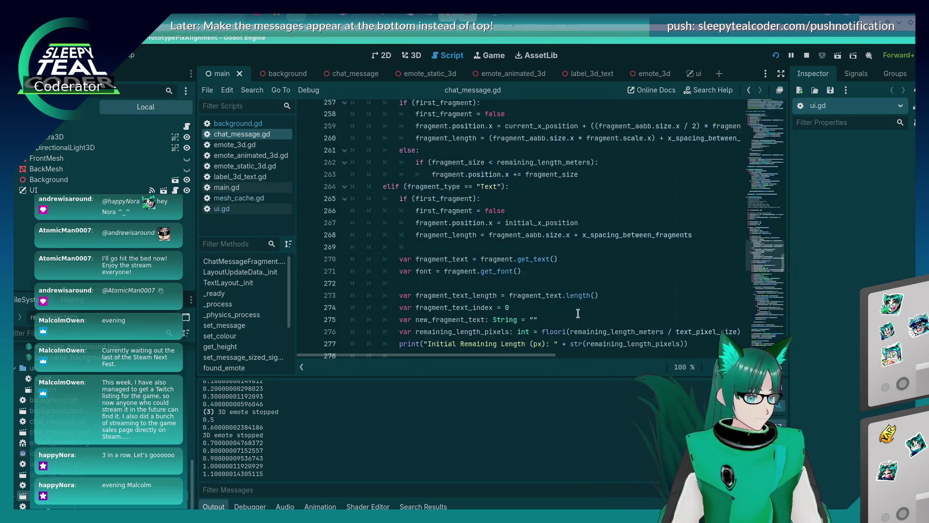
scroll(578, 314, "up", 13)
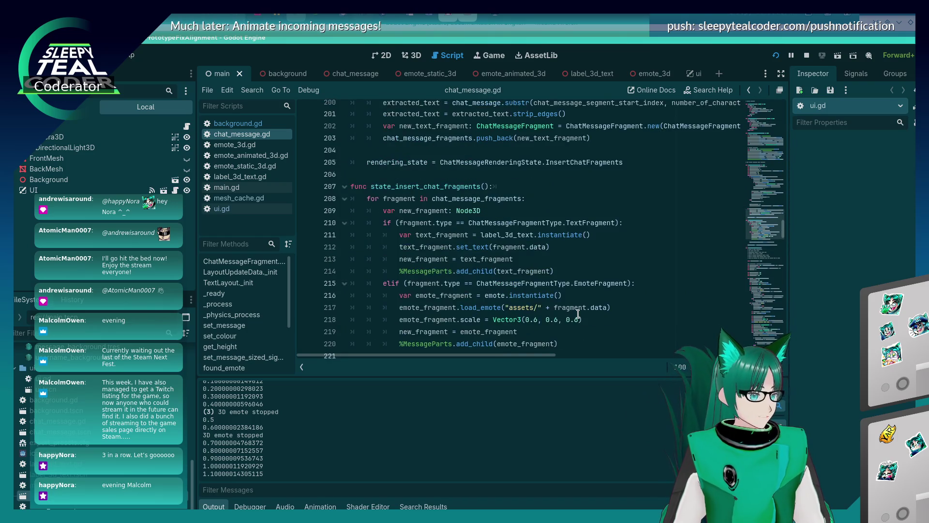
scroll(578, 314, "up", 5)
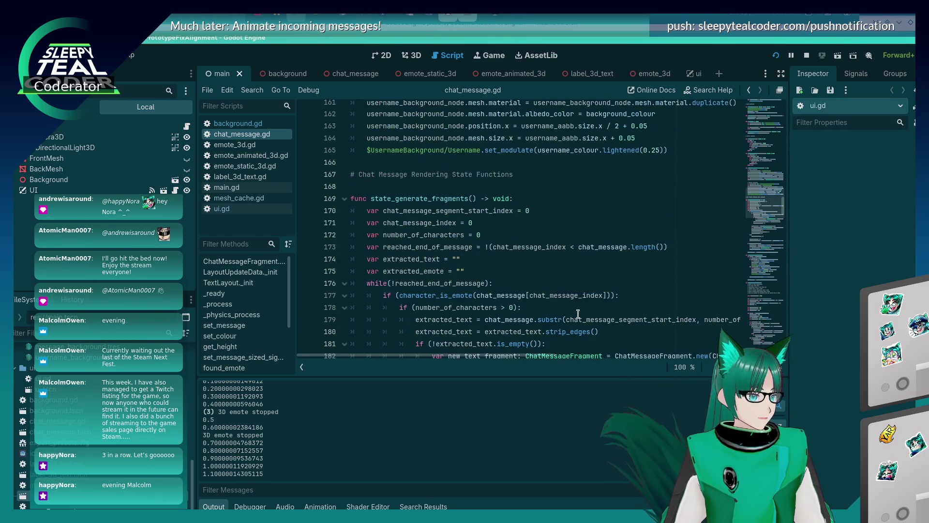
scroll(578, 314, "down", 3)
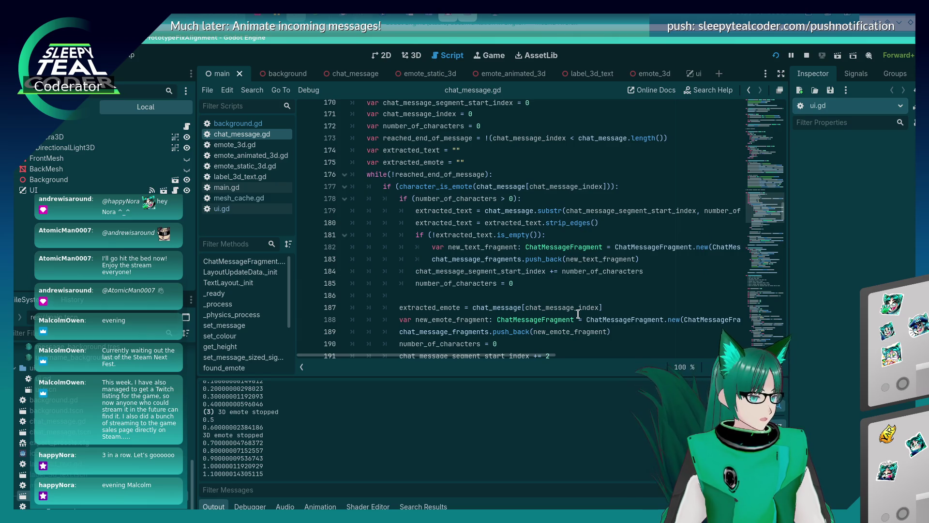
scroll(564, 320, "down", 2)
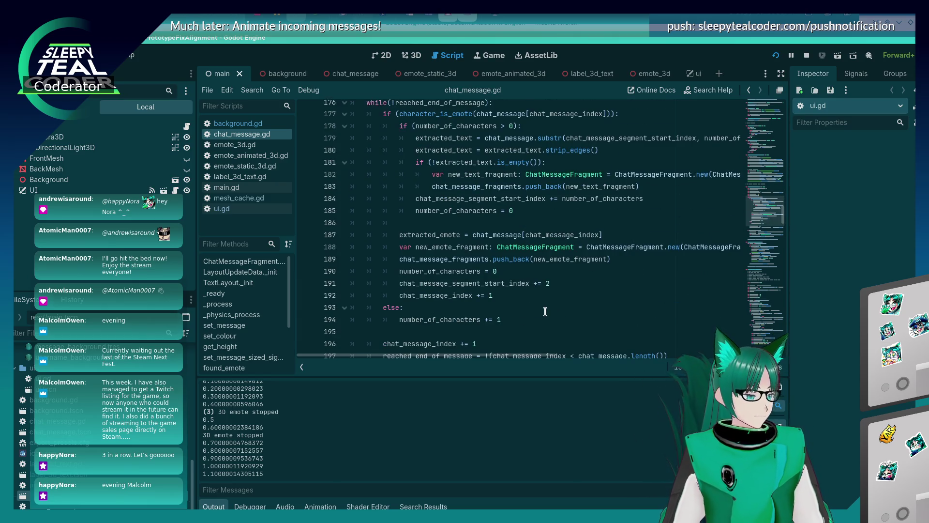
scroll(532, 315, "up", 4)
scroll(531, 317, "up", 3)
scroll(525, 314, "down", 18)
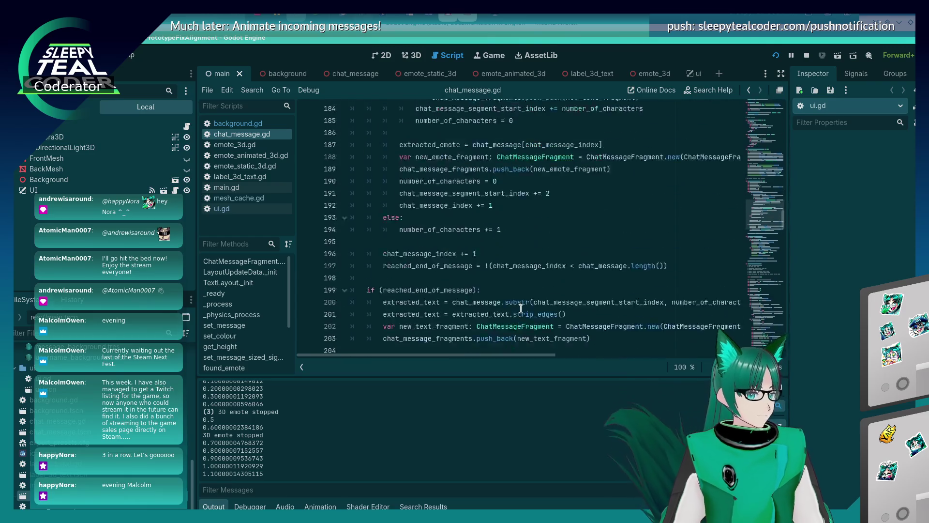
scroll(520, 309, "down", 7)
scroll(518, 310, "up", 3)
scroll(514, 311, "down", 4)
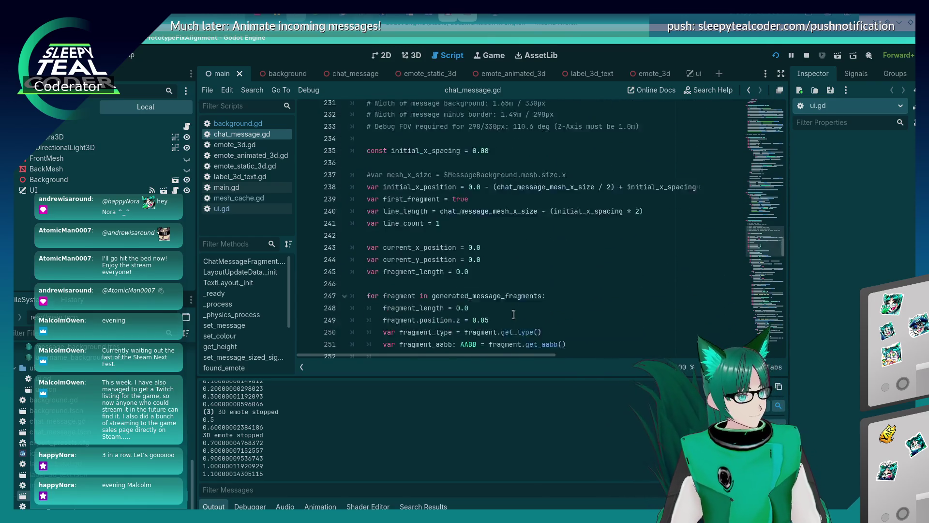
scroll(503, 312, "down", 6)
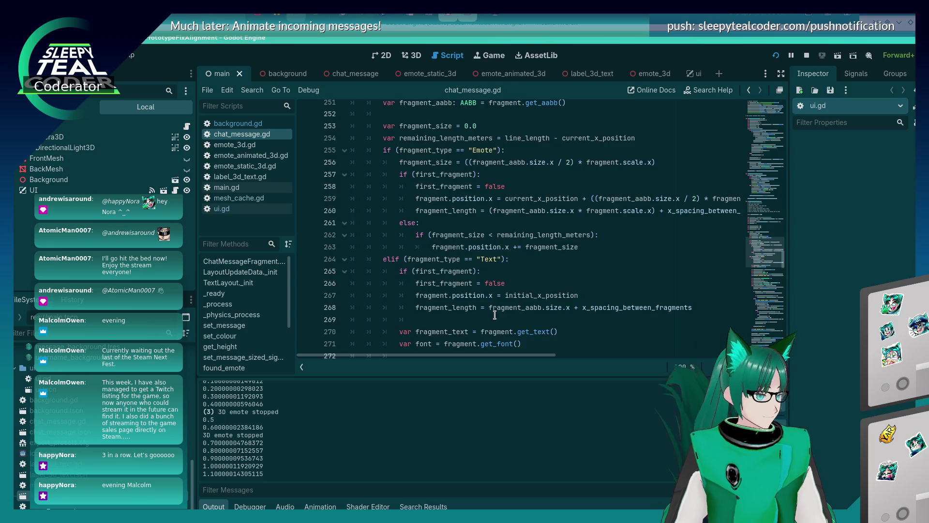
scroll(490, 314, "up", 4)
scroll(488, 313, "down", 13)
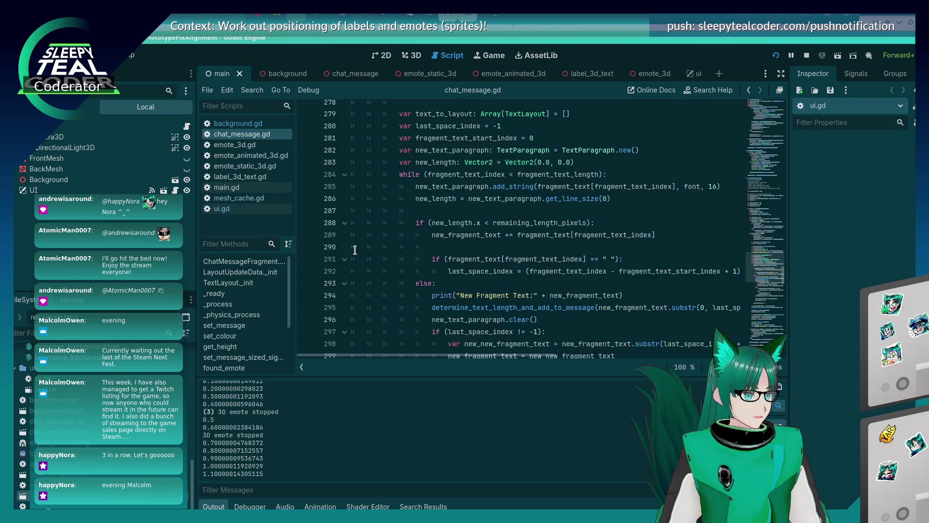
scroll(353, 248, "down", 2)
key("alt+Tab")
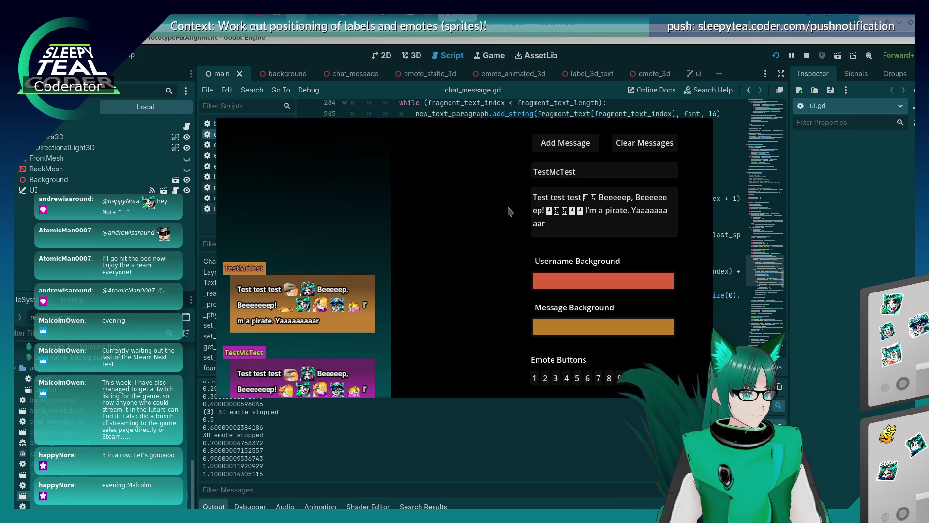
Add a test message so execution pauses at the chat_message.gd breakpoint, and inspect the code.
left_click(584, 142)
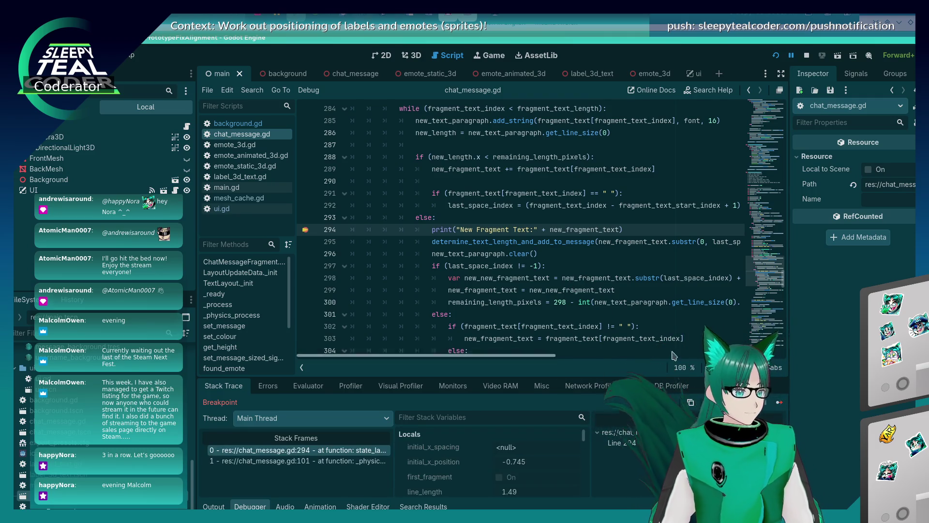
mouse_move(573, 227)
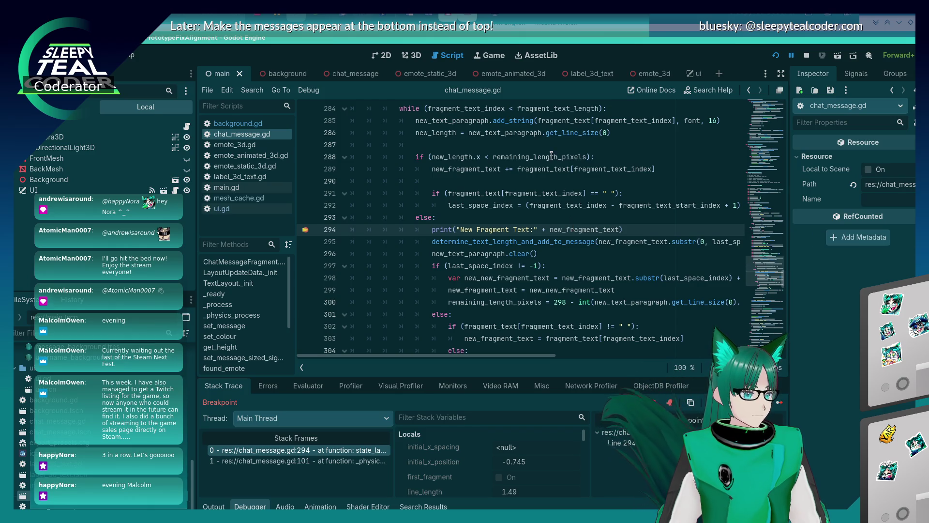
mouse_move(552, 155)
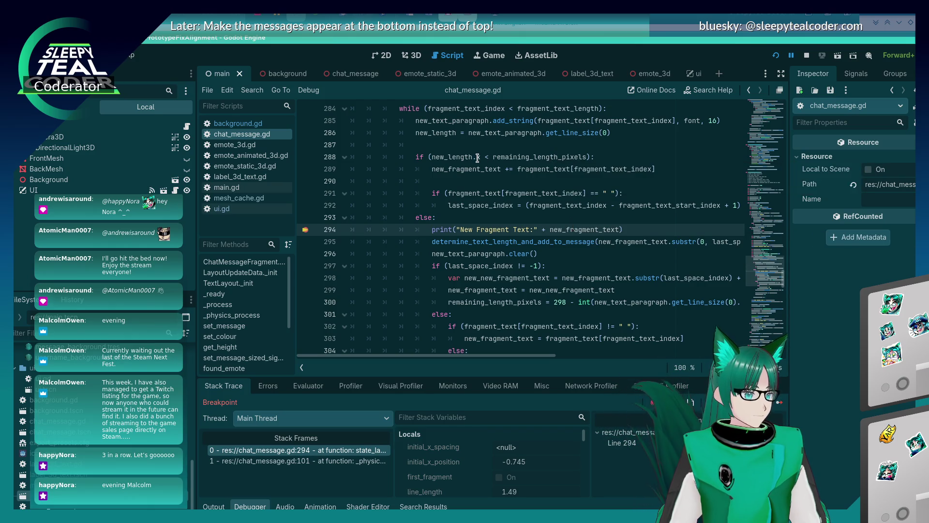
mouse_move(477, 157)
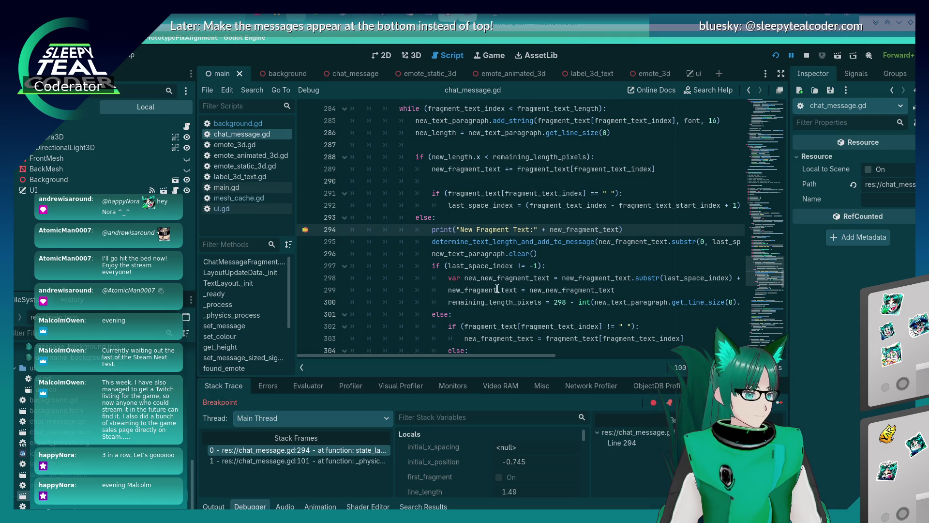
mouse_move(495, 271)
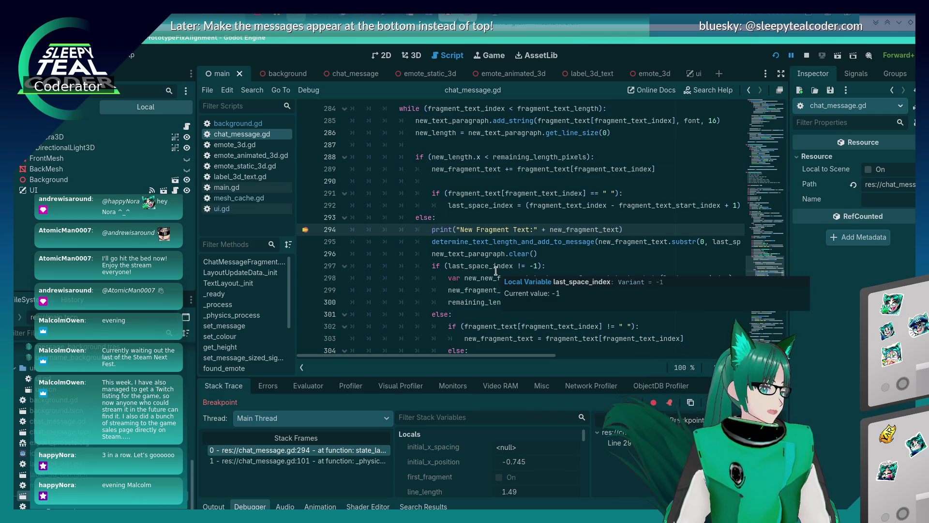
scroll(535, 225, "down", 1)
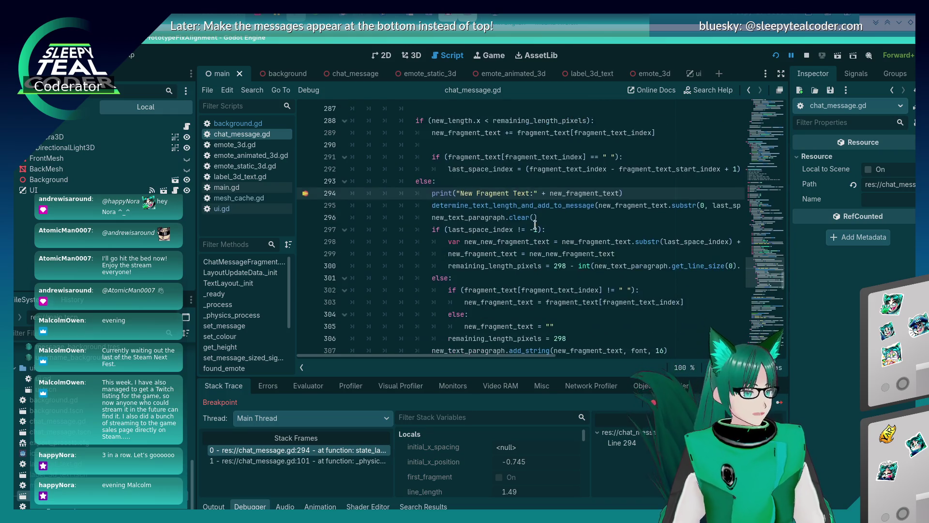
scroll(533, 226, "up", 2)
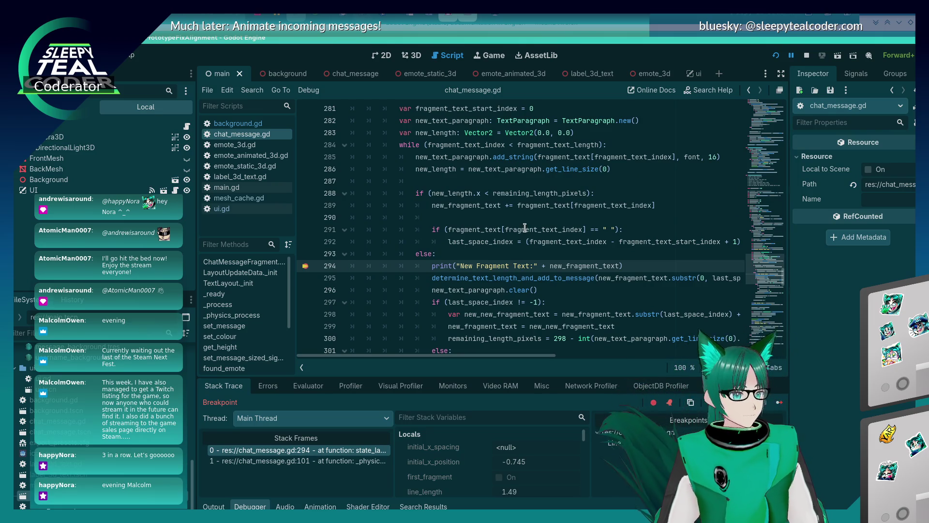
scroll(524, 226, "down", 2)
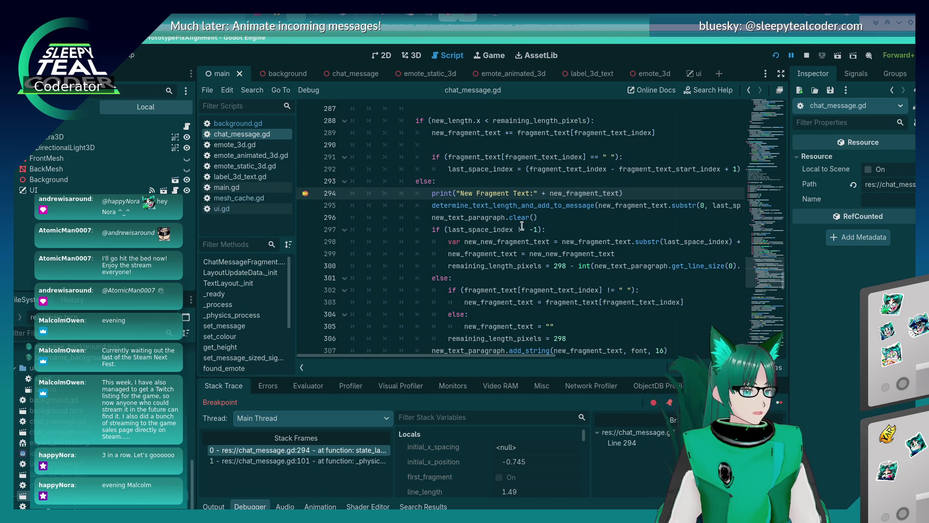
mouse_move(509, 231)
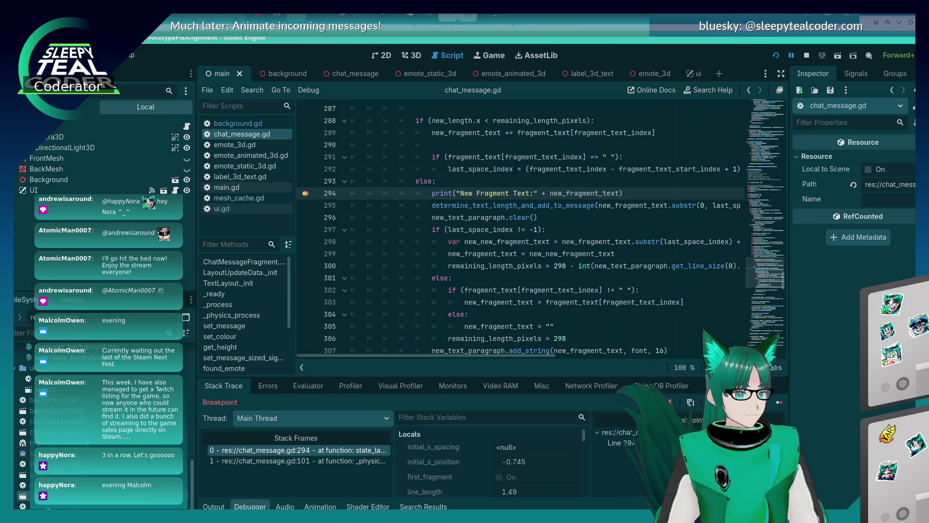
Step through the wrapping code from line 294 to line 306, then resume the game.
left_click(780, 401)
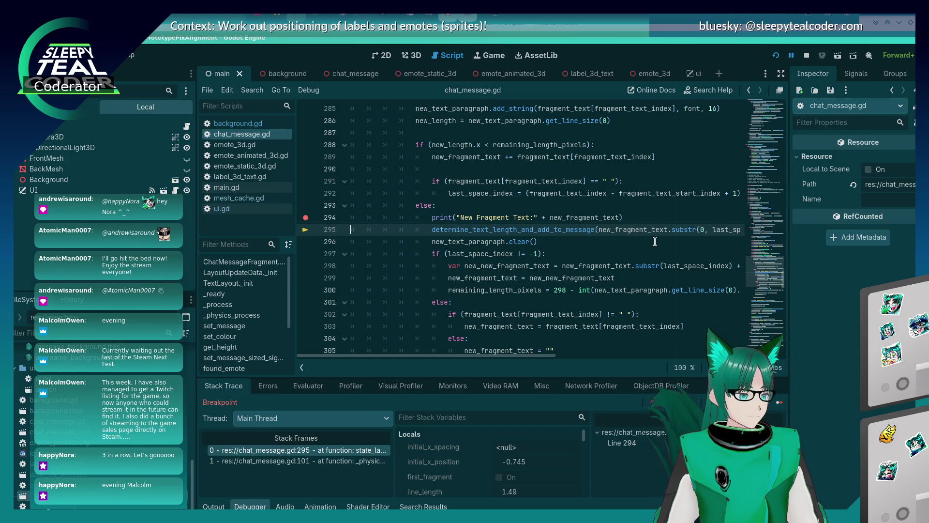
left_click(779, 402)
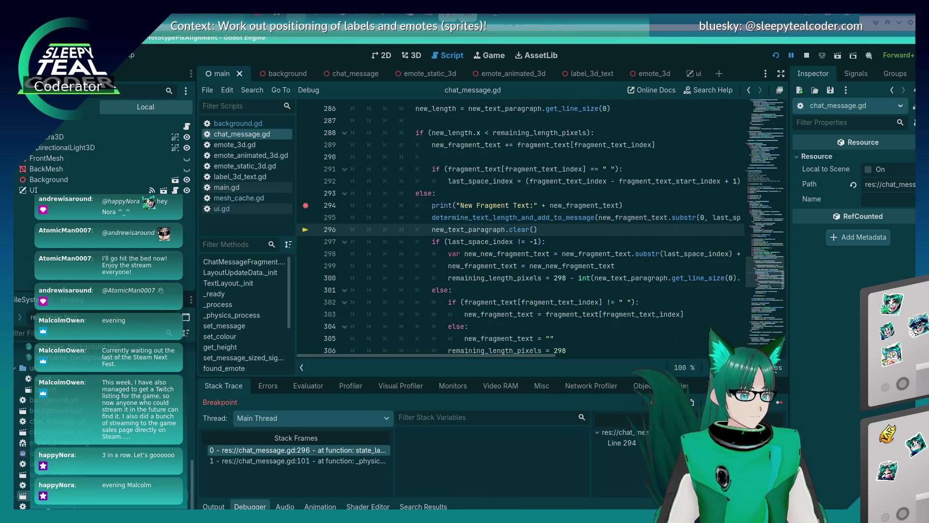
mouse_move(498, 241)
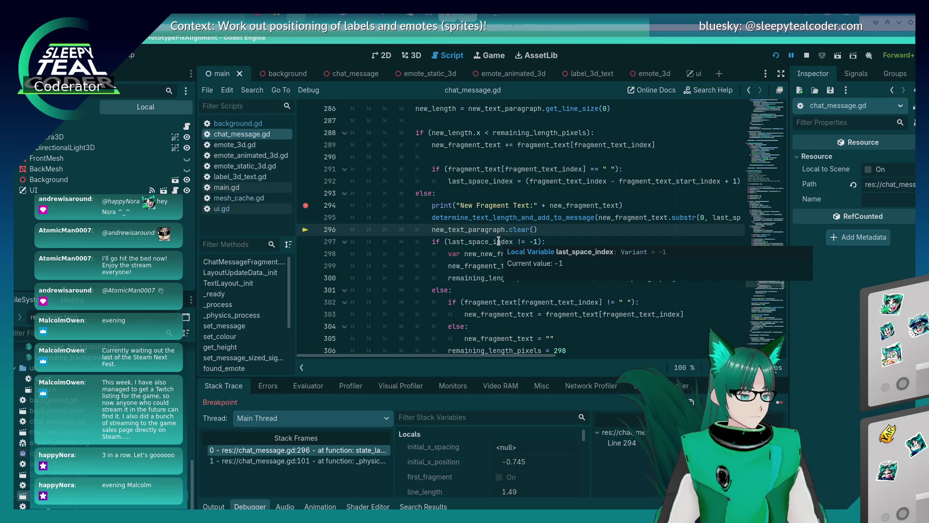
mouse_move(471, 355)
left_mouse_down()
mouse_move(606, 361)
mouse_move(489, 365)
left_mouse_up()
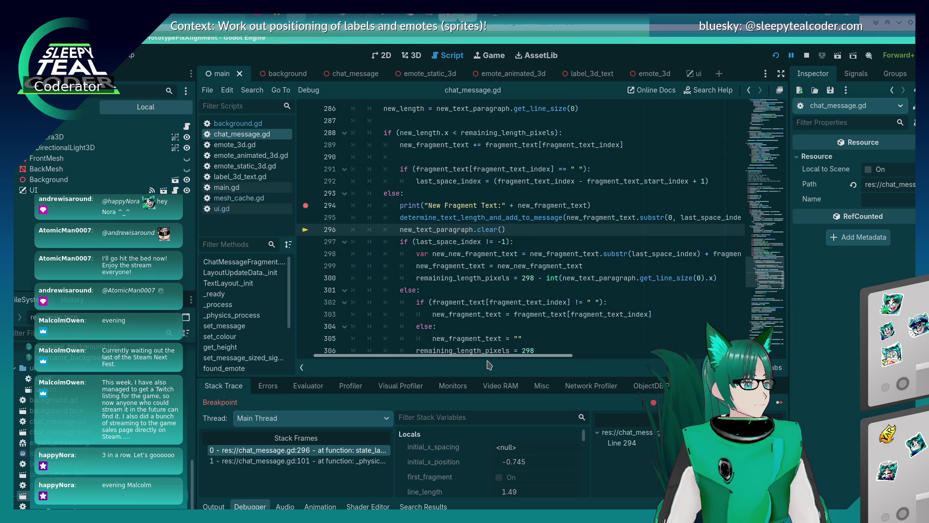
key("F10")
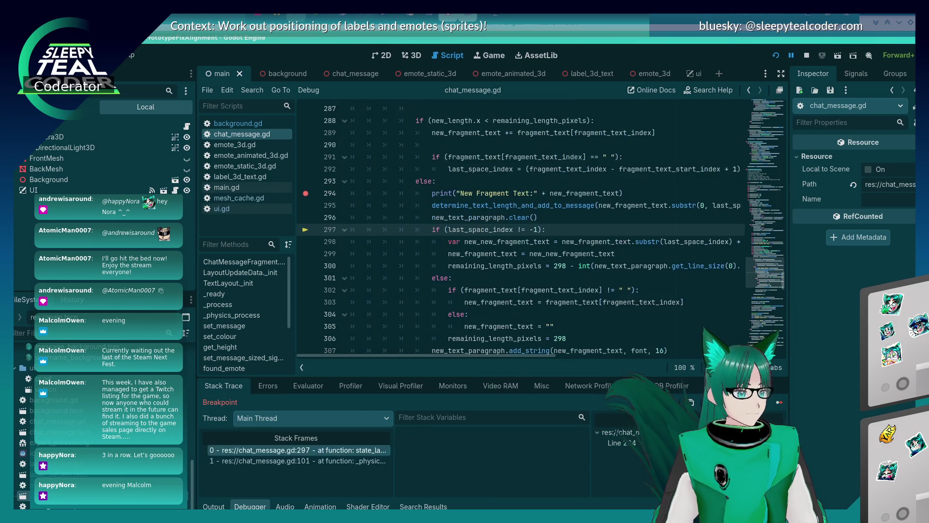
key("F10")
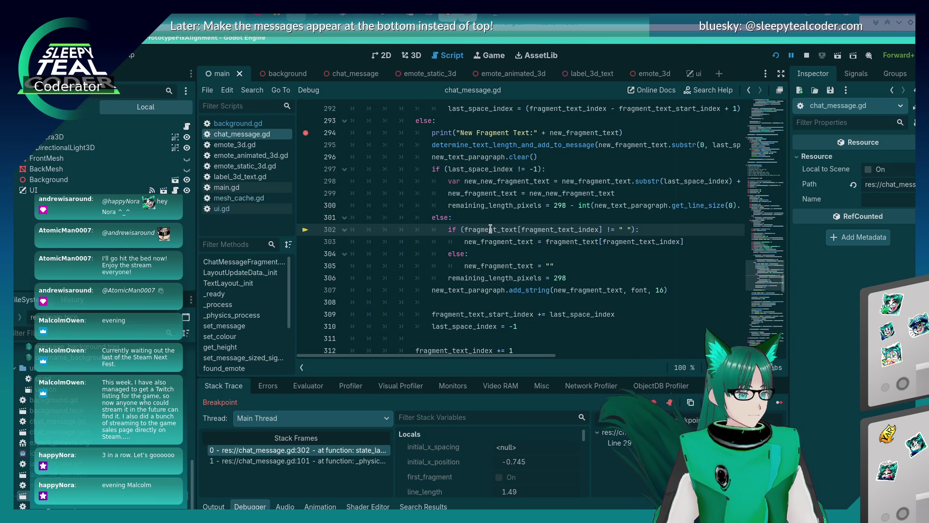
mouse_move(490, 228)
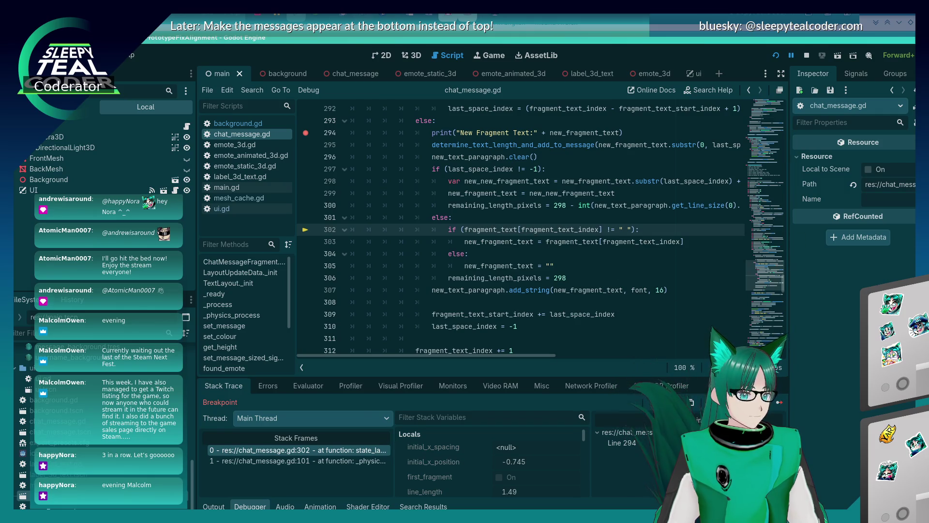
left_click(736, 402)
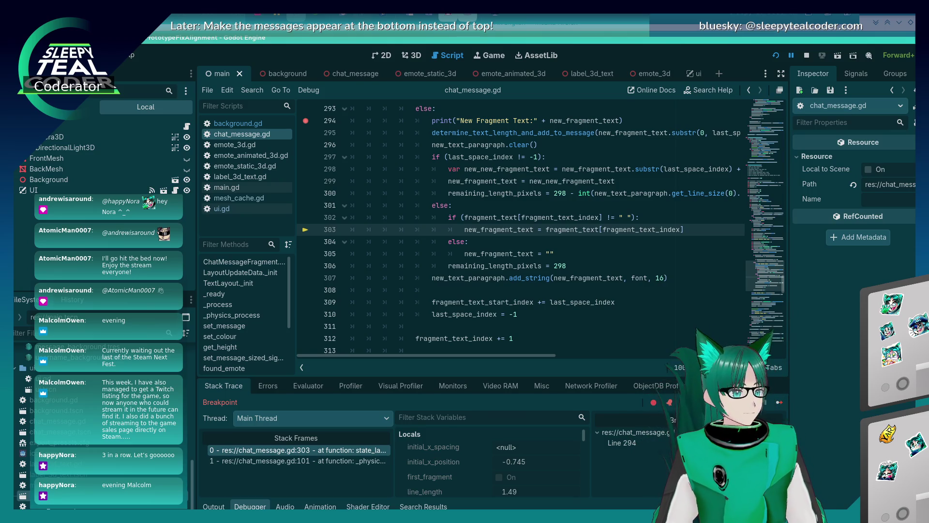
left_click(736, 402)
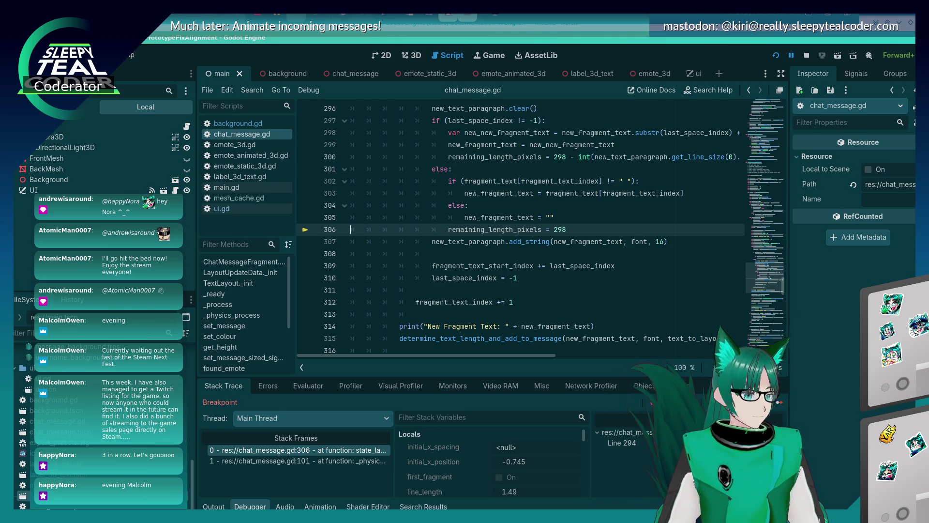
scroll(535, 225, "up", 2)
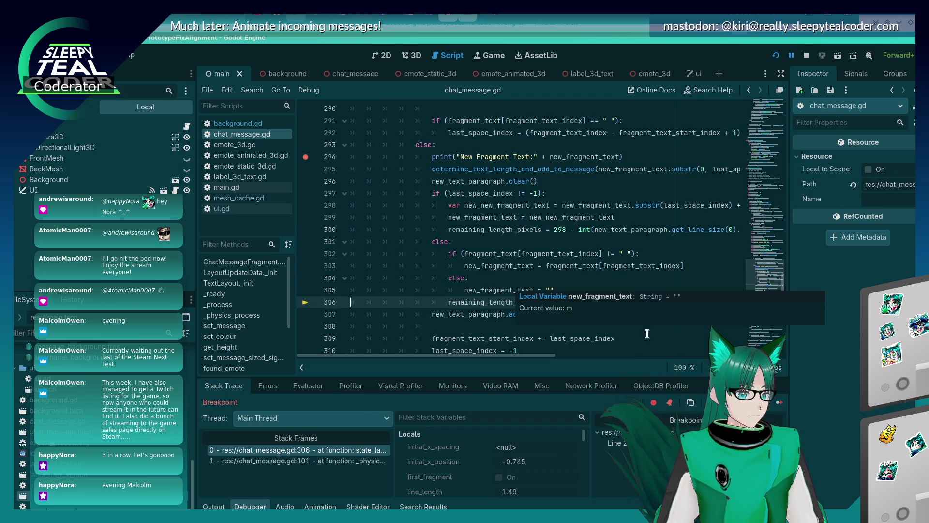
mouse_move(516, 252)
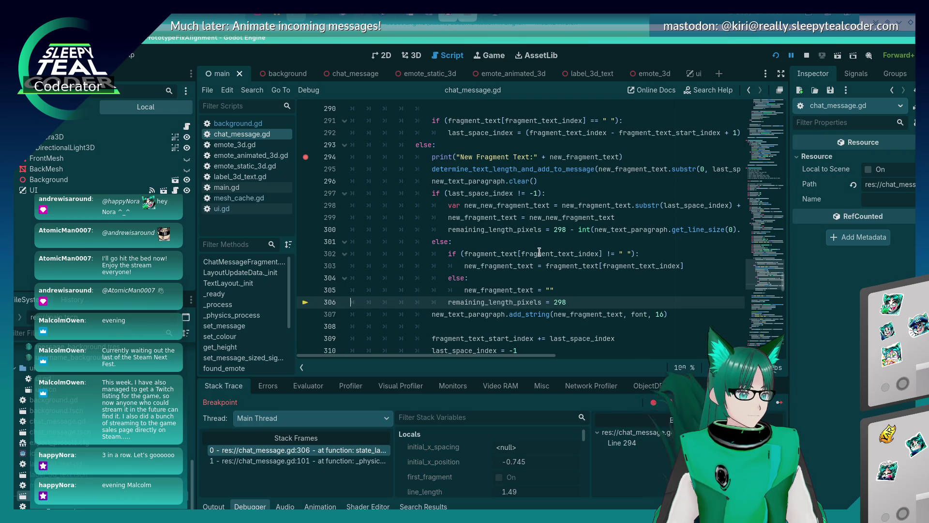
left_click(778, 403)
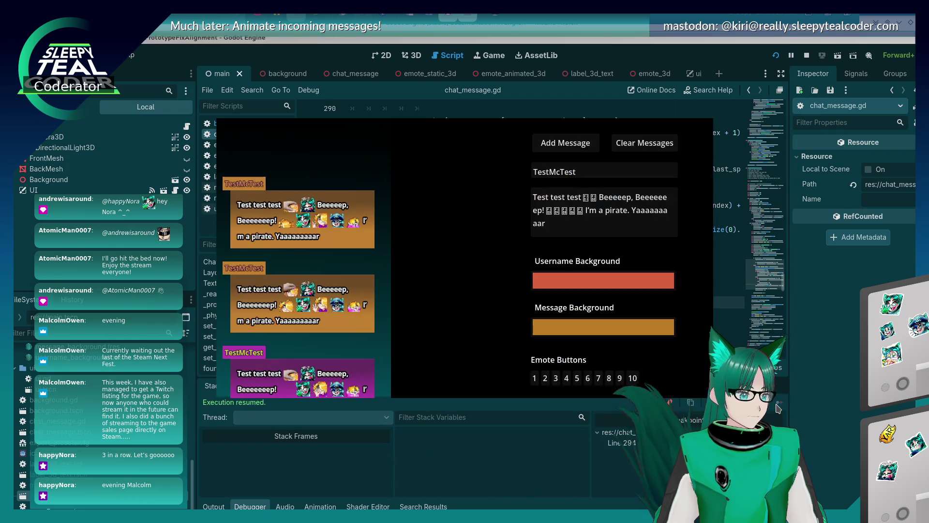
Add a test message and continue to the next breakpoint hit in the wrapping code.
left_click(566, 143)
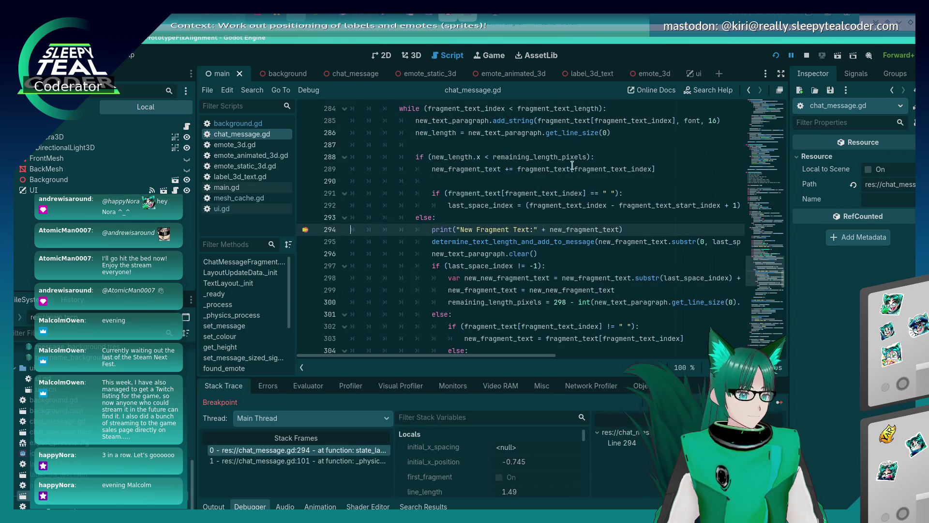
mouse_move(574, 229)
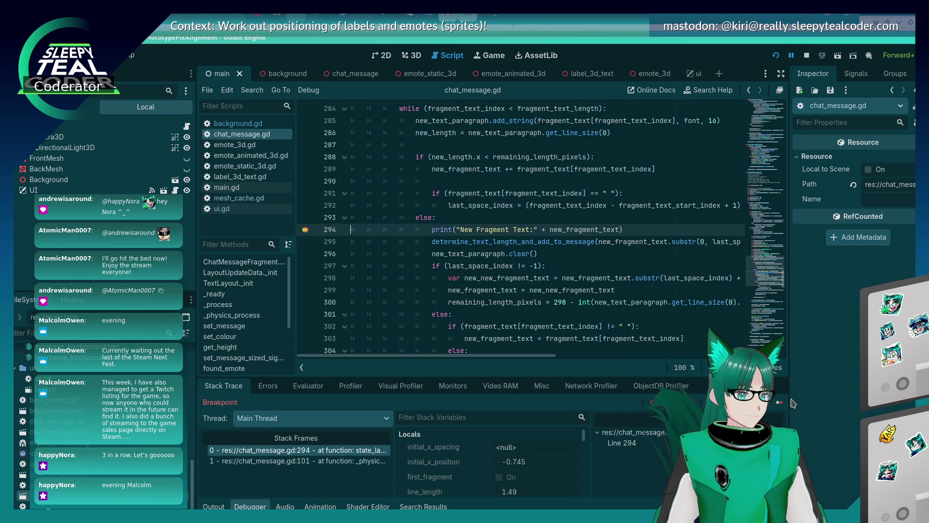
key("F12")
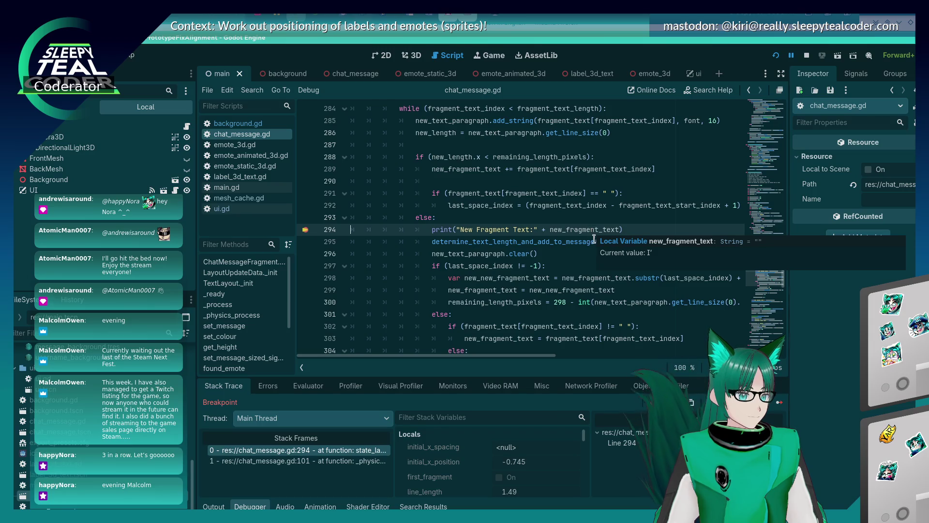
key("F12")
scroll(592, 235, "down", 1)
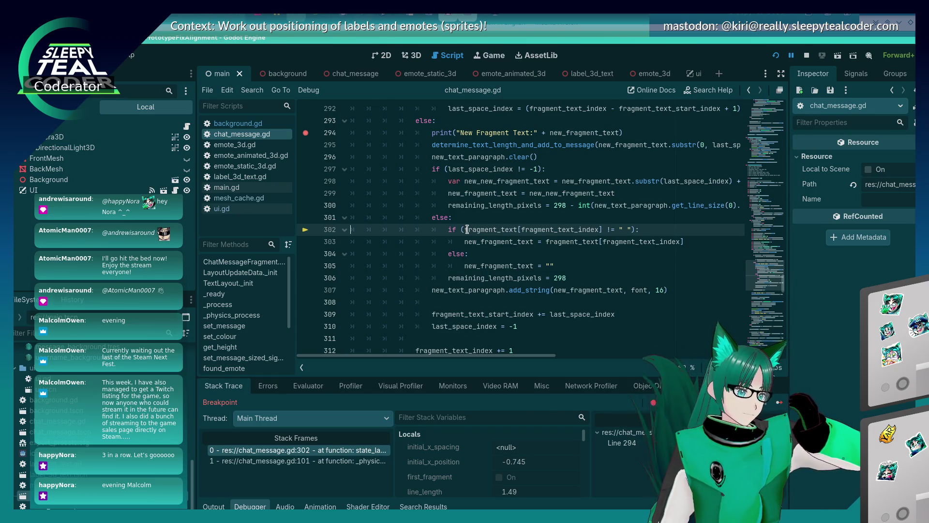
mouse_move(467, 230)
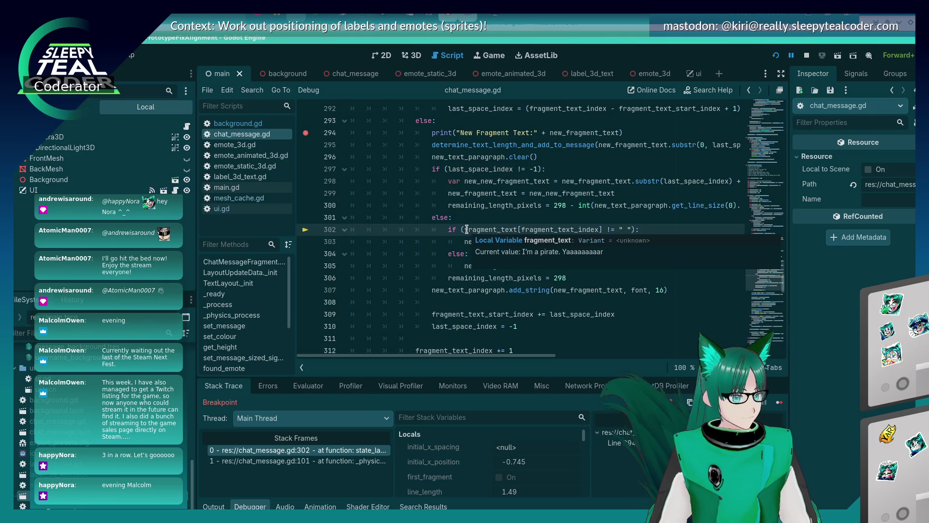
Step over to line 303 and then line 306, where remaining_length_pixels resets to 298.
left_click(765, 403)
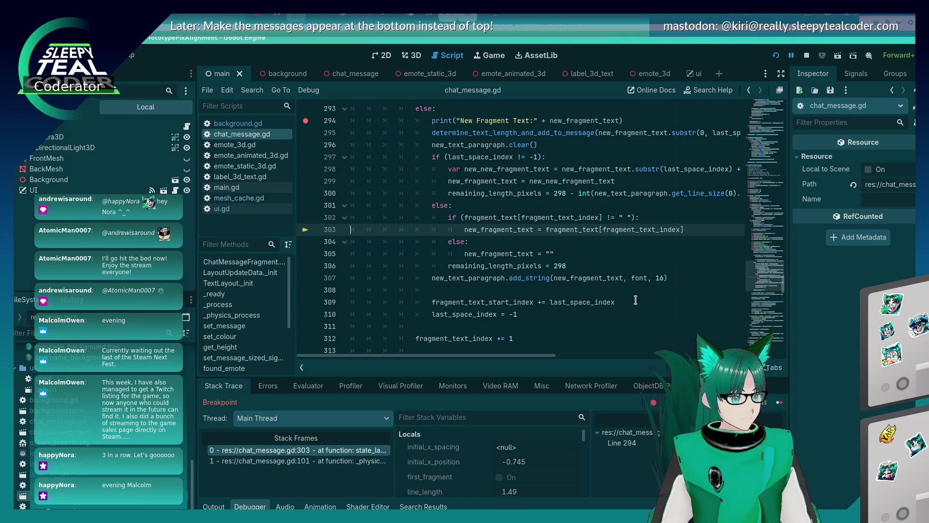
mouse_move(501, 228)
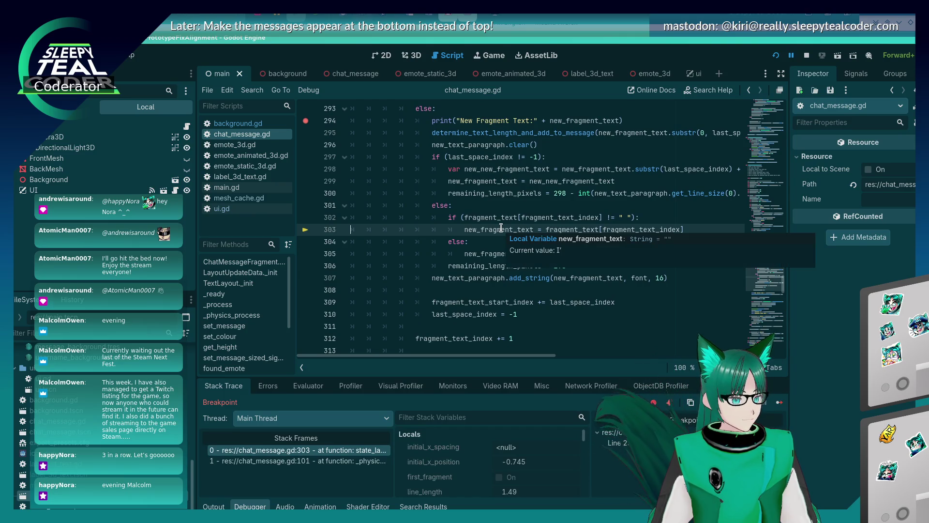
key("F10")
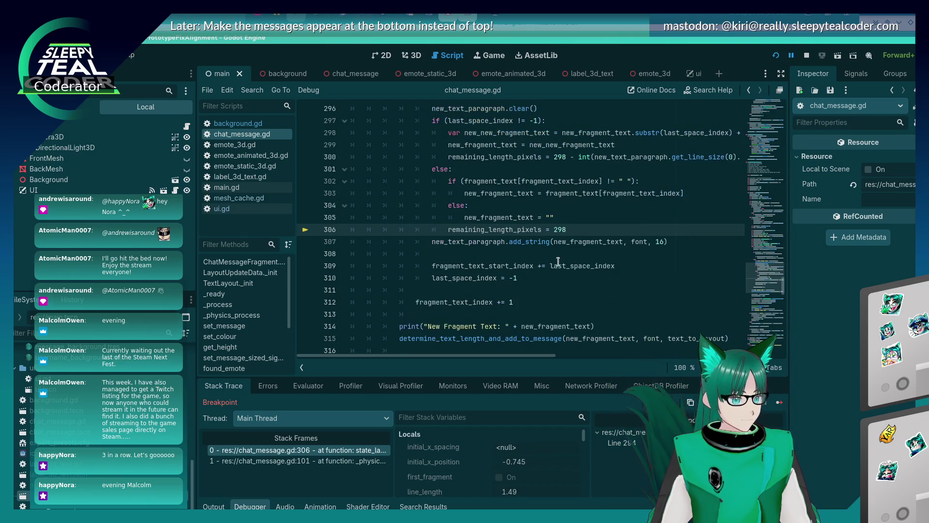
mouse_move(510, 189)
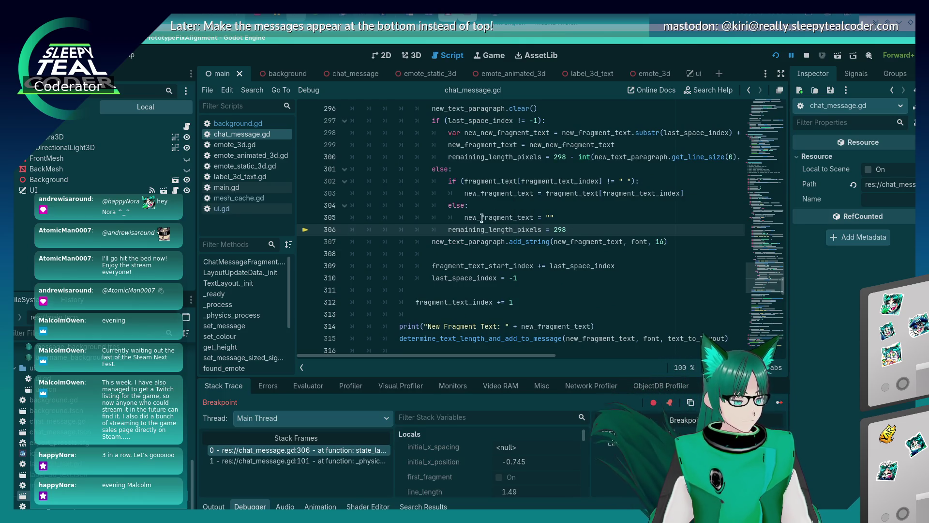
scroll(501, 292, "up", 2)
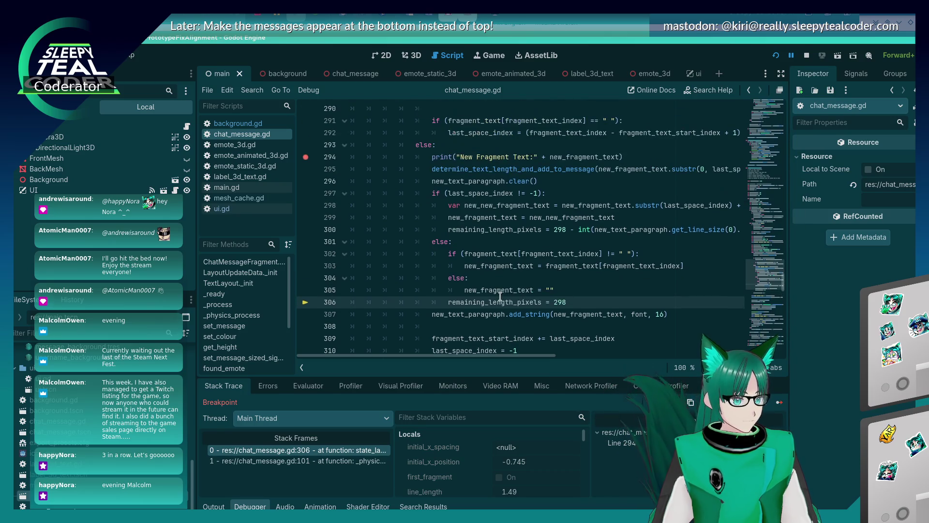
mouse_move(539, 293)
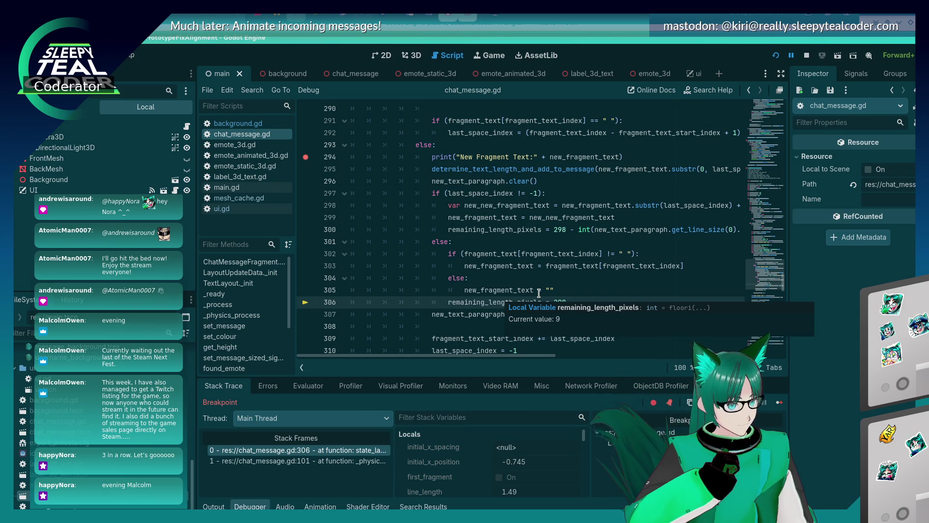
Change line 303 to append with += to new_fragment_text and save the script.
left_click(539, 266)
type("+")
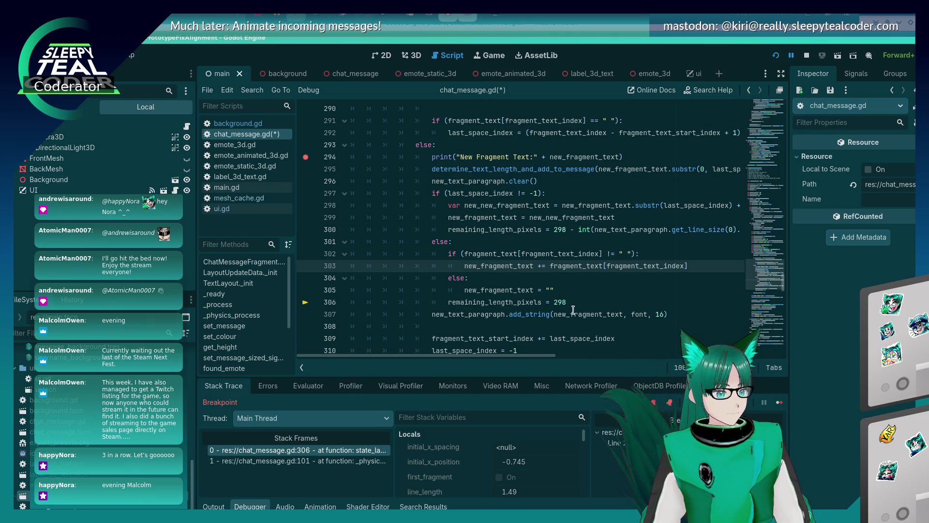
key("ctrl+s")
Test the change in the running game by resuming and adding another test message.
key("alt+Tab")
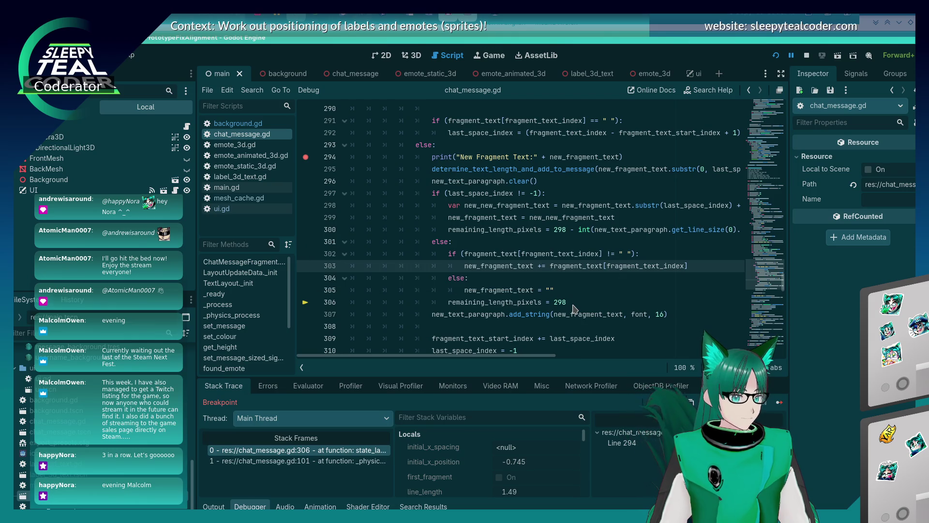
left_click(781, 403)
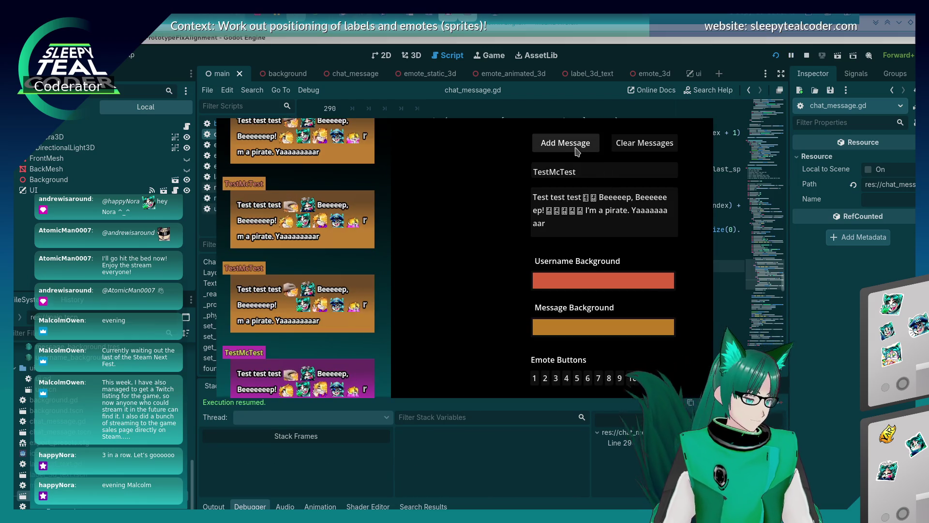
left_click(575, 153)
left_click(575, 153)
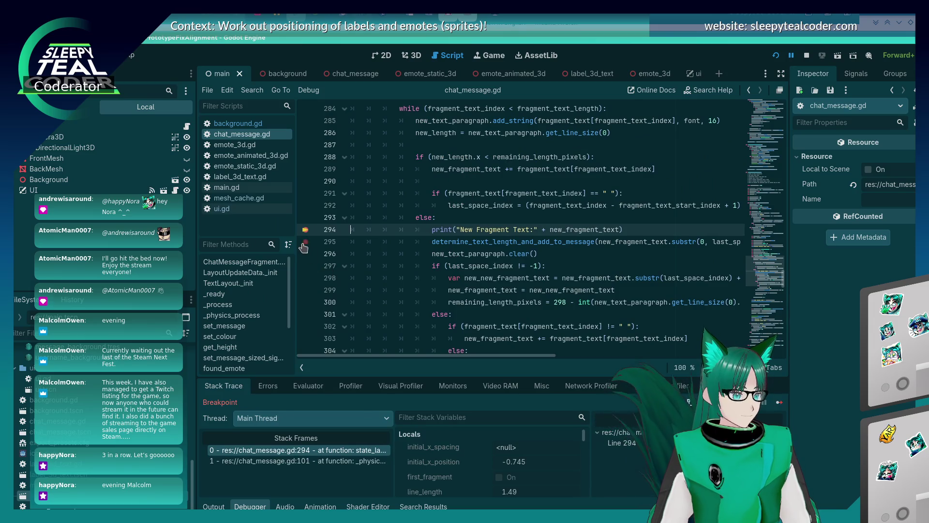
left_click(780, 403)
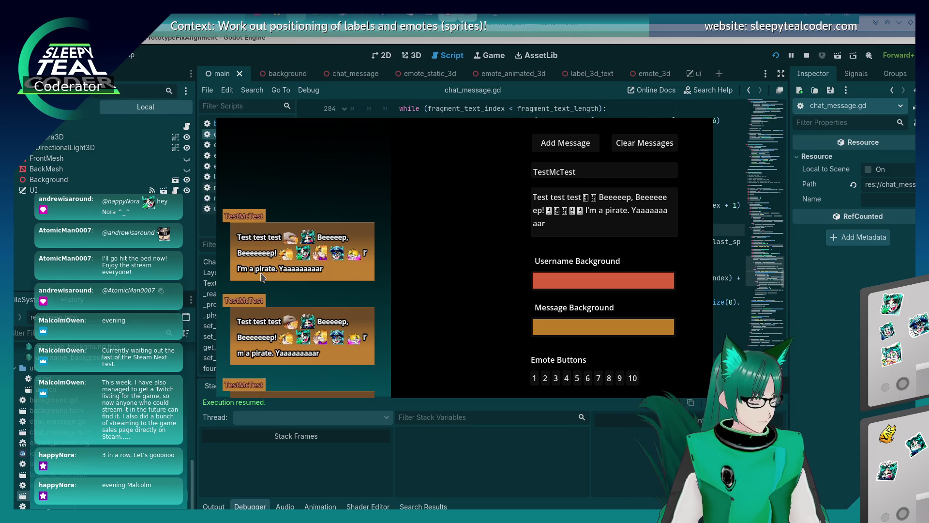
Turn line 303 back into a plain = assignment and run the chat prototype with F5.
key("alt+Tab")
scroll(566, 281, "down", 2)
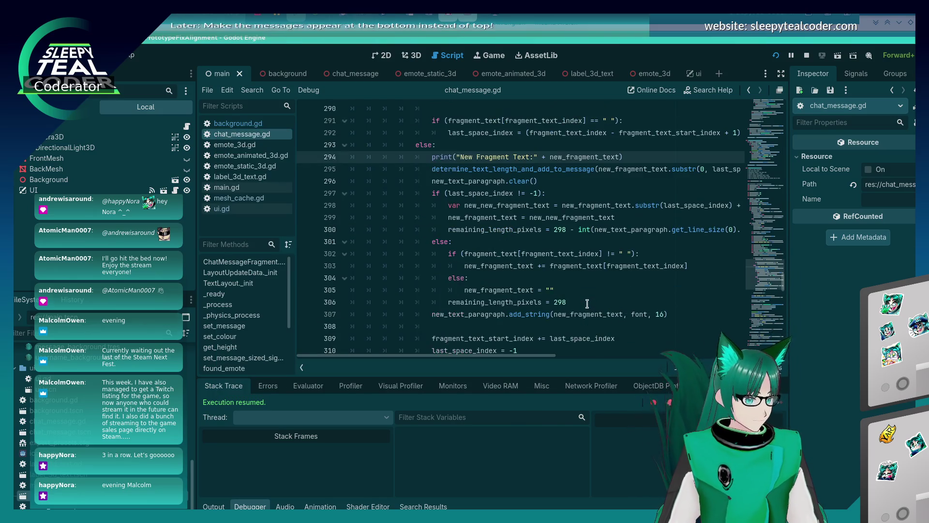
left_click(536, 272)
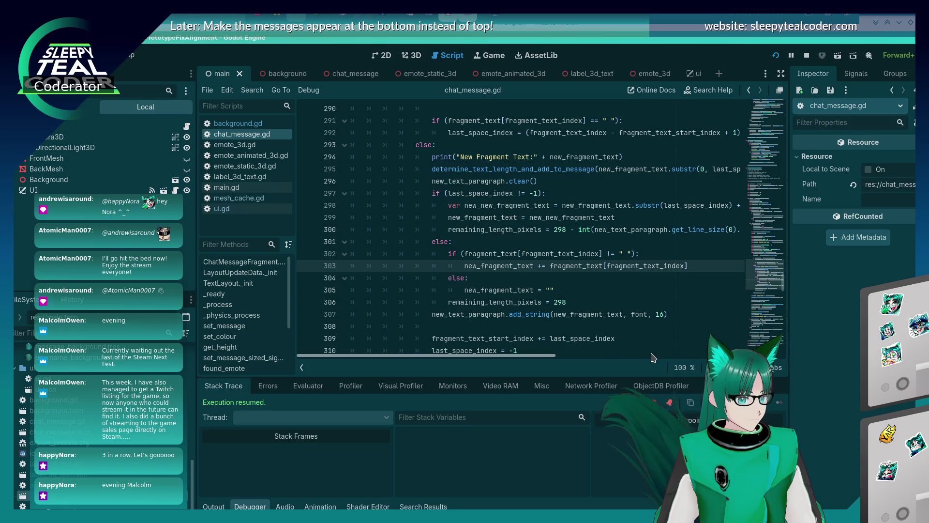
key("Delete")
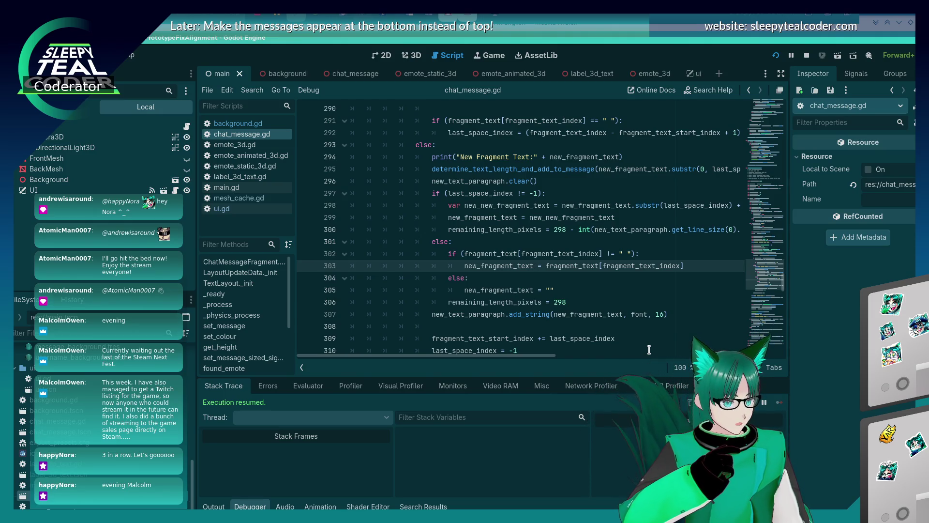
key("F5")
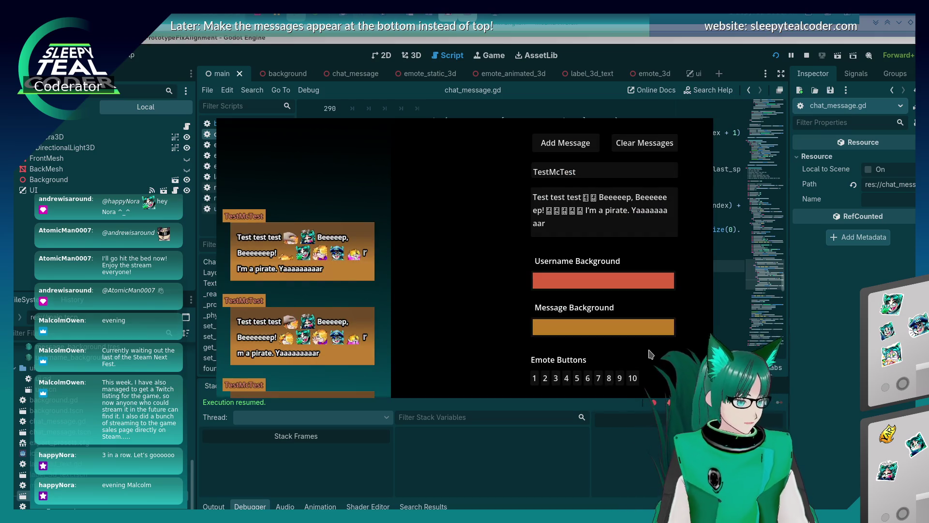
Clear the chat messages, close the game with F8, and go to the fragment_text check on line 302.
left_click(611, 146)
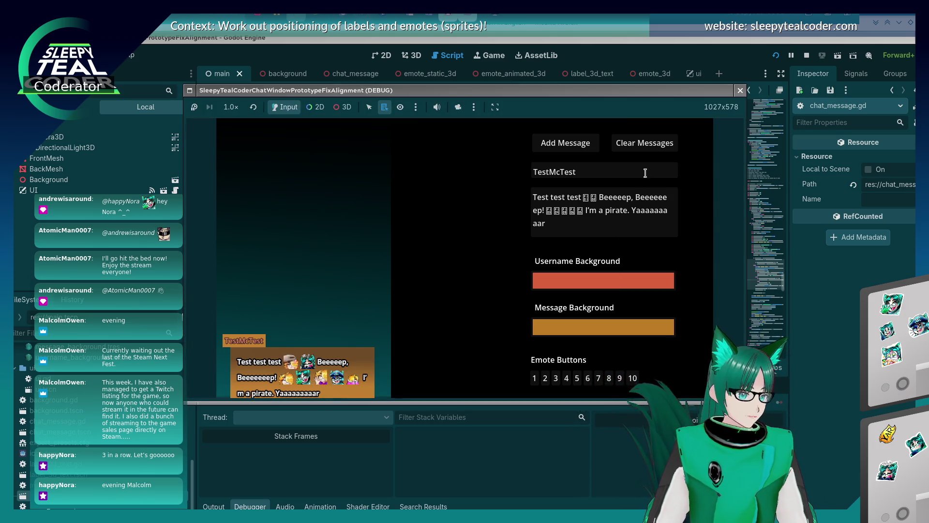
key("F8")
key("Up")
key("Up")
key("Up")
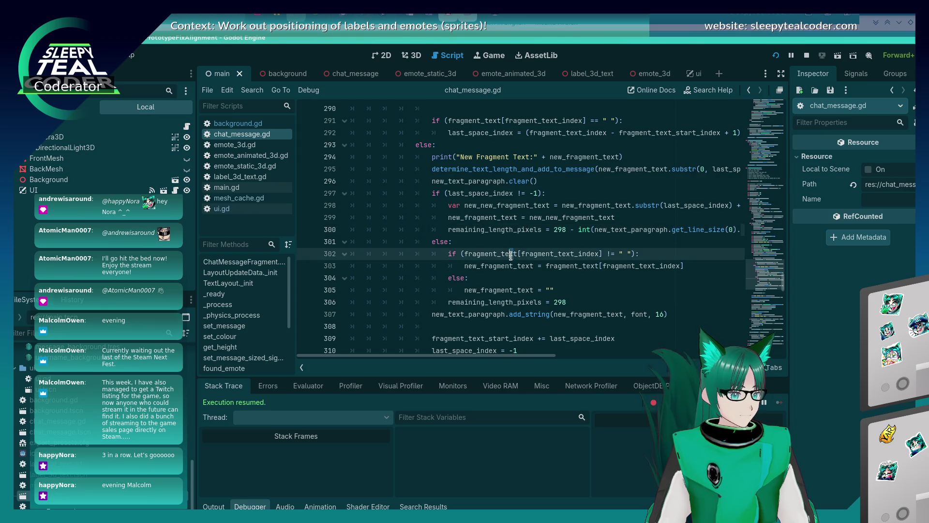
key("Down")
key("Down")
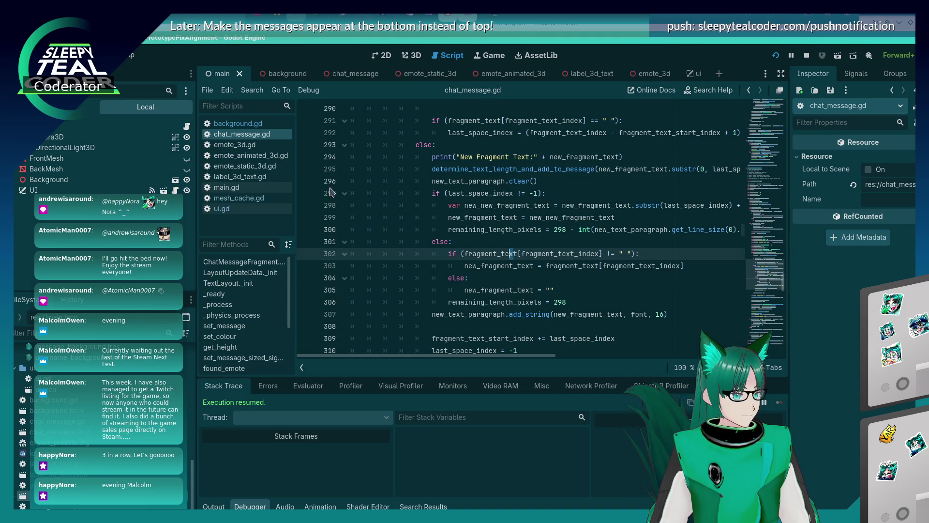
Set a breakpoint on line 294, add a message to trigger it, and inspect the variable values.
left_click(305, 161)
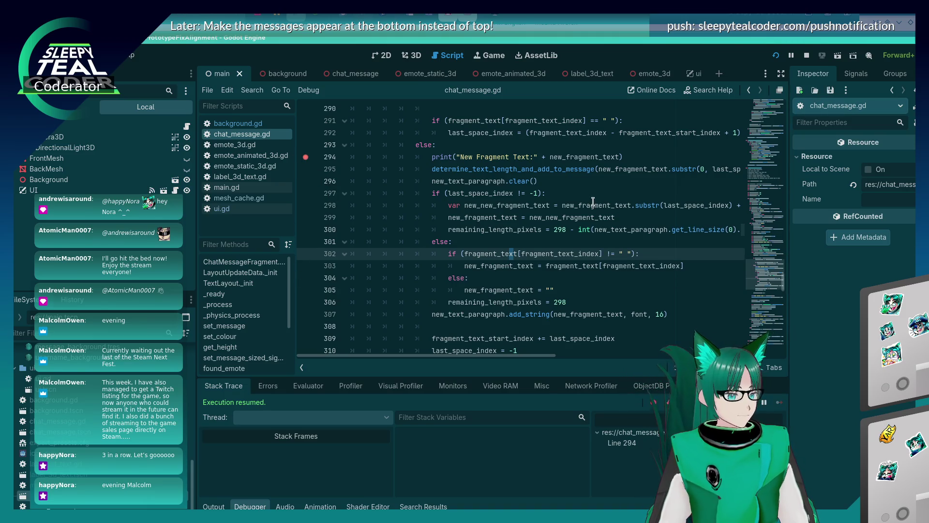
left_click(564, 144)
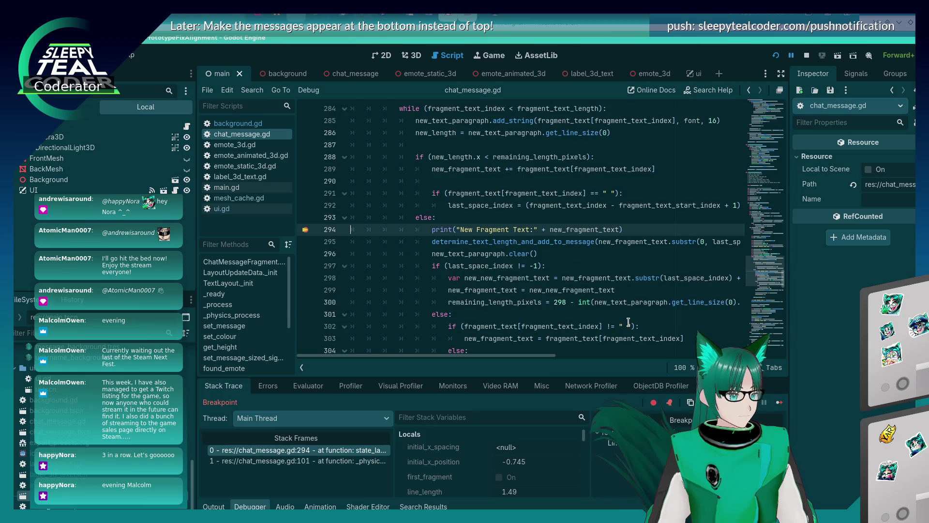
mouse_move(598, 228)
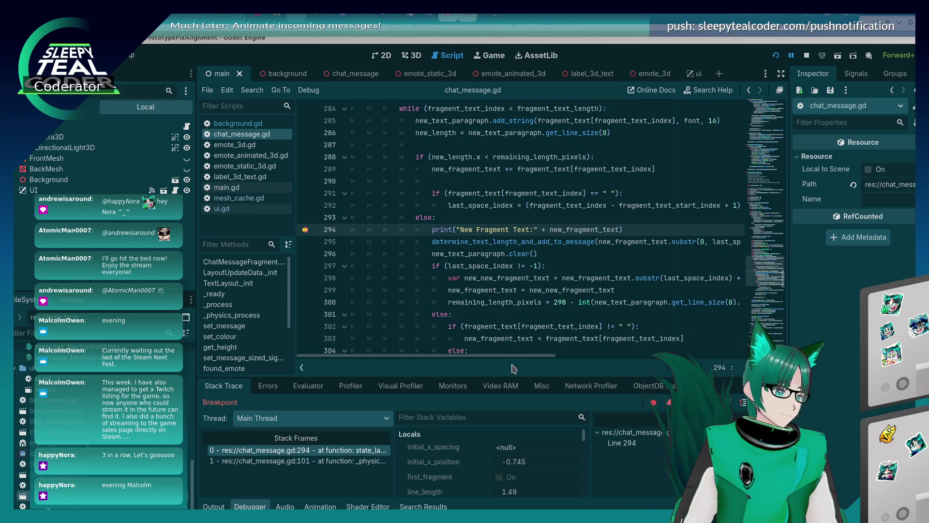
mouse_move(514, 355)
left_mouse_down()
mouse_move(563, 362)
mouse_move(549, 362)
left_mouse_up()
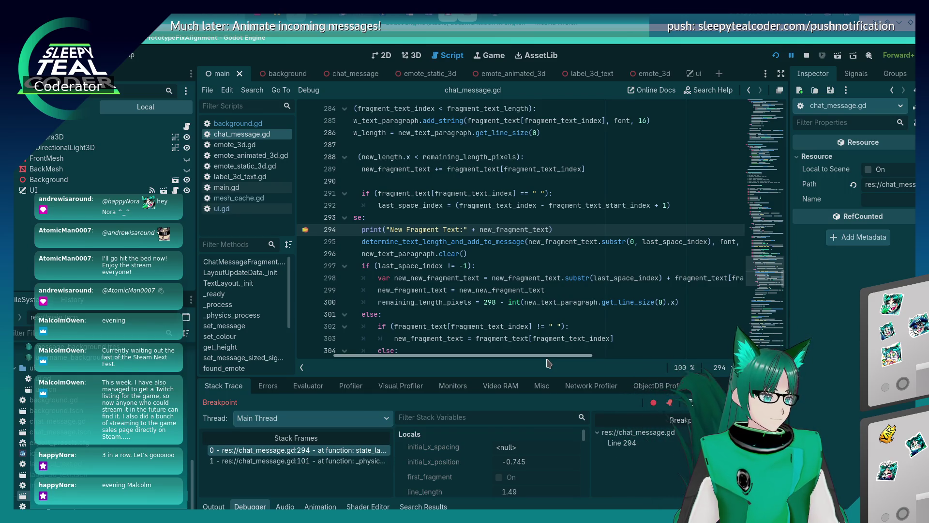
mouse_move(548, 363)
left_mouse_down()
mouse_move(557, 364)
mouse_move(522, 366)
mouse_move(512, 357)
left_mouse_up()
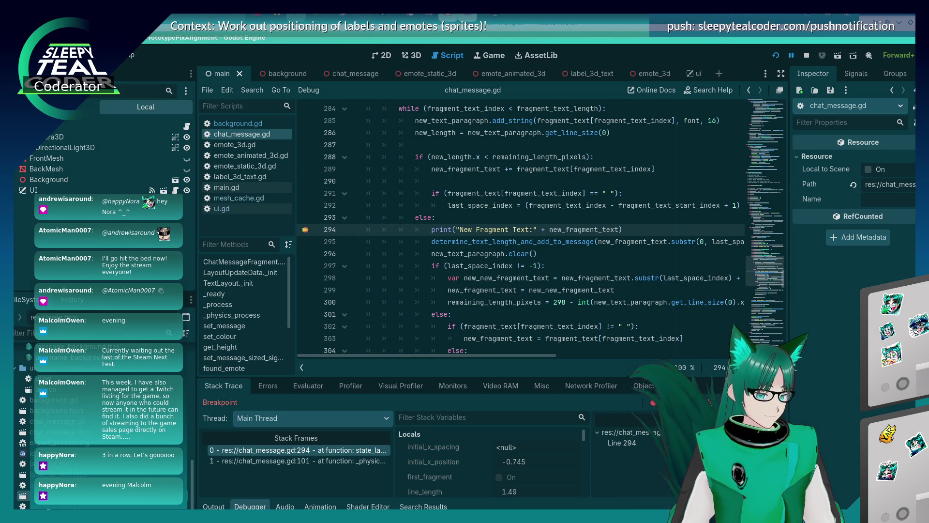
Step over to line 295 and review the code block down to line 330.
key("F10")
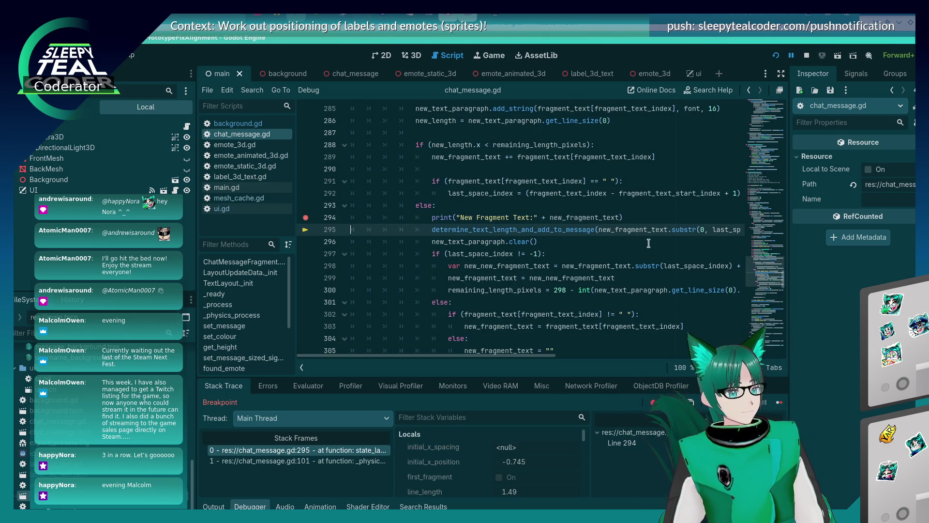
mouse_move(649, 229)
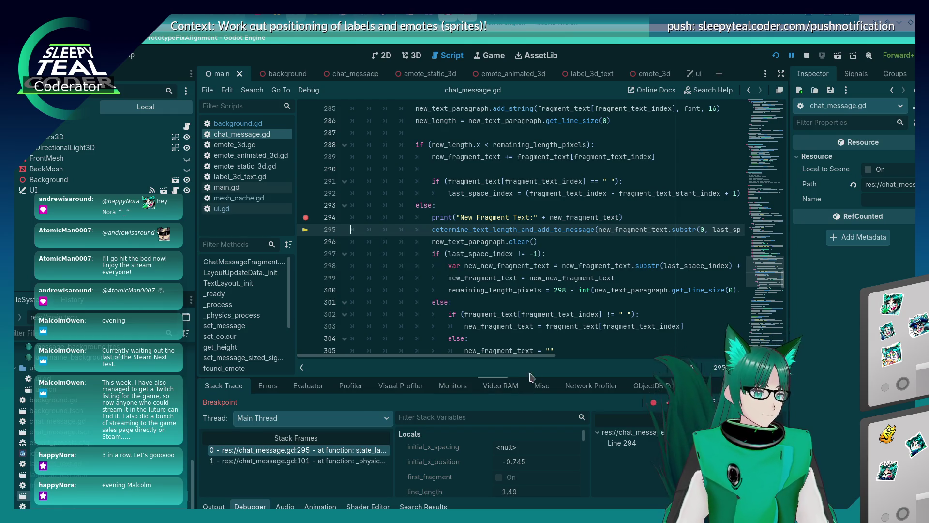
mouse_move(531, 350)
left_mouse_down()
mouse_move(542, 357)
mouse_move(550, 348)
left_mouse_up()
scroll(557, 283, "up", 8)
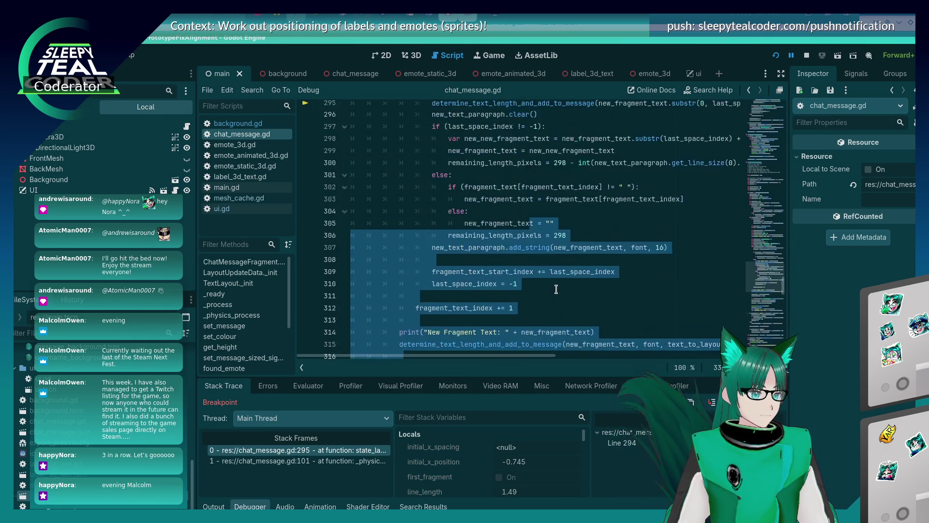
left_click(632, 213)
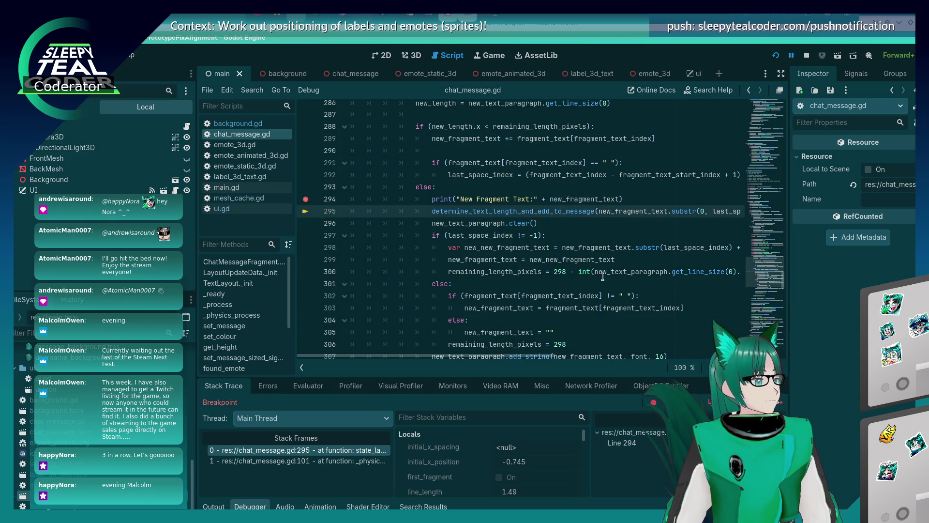
Inspect the debugger values of the variables along line 295.
scroll(540, 357, "right", 1)
scroll(539, 357, "right", 4)
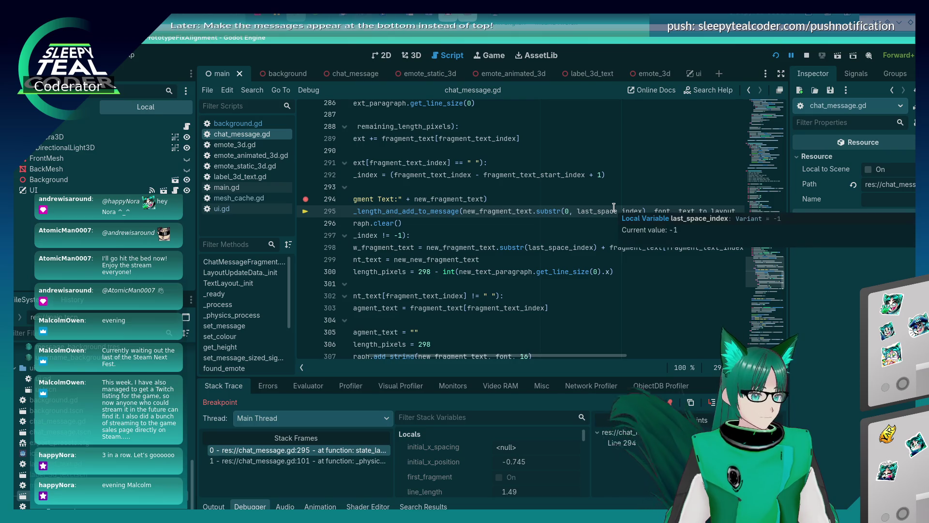
mouse_move(666, 209)
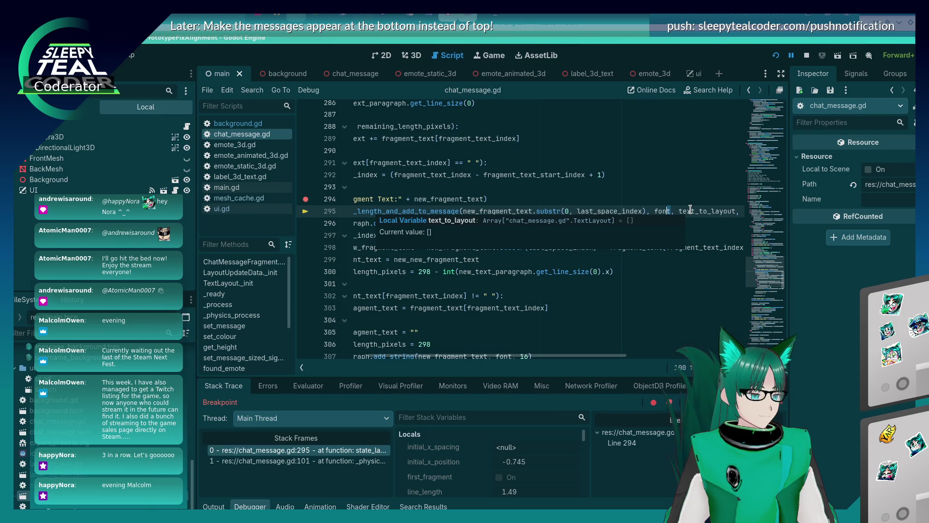
scroll(668, 221, "right", 5)
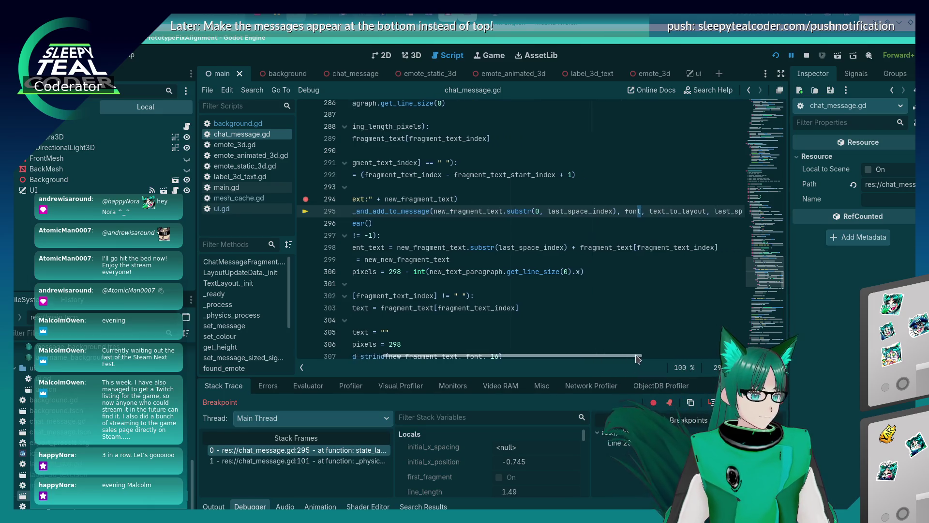
mouse_move(640, 209)
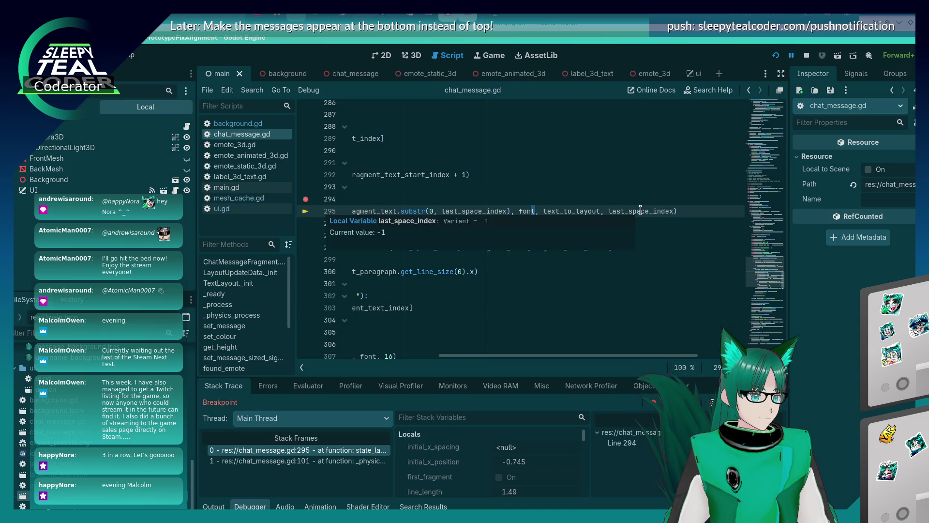
mouse_move(593, 355)
left_mouse_down()
mouse_move(527, 360)
mouse_move(499, 332)
left_mouse_up()
mouse_move(543, 216)
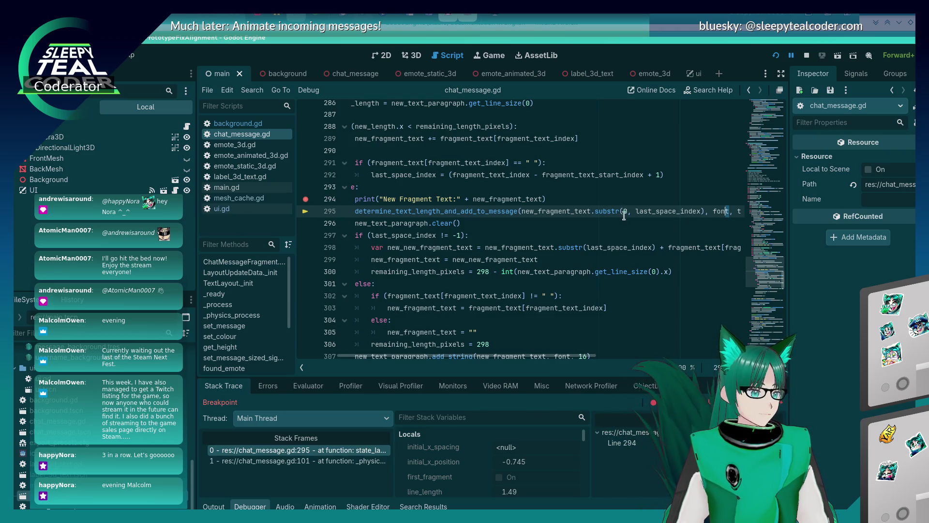
mouse_move(603, 252)
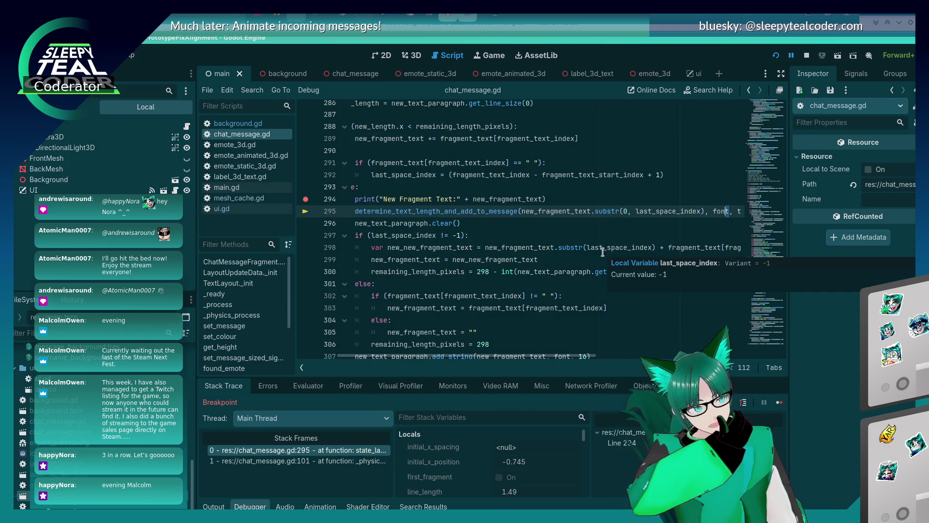
left_click(502, 211)
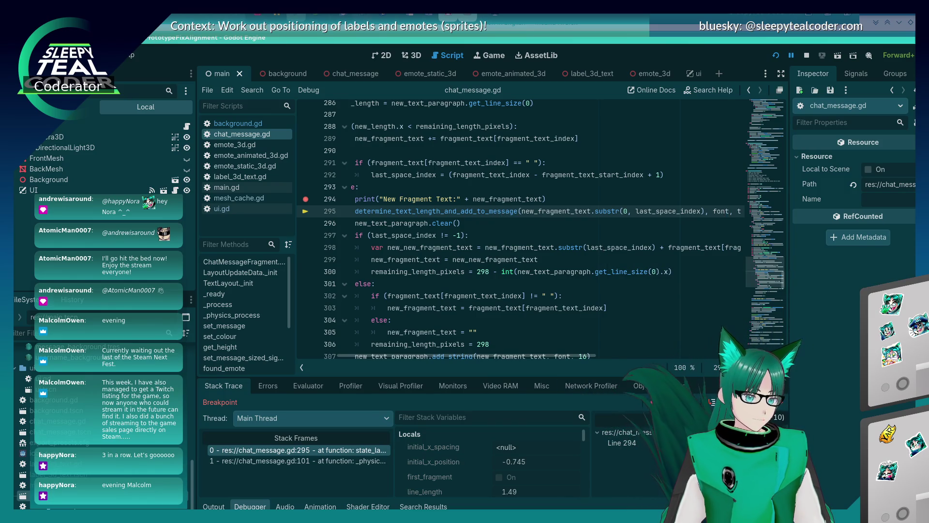
Step over line 295's call, continue until the line 294 breakpoint hits, then step to line 295.
key("F10")
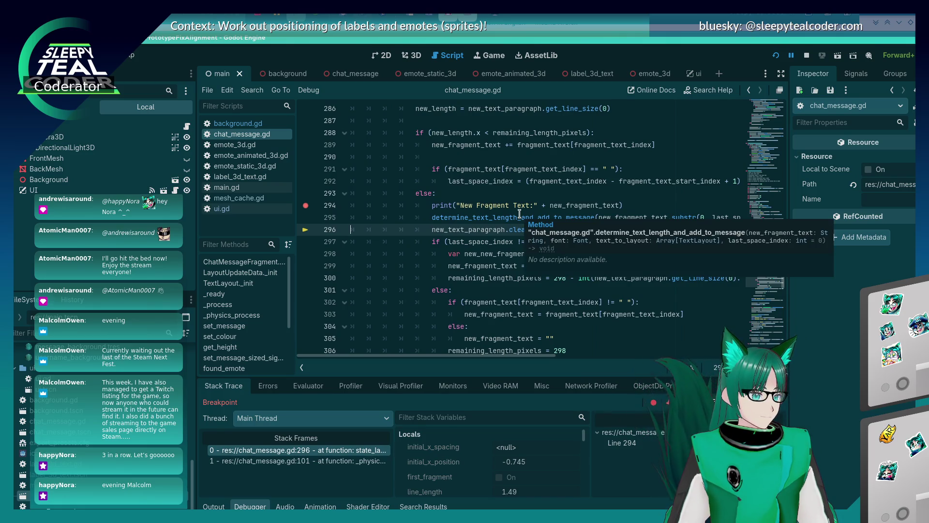
key("F12")
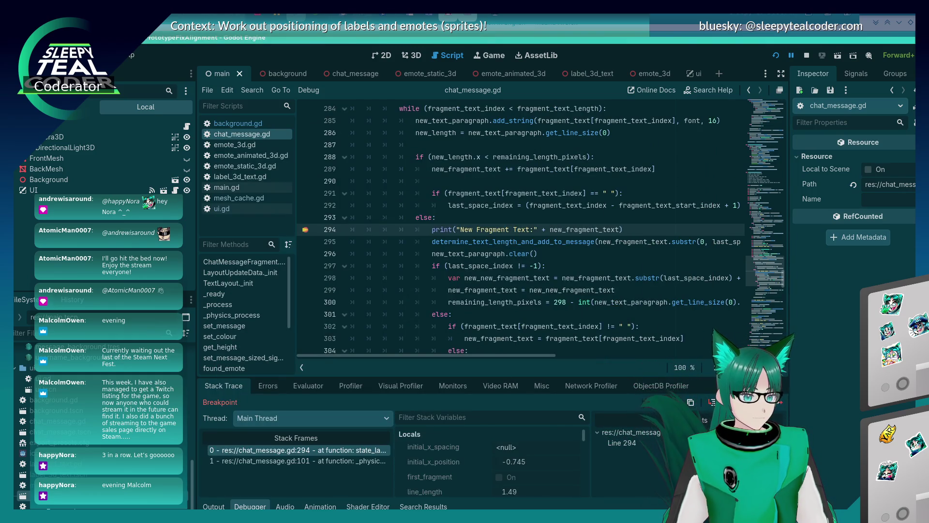
left_click(710, 403)
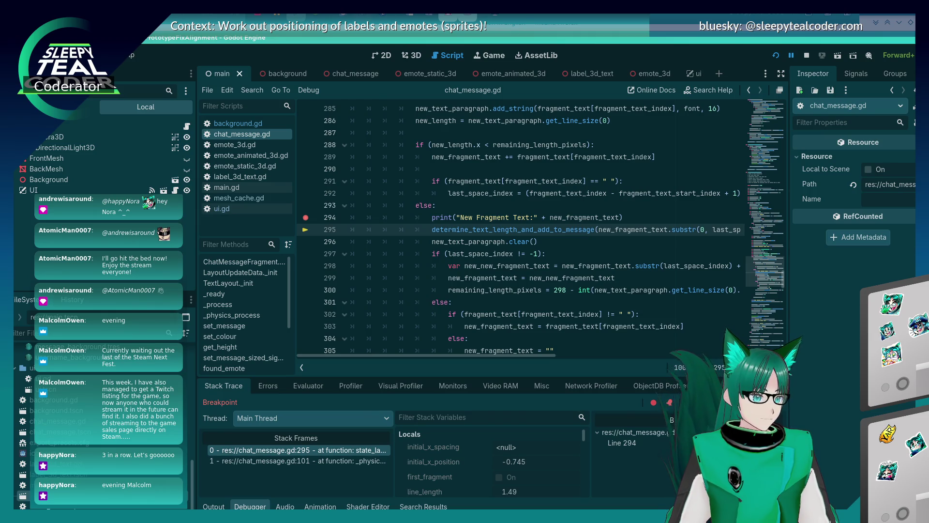
Step into determine_text_length_and_add_to_message, step through lines 405–414, and return to line 296.
left_click(711, 402)
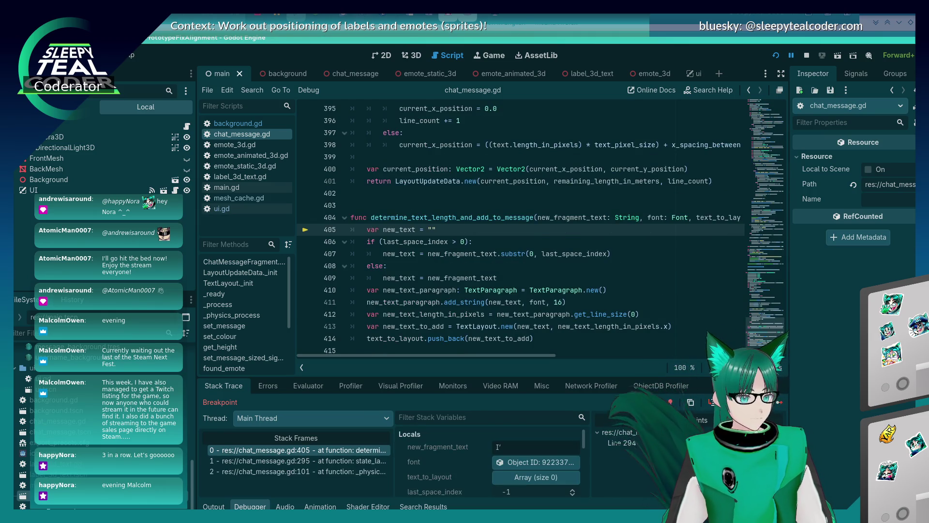
left_click(712, 403)
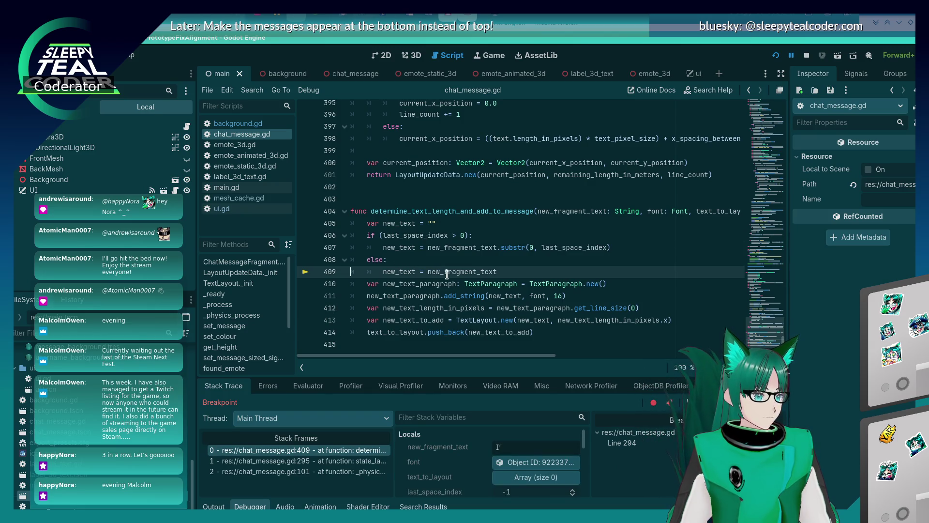
mouse_move(447, 274)
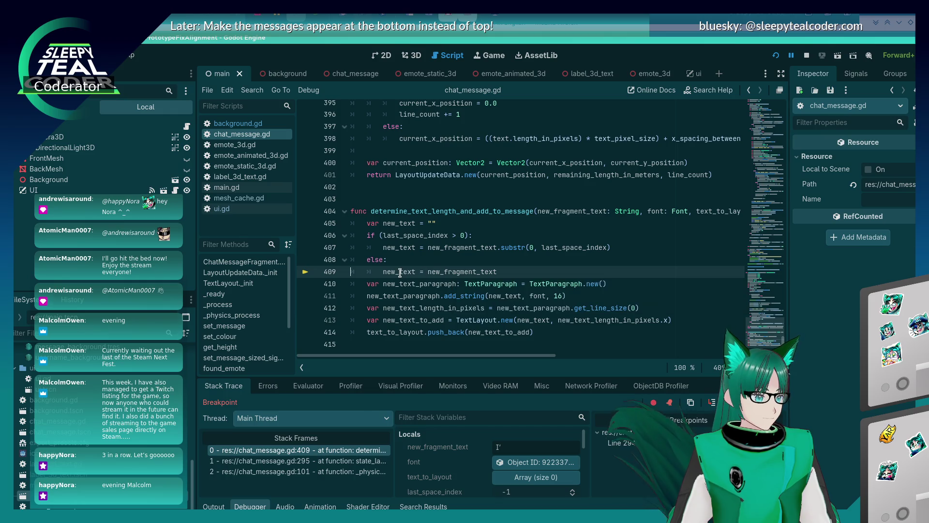
key("F10")
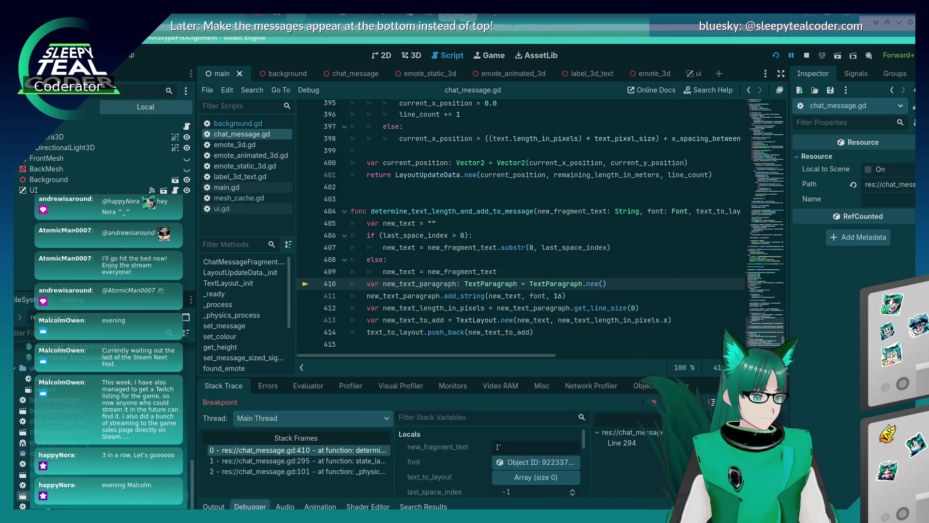
key("F10")
key("F10")
key("F10")
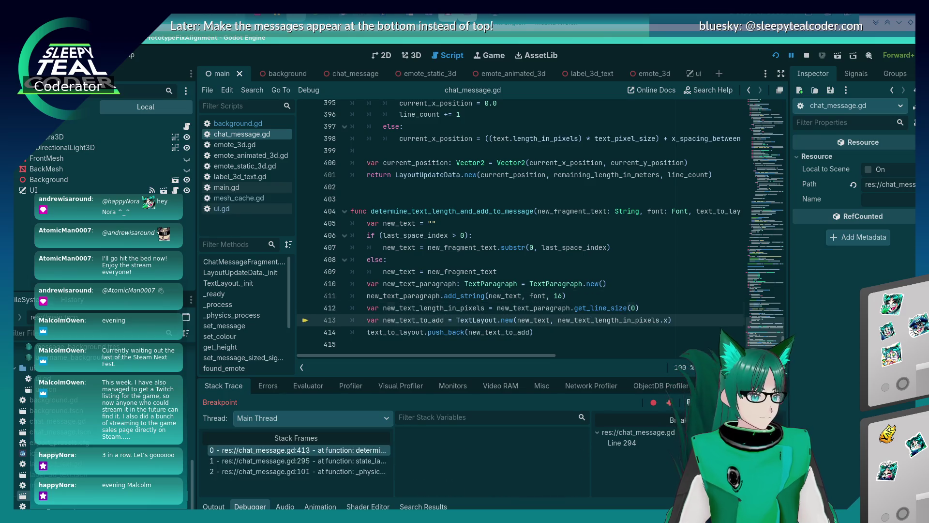
key("F10")
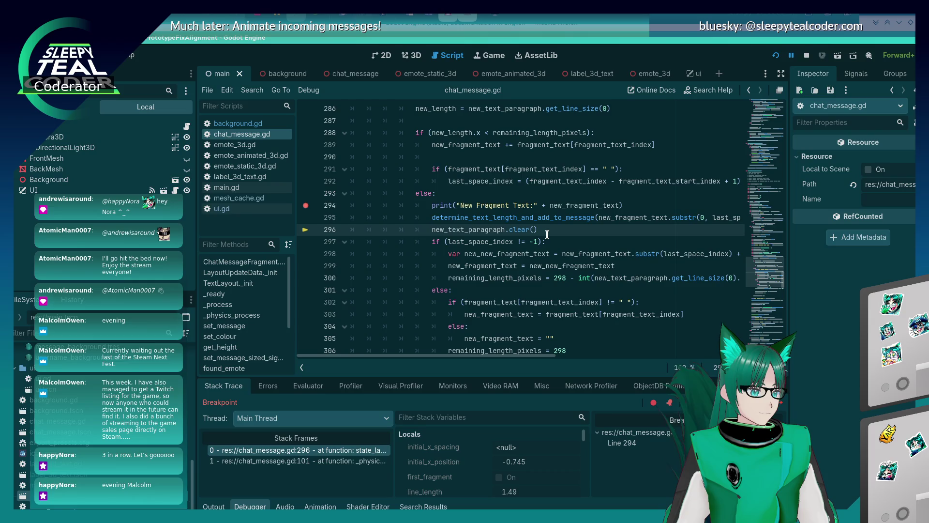
left_click(540, 316)
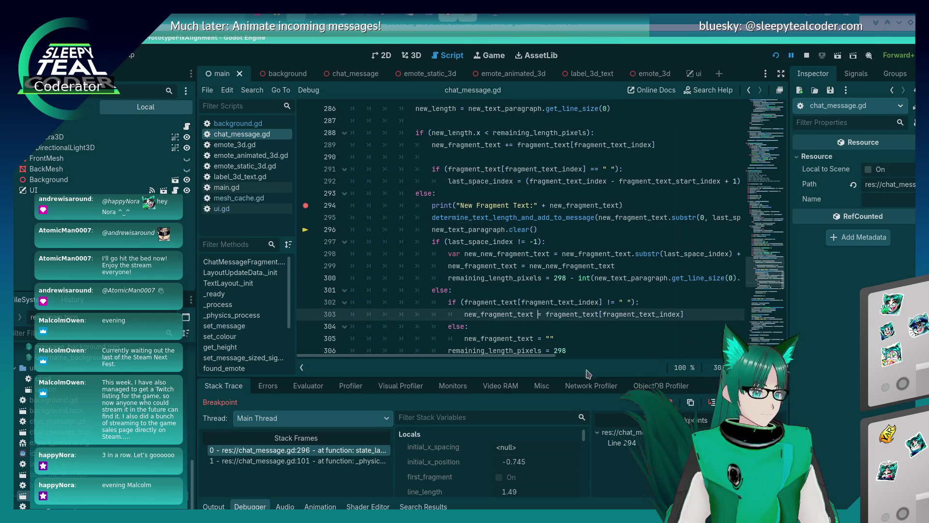
Change line 303 to += and save, then jump to the determine_text_length_and_add_to_message definition.
type("+")
key("ctrl+s")
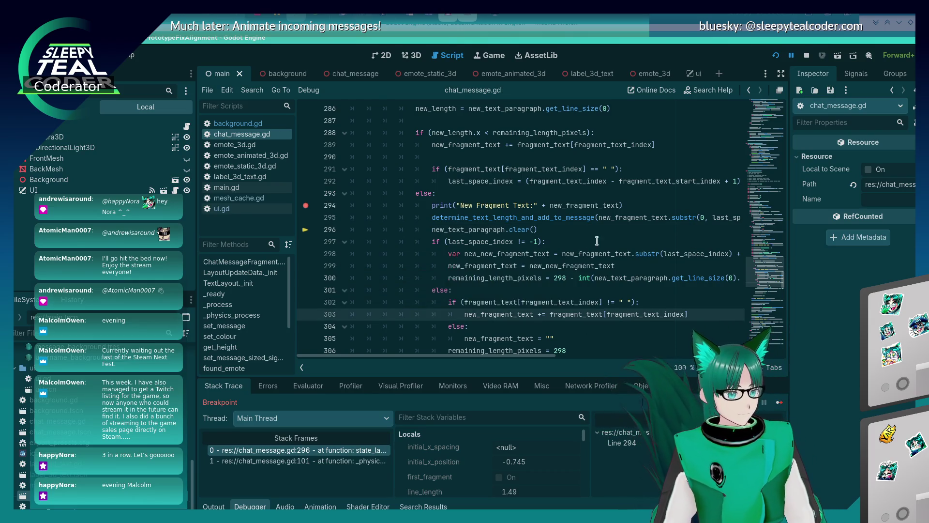
left_click(577, 215, "ctrl")
scroll(503, 242, "down", 1)
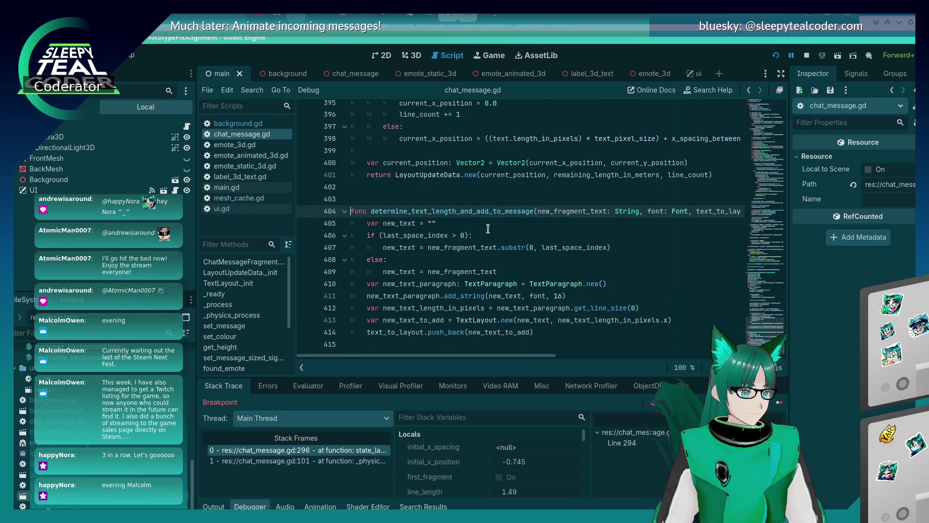
Review the function's last_space_index check on line 406, then stop the debug session.
left_click(486, 229)
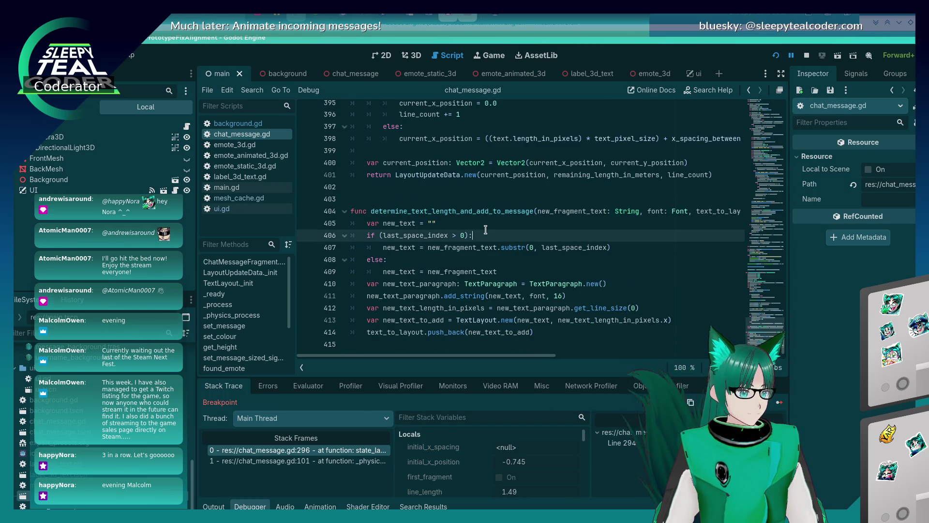
left_click(364, 223)
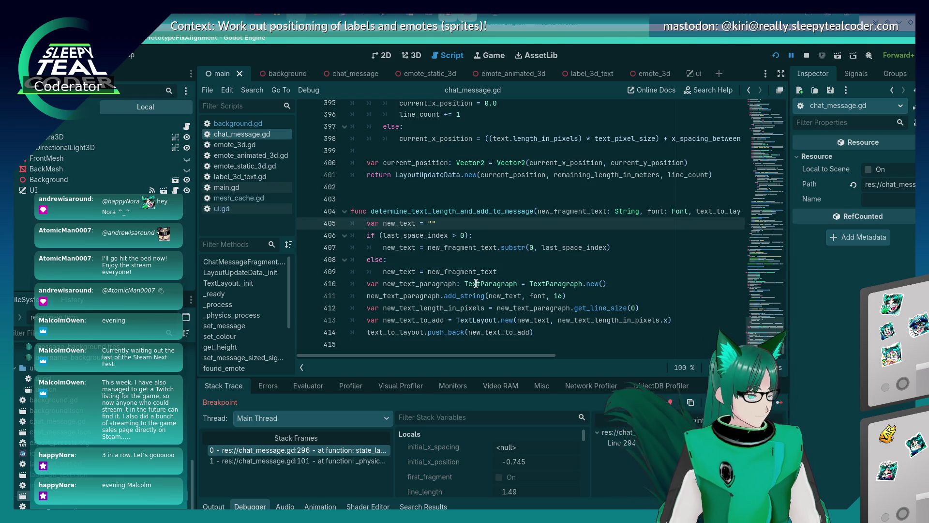
mouse_move(476, 284)
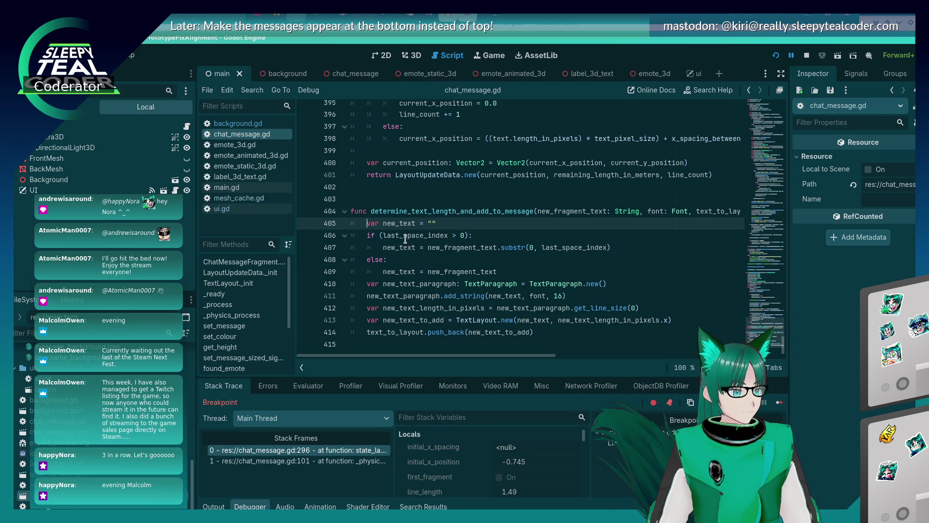
mouse_move(418, 331)
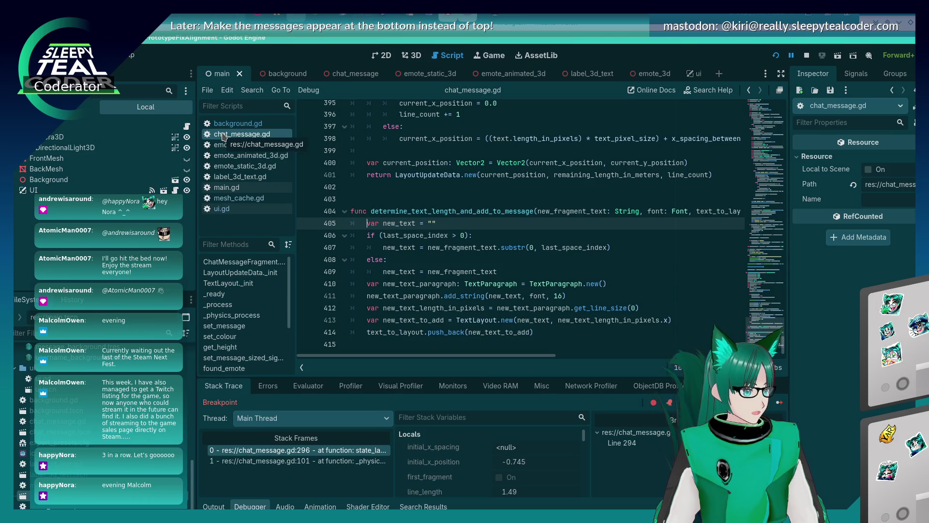
scroll(471, 267, "up", 20)
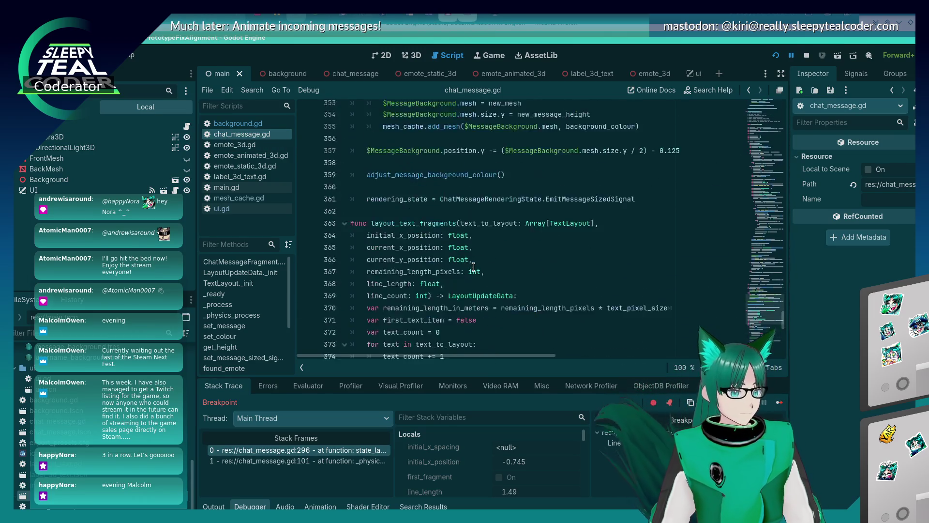
scroll(472, 267, "up", 14)
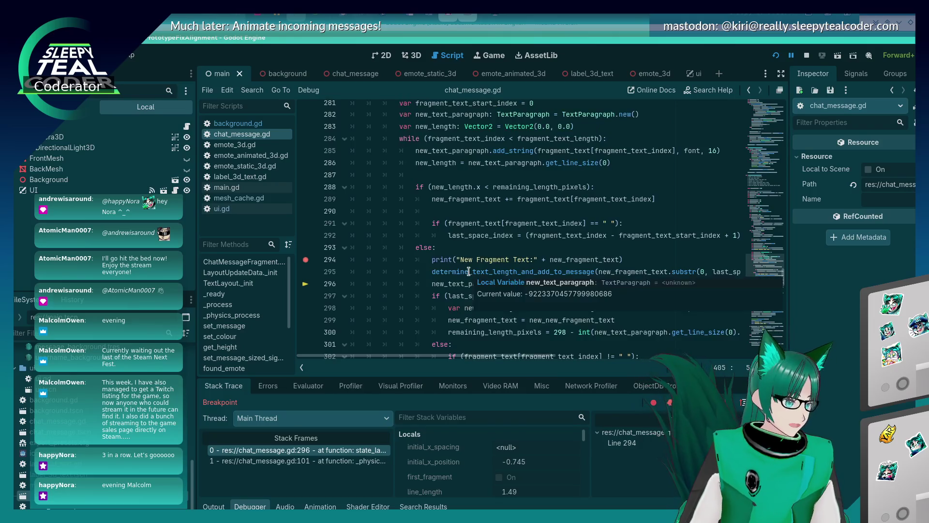
left_click(807, 55)
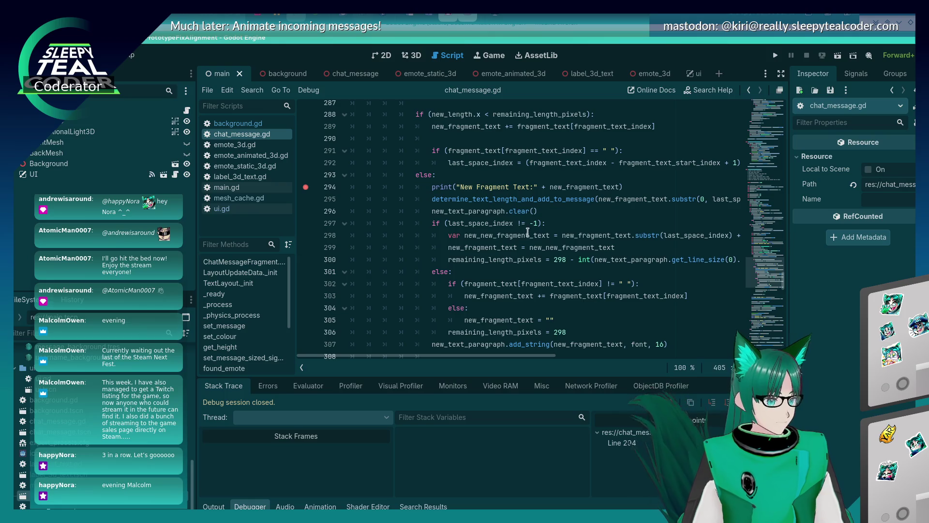
Delete the + on line 303 and undo it, keeping the += append.
left_click(527, 235)
key("Down")
key("Down")
key("Down")
key("Delete")
key("ctrl+z")
Start a last_space_index line after the print on line 294, then delete the unfinished line.
left_click(627, 184)
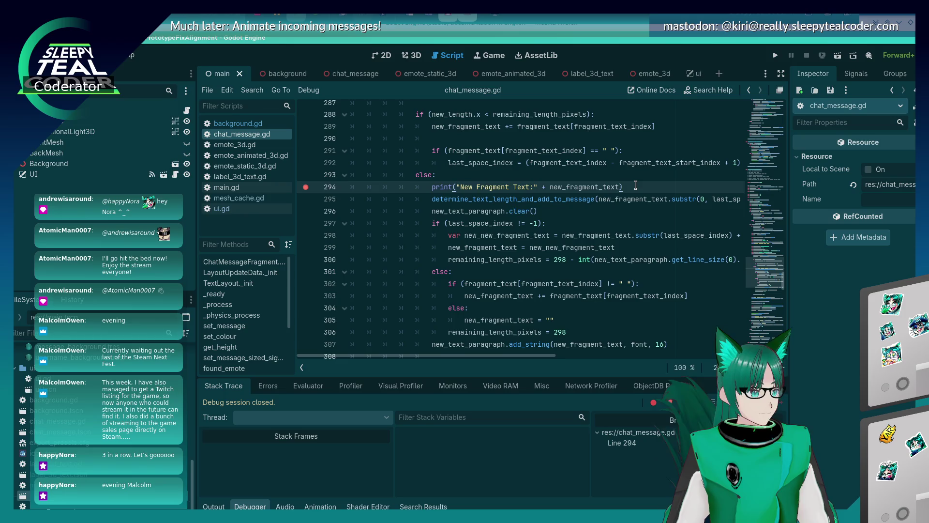
key("Return")
type("last_s")
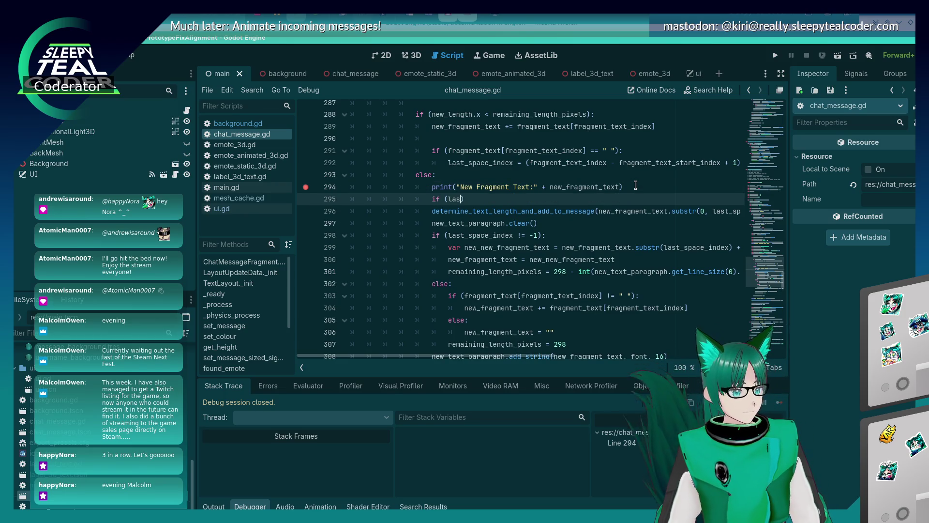
type("pace_index !=")
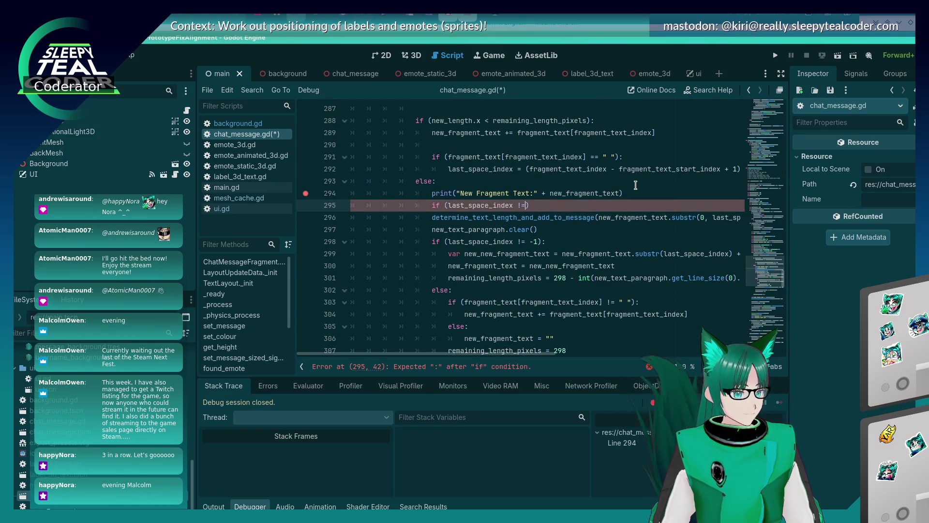
key("shift+Home")
key("shift+Home")
key("BackSpace")
key("BackSpace")
key("Down")
key("Down")
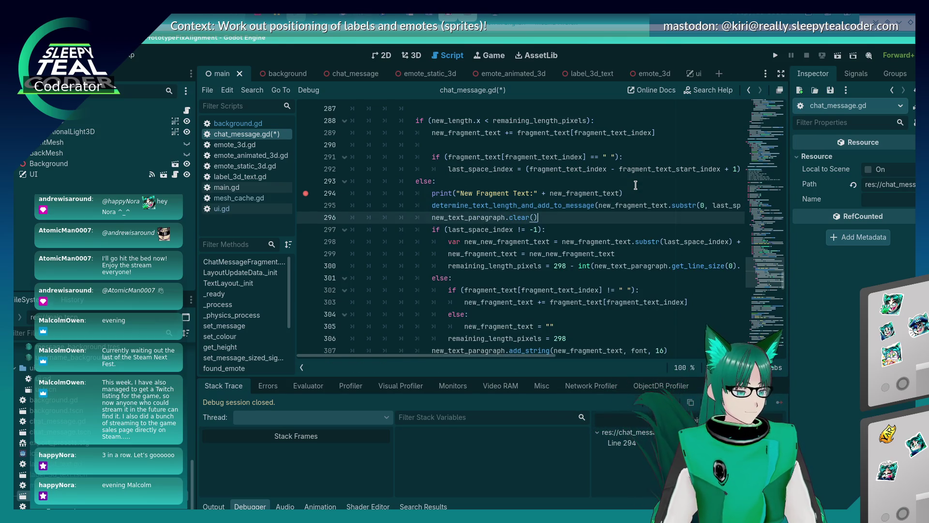
Move the determine_text_length_and_add_to_message call under the last-space check.
key("Up")
key("shift+End")
key("shift+Home")
key("shift+Home")
key("ctrl+x")
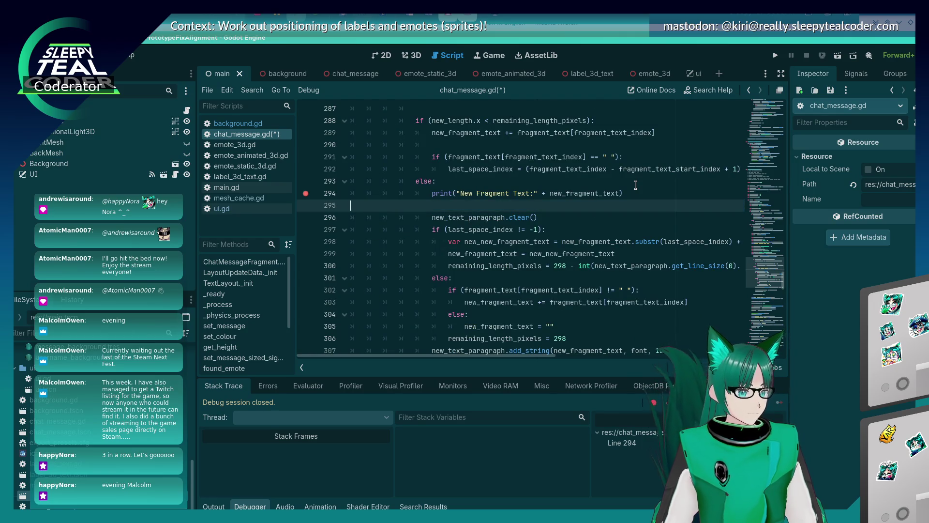
key("alt+Down")
key("alt+Down")
key("ctrl+v")
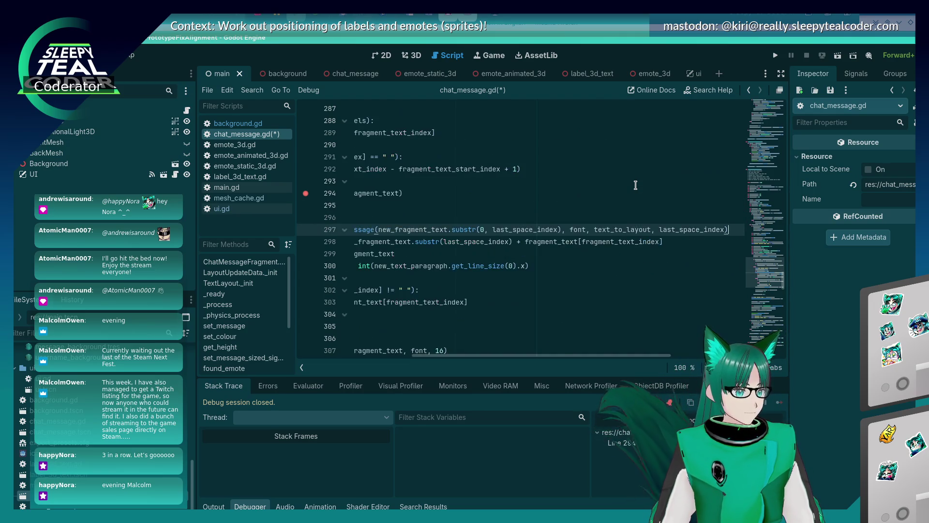
Move new_text_paragraph.clear() onto a new line after the determine call and save.
key("Up")
key("Up")
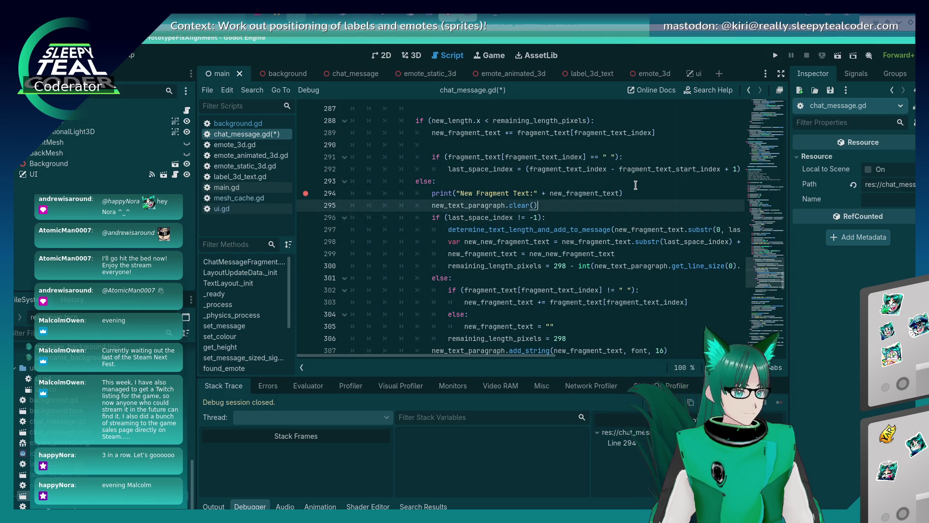
key("shift+Home")
key("shift+Home")
key("ctrl+x")
key("BackSpace")
key("Down")
key("Down")
key("End")
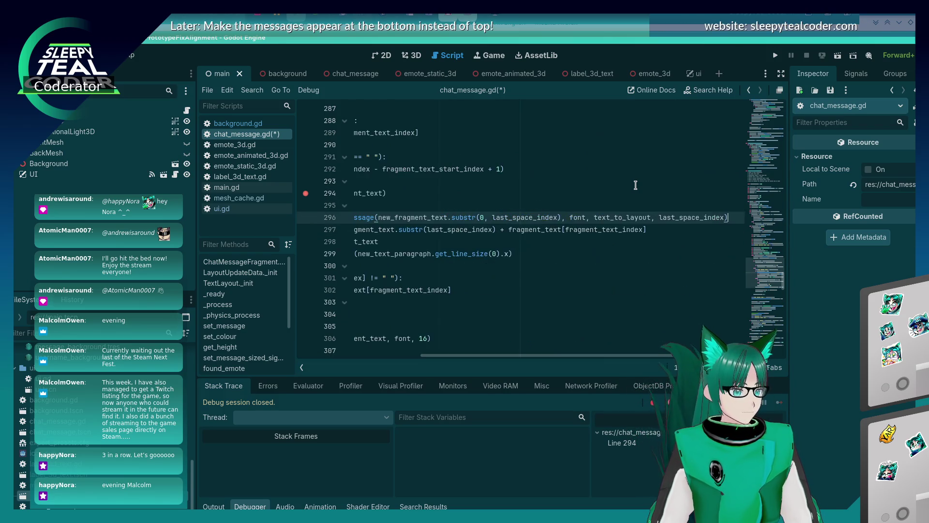
key("Return")
key("ctrl+v")
key("ctrl+Left")
key("ctrl+Left")
key("ctrl+Left")
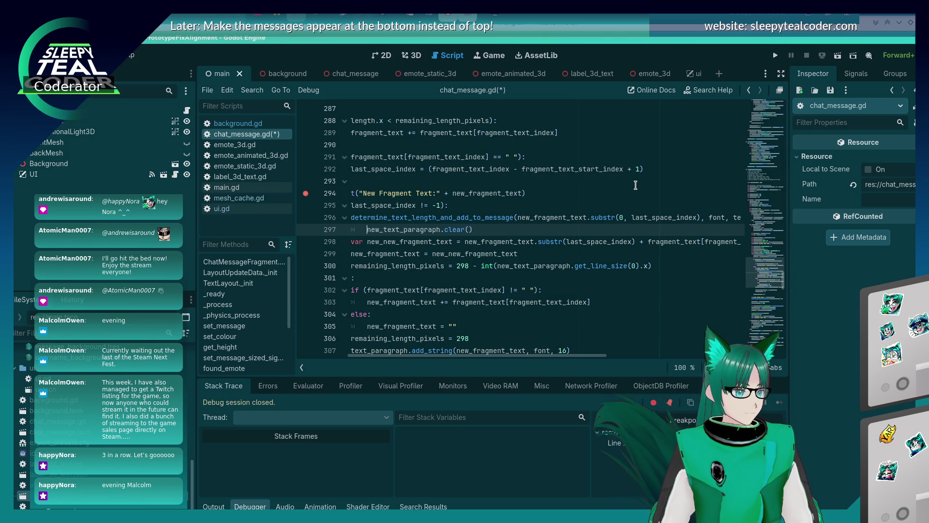
key("Home")
key("ctrl+s")
Move the clear call from line 297 up to a new line under the print line.
scroll(556, 199, "down", 3)
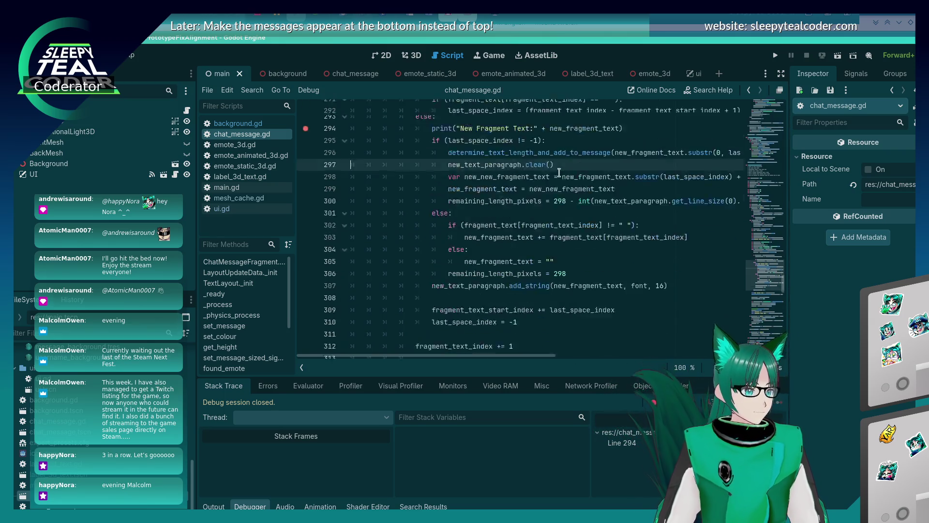
left_click(438, 241)
scroll(484, 218, "up", 2)
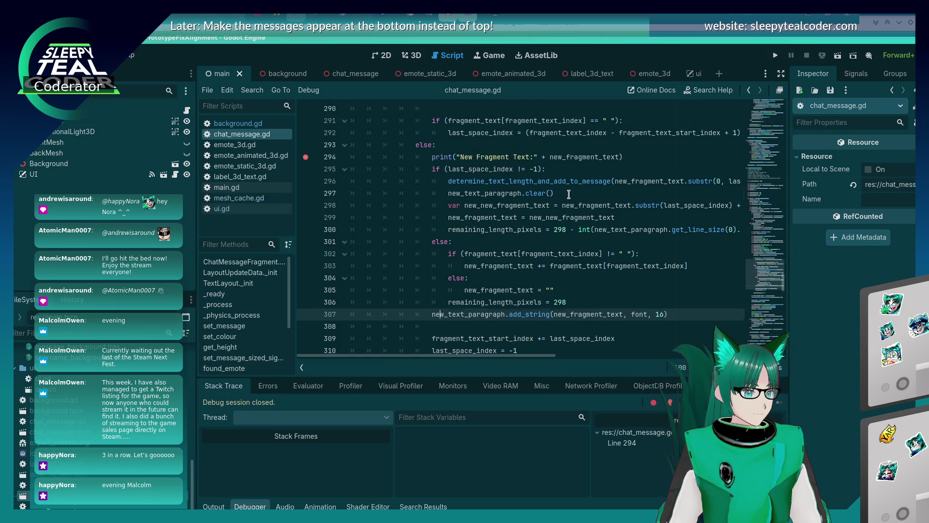
left_click(568, 194)
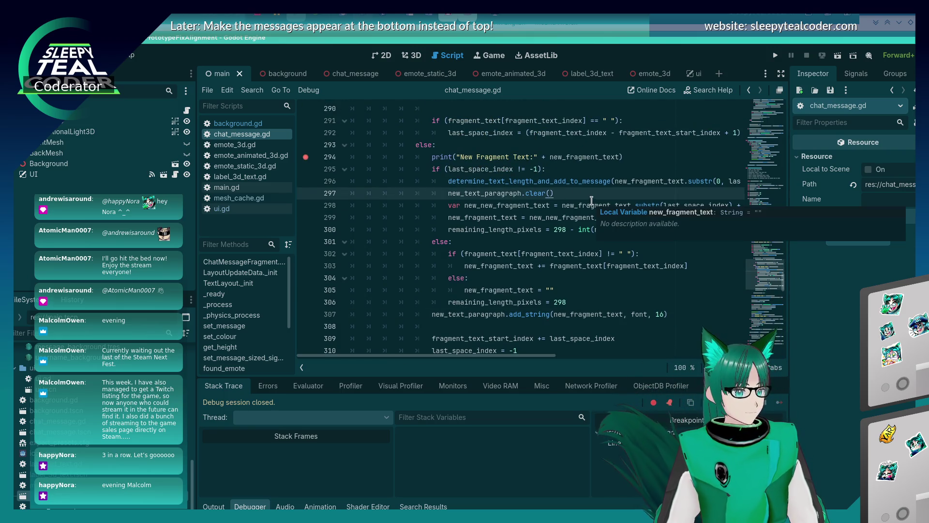
key("shift+Home")
key("ctrl+x")
key("Up")
key("Up")
key("Up")
key("Return")
key("ctrl+v")
Remove the leftover blank line at line 297 and save the script.
key("Down")
key("Down")
key("Down")
key("BackSpace")
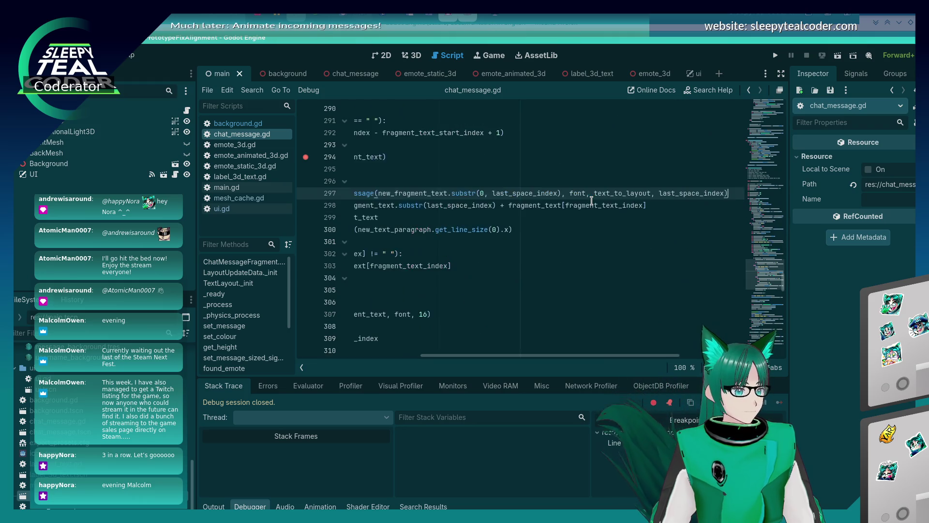
key("Home")
key("Home")
key("End")
key("ctrl+s")
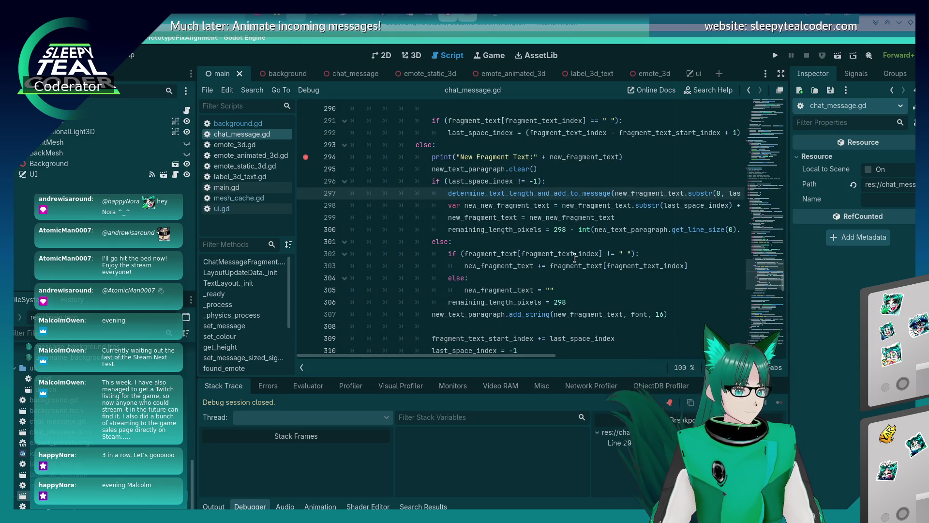
Launch the chat prototype with F5.
mouse_move(511, 232)
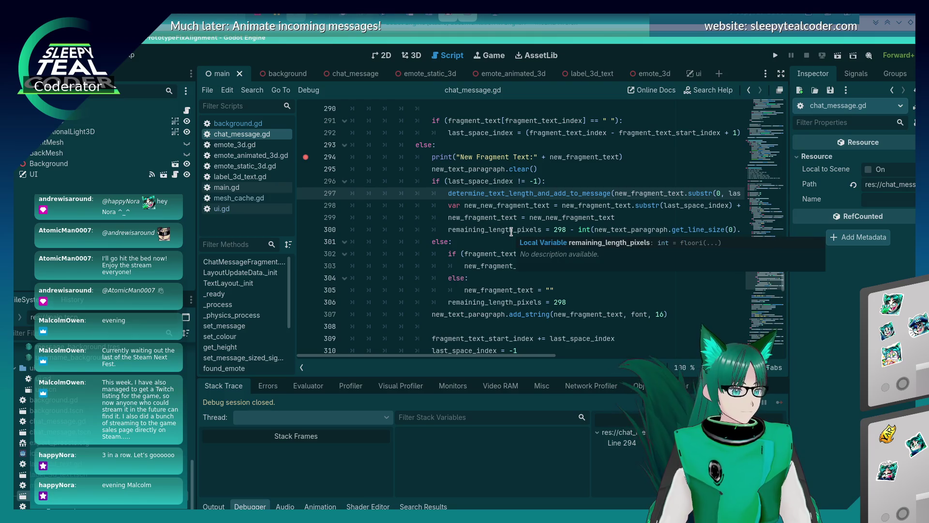
key("alt+Tab")
key("F5")
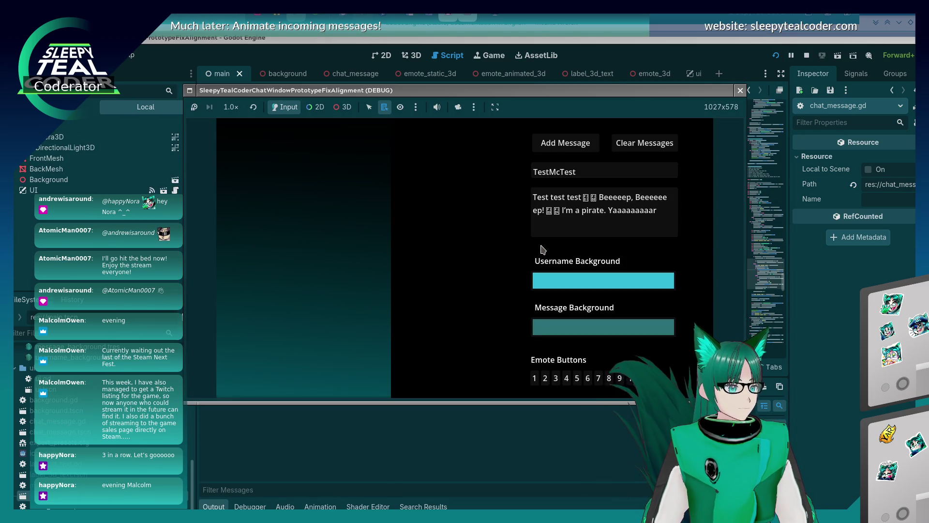
Add the test message and continue past the line 294 breakpoint.
left_click(565, 143)
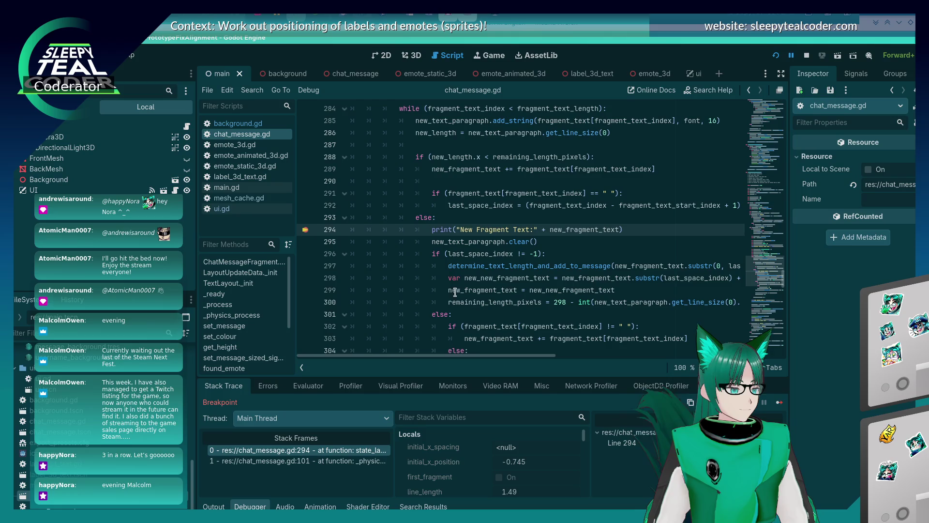
left_click(781, 404)
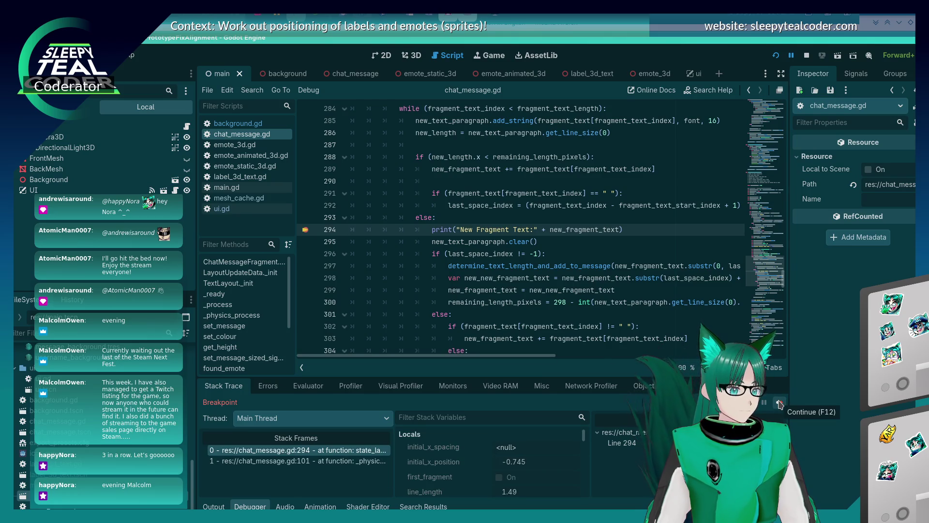
left_click(780, 404)
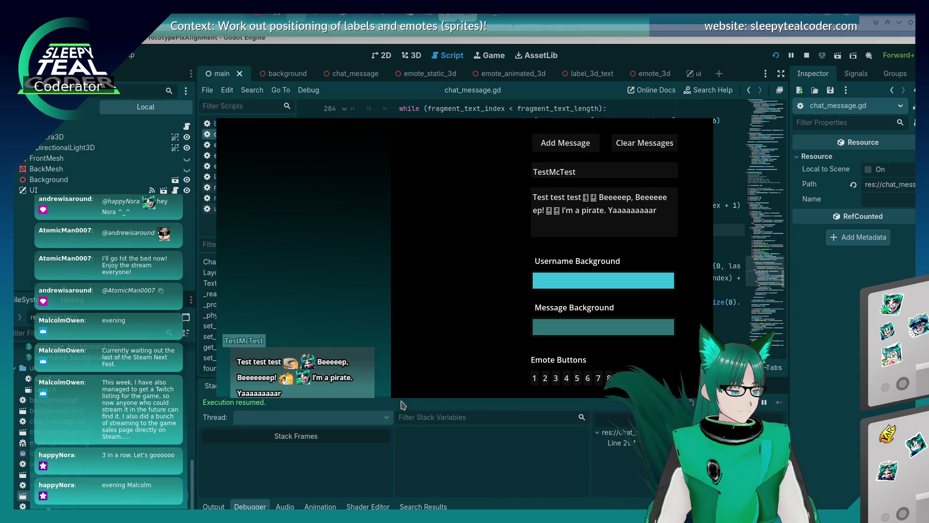
Replace the message text with a long unbroken run of i's and add it to the chat.
left_click(569, 217)
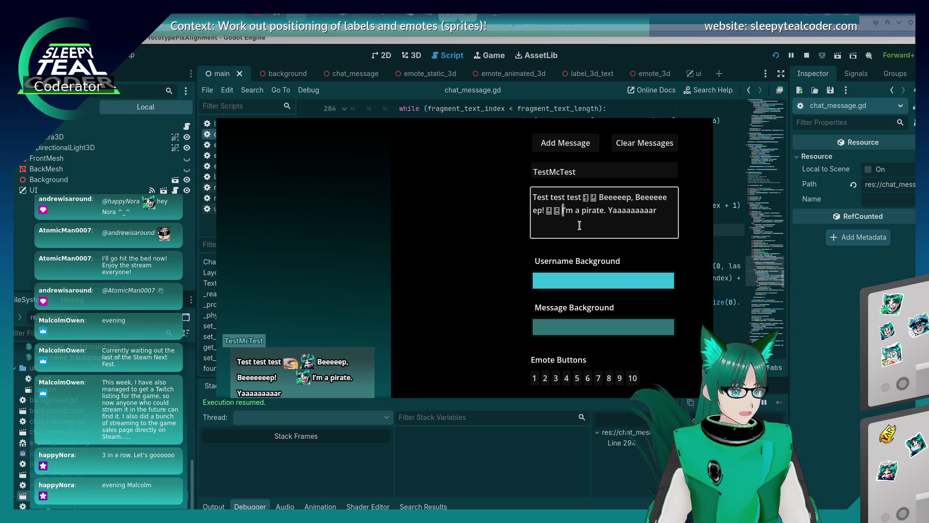
key("ctrl+a")
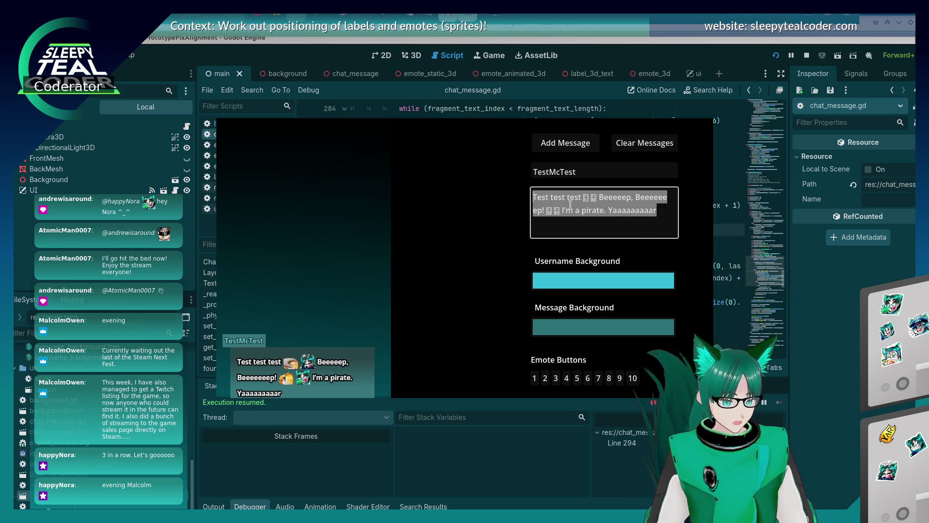
key("BackSpace")
type("iiiiiiiiiiiiiiiiiiiiiiiiiiii")
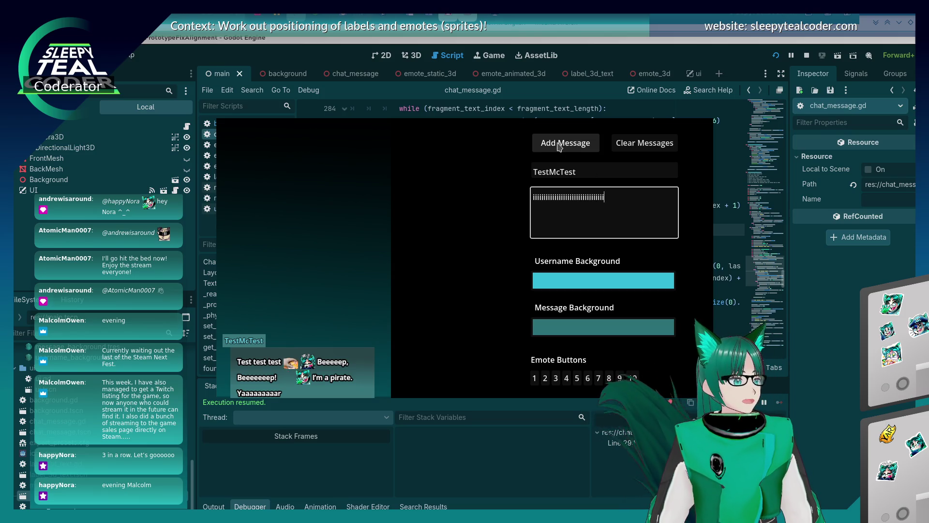
type("iiiiiiiiiiiiiiiiiiiiiiiiiiiiiiiiiiiiiiiiiiiiiiiiiiiiiiiiiiiiiiiiiiiiiiiiiiiiiiiiiiiiiiiiiiiiiiiiiiiiiiiiiiiiiiiiiii")
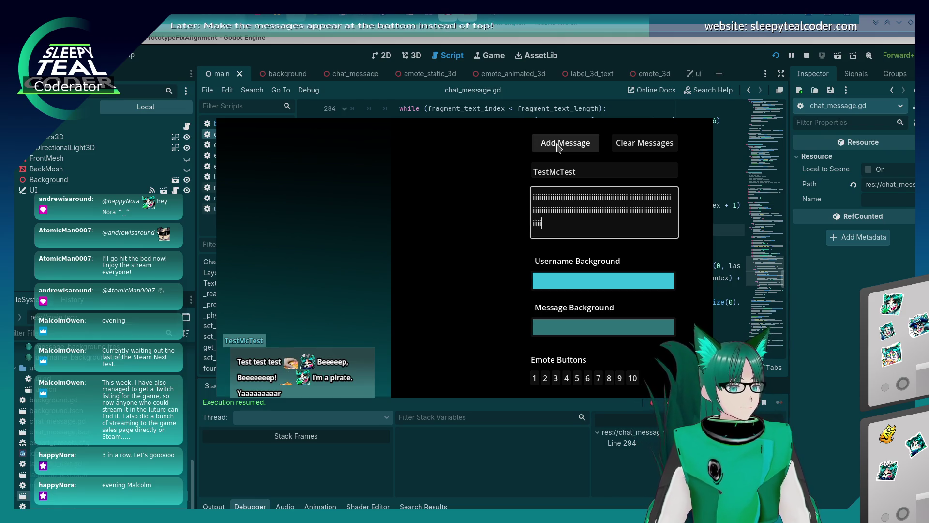
type("iiiiiiiiiiiiiiiiiiiiiiiiiiiiiiiiiiiiiiiiiiiiiiiiiiiii")
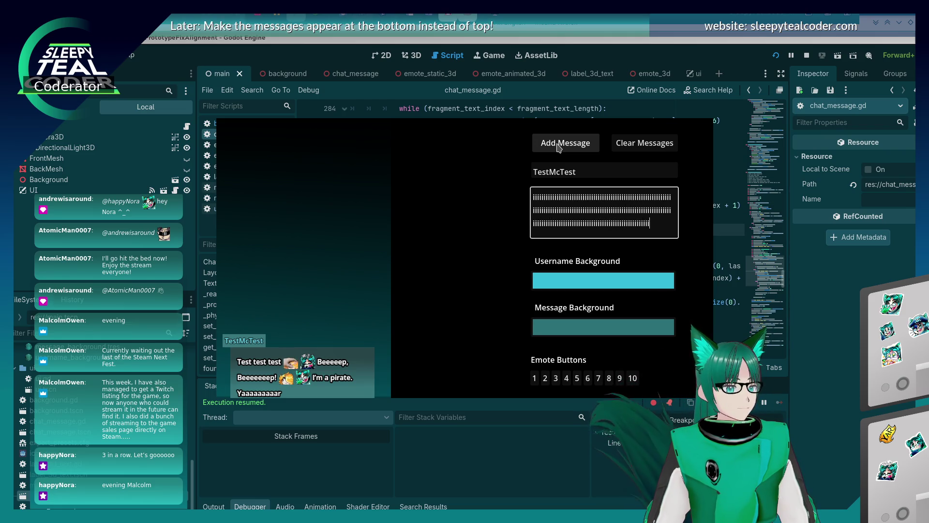
type("ii")
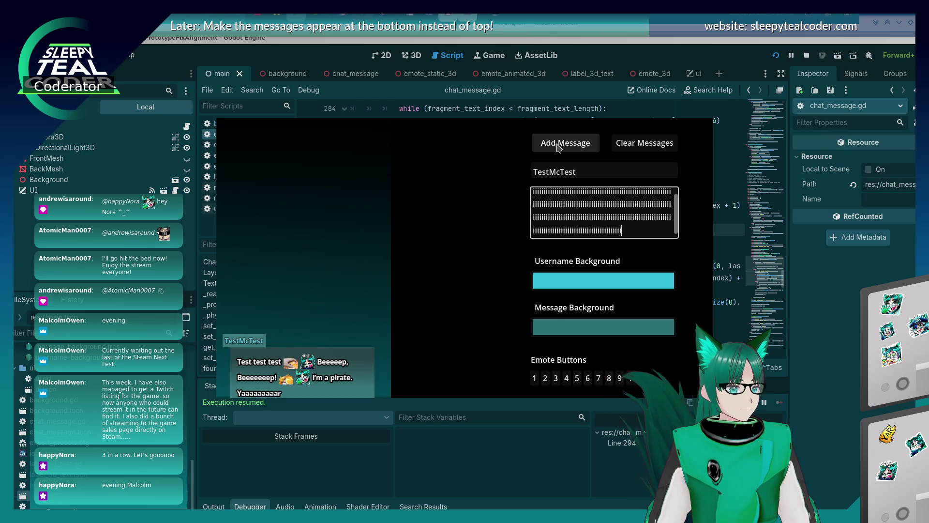
type("iiiiiiiiiiiiiiiiiiiiiiiiiiiiiiiiiiiiiiiiii")
left_click(559, 146)
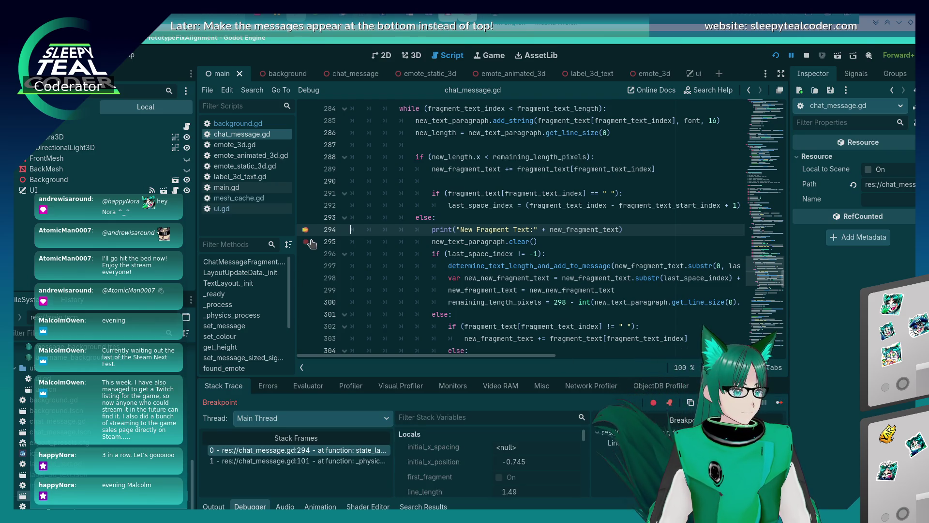
Resume the game, return to the script, and remove the paragraph clear line inside the last-space block.
left_click(776, 402)
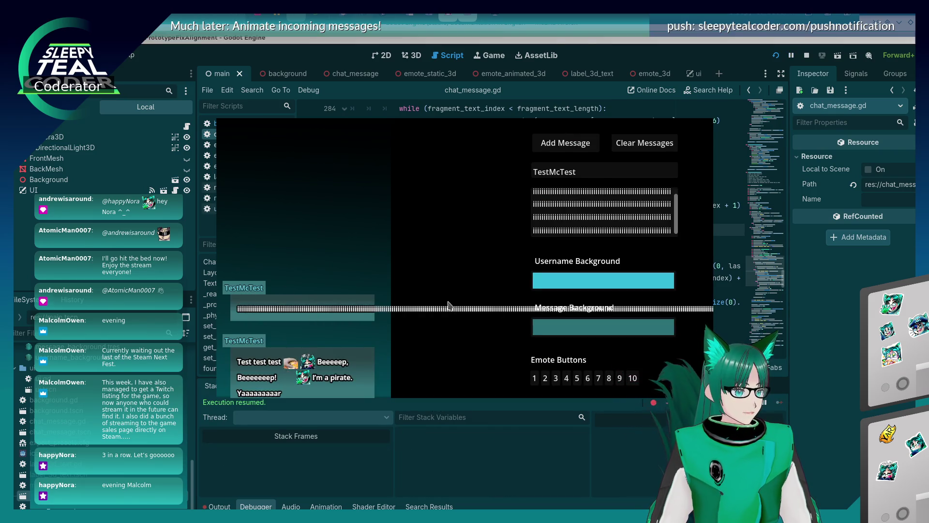
key("alt+Tab")
left_click(606, 289)
left_click(611, 266)
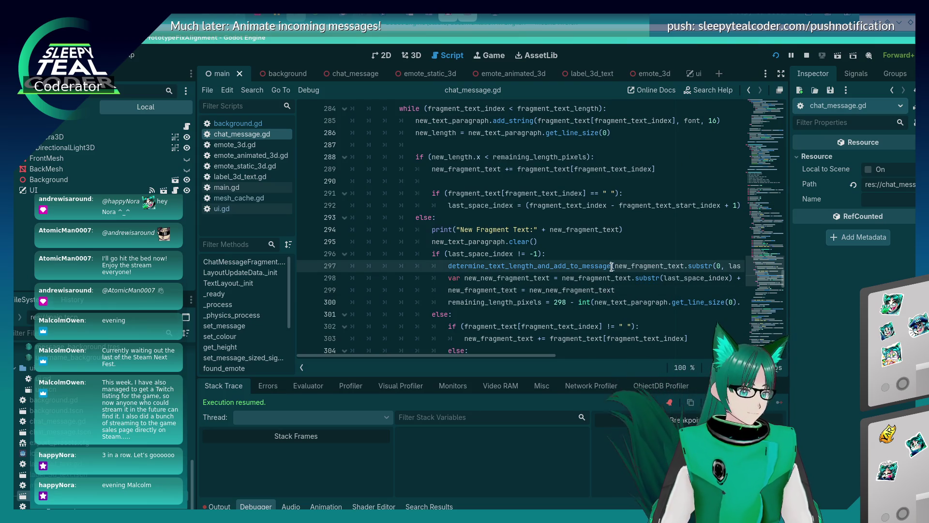
key("ctrl+Return")
Move the determine_text_length_and_add_to_message call up under the print line, above the clear call.
left_click(641, 247)
key("ctrl+x")
key("Down")
key("Down")
key("Down")
key("alt+Up")
key("alt+Up")
key("Down")
key("Down")
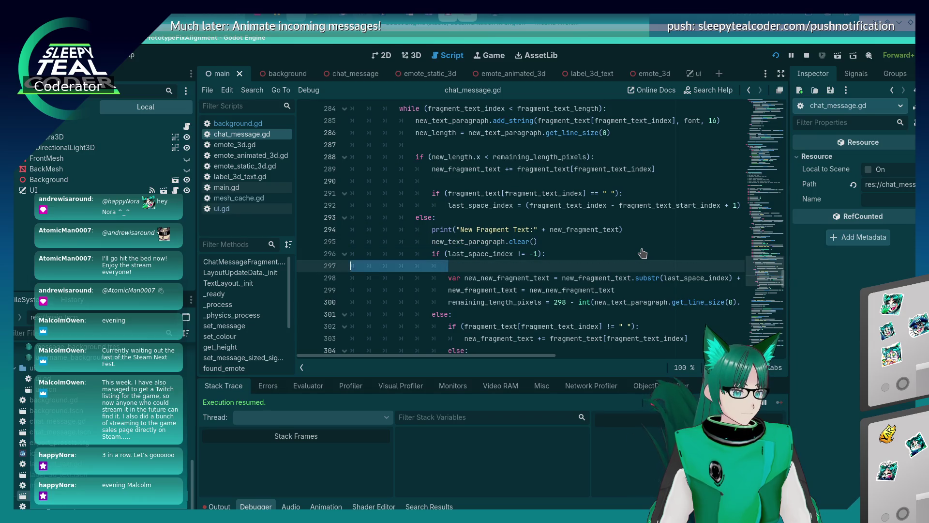
key("alt+Up")
key("alt+Up")
Rerun with the long i message, close the game, and undo so line 303 assigns instead of appending.
key("F5")
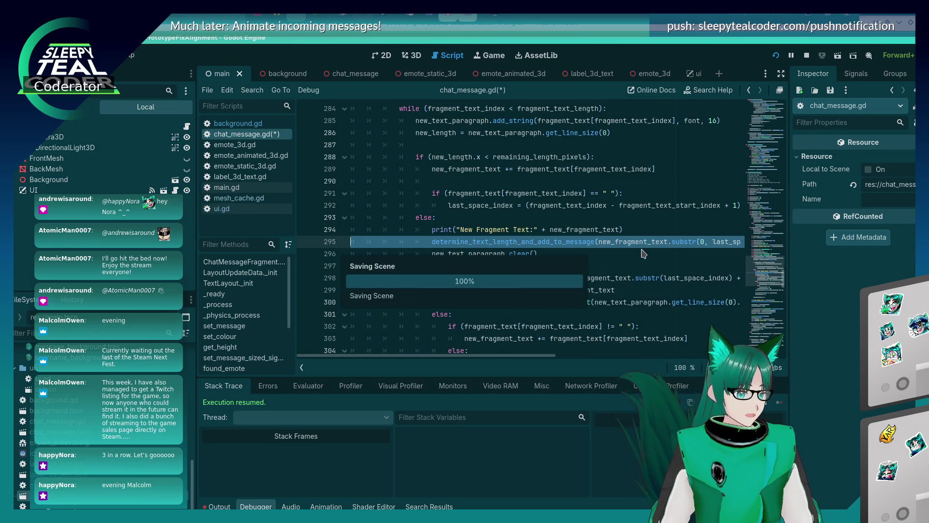
left_click(566, 144)
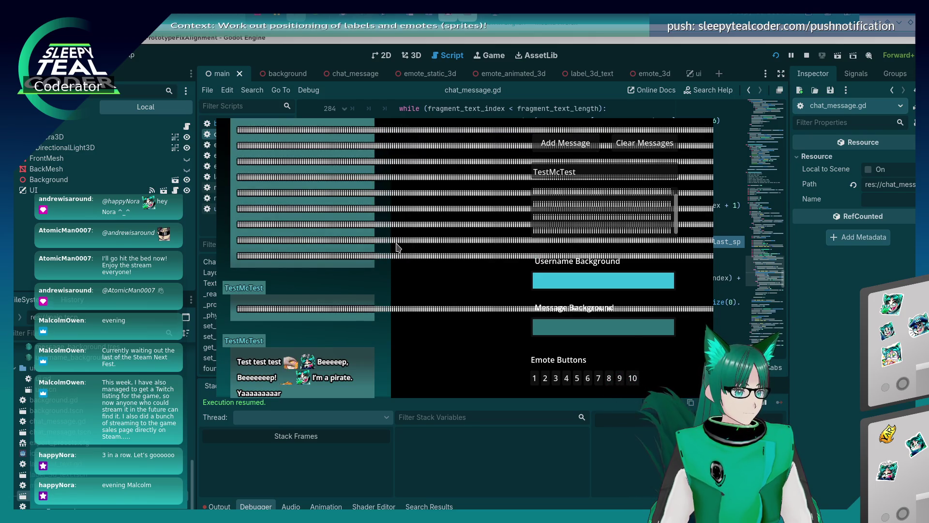
key("F8")
key("ctrl+z")
key("ctrl+z")
key("ctrl+z")
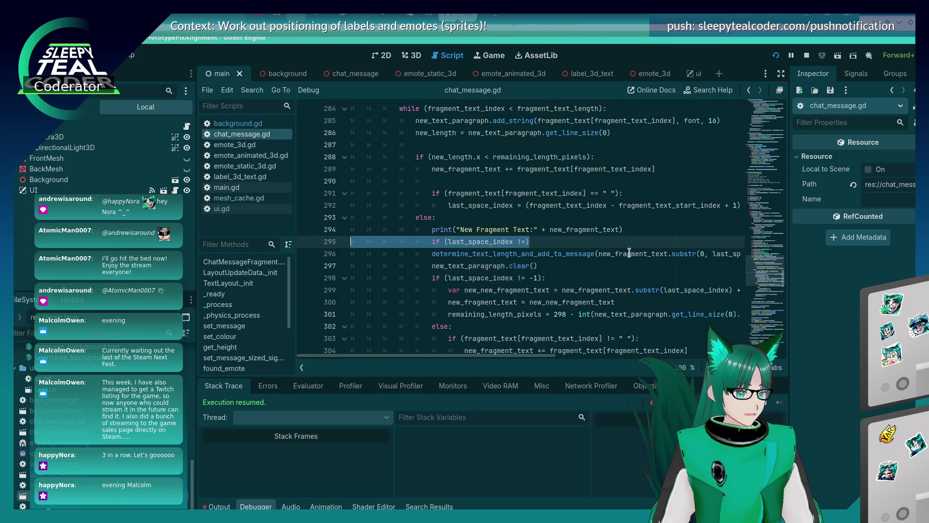
key("ctrl+z")
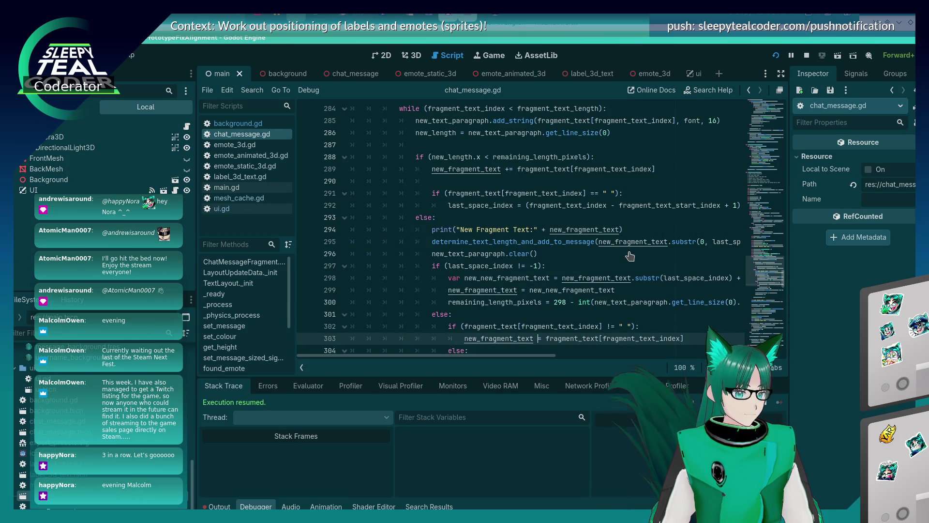
Save, run, add two long i messages that wrap across four lines each, then close the game.
key("ctrl+s")
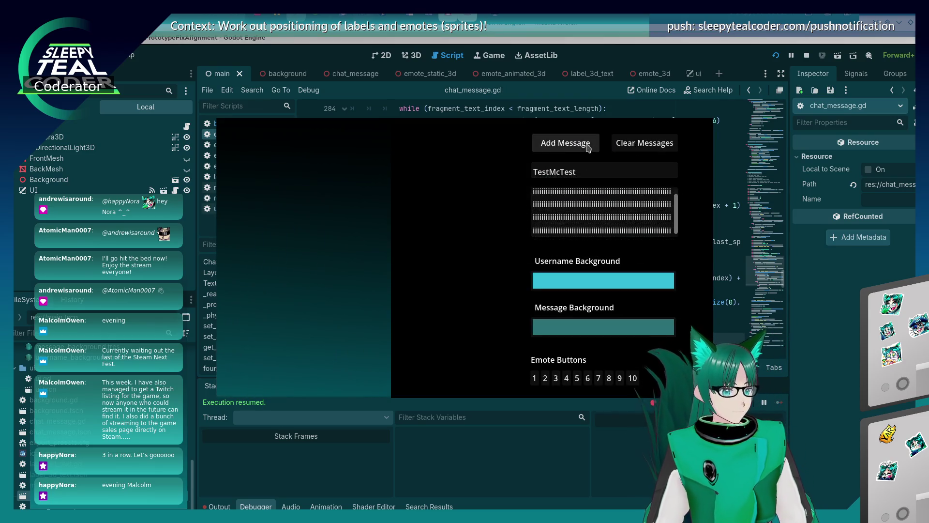
left_click(579, 143)
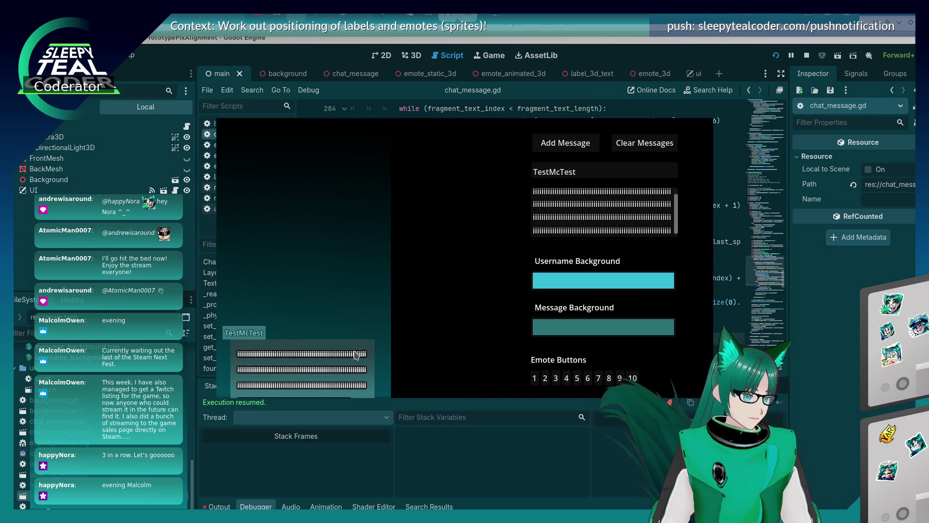
left_click(559, 154)
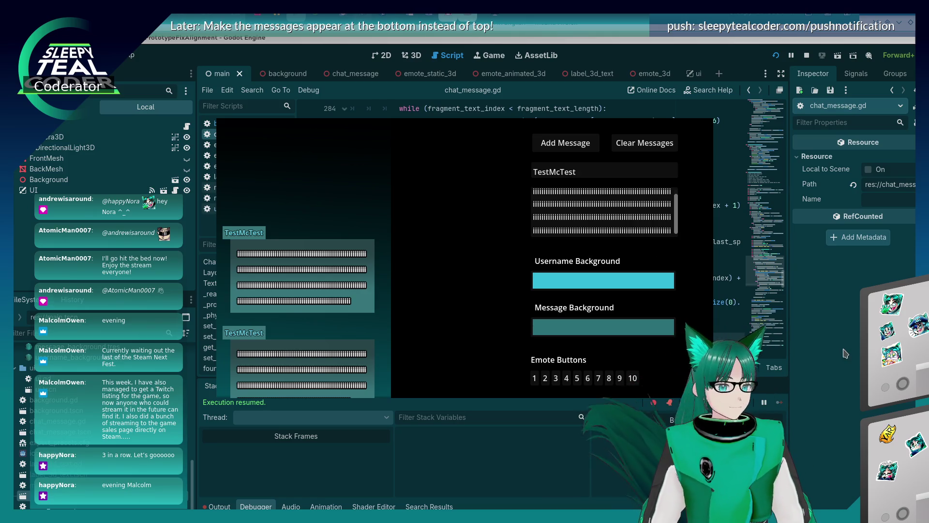
key("F8")
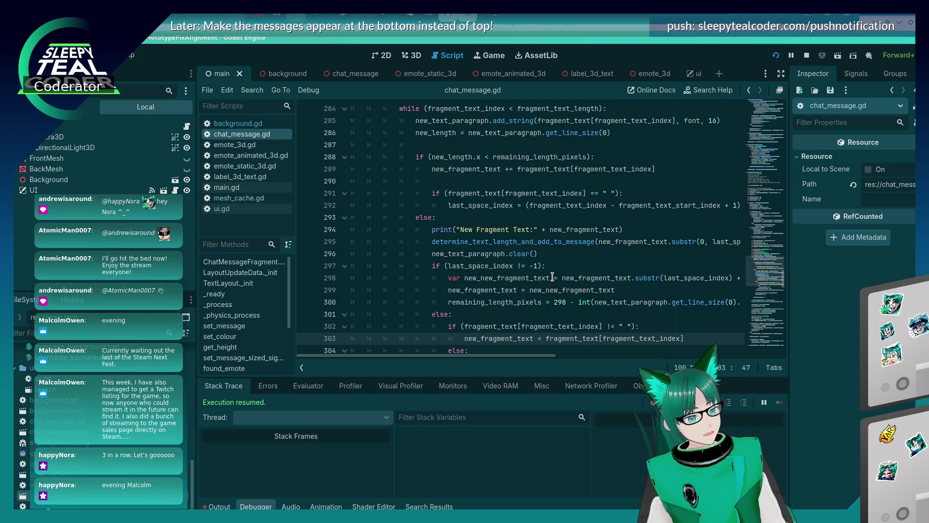
Copy the not-a-space condition from chat_message.gd's space check.
scroll(550, 281, "up", 2)
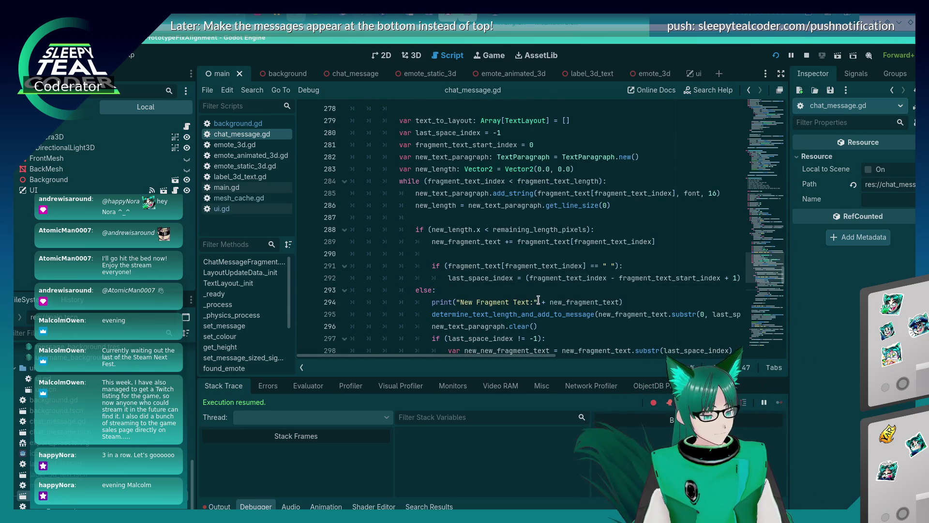
scroll(538, 300, "up", 1)
scroll(538, 300, "down", 3)
scroll(538, 300, "down", 2)
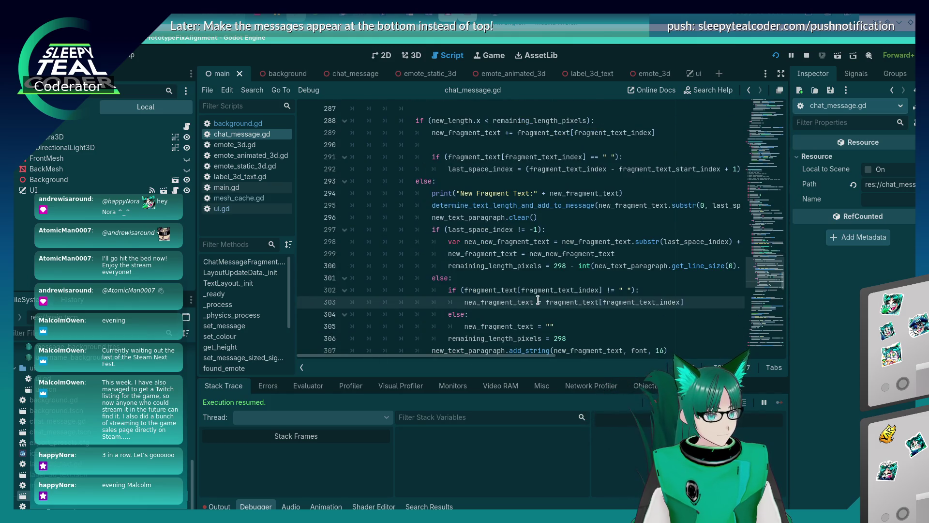
scroll(538, 300, "down", 2)
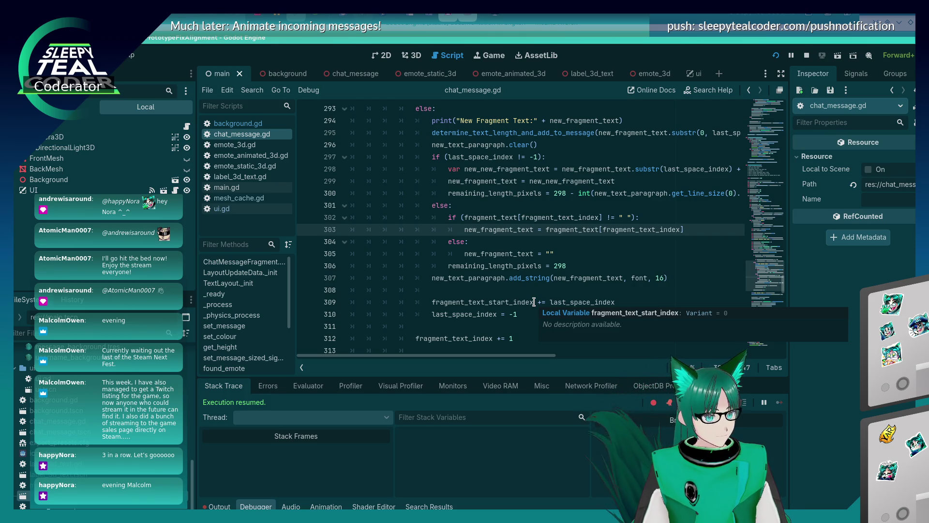
left_click(630, 217)
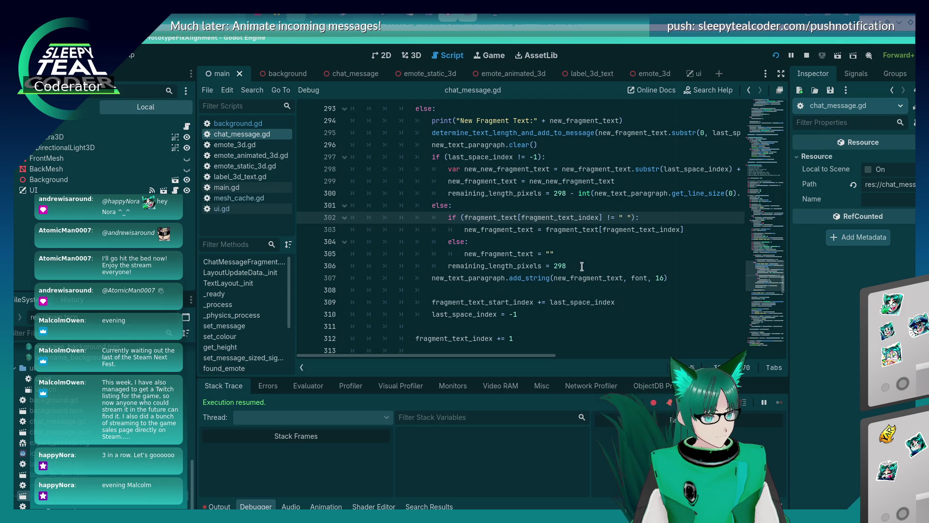
left_click(581, 266)
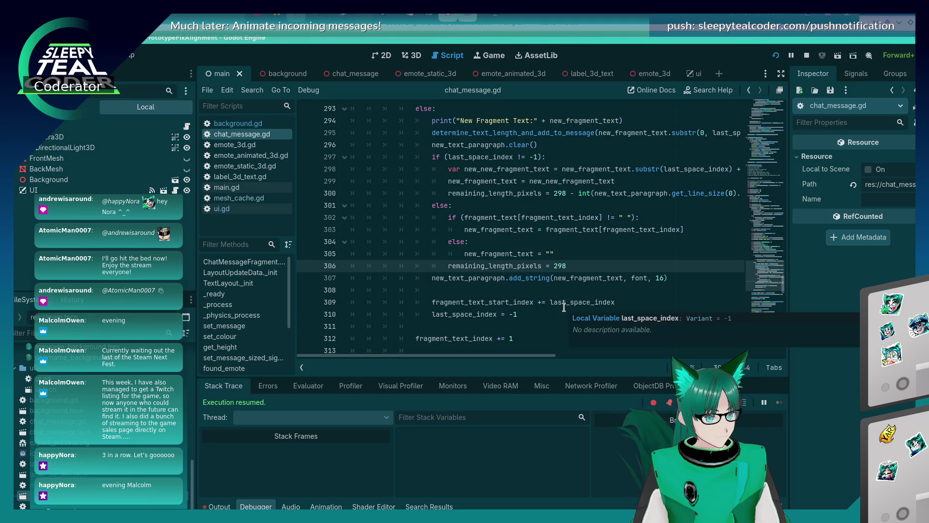
scroll(496, 212, "up", 2)
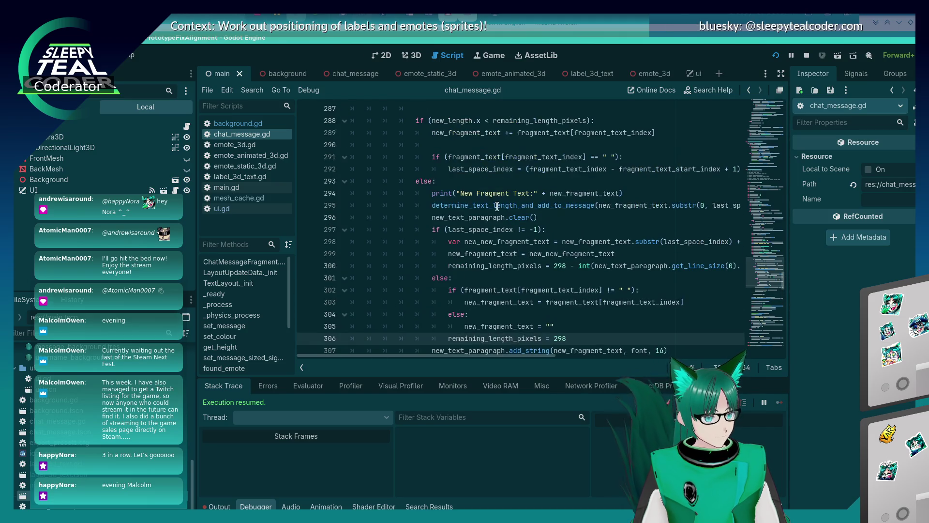
left_click(661, 194)
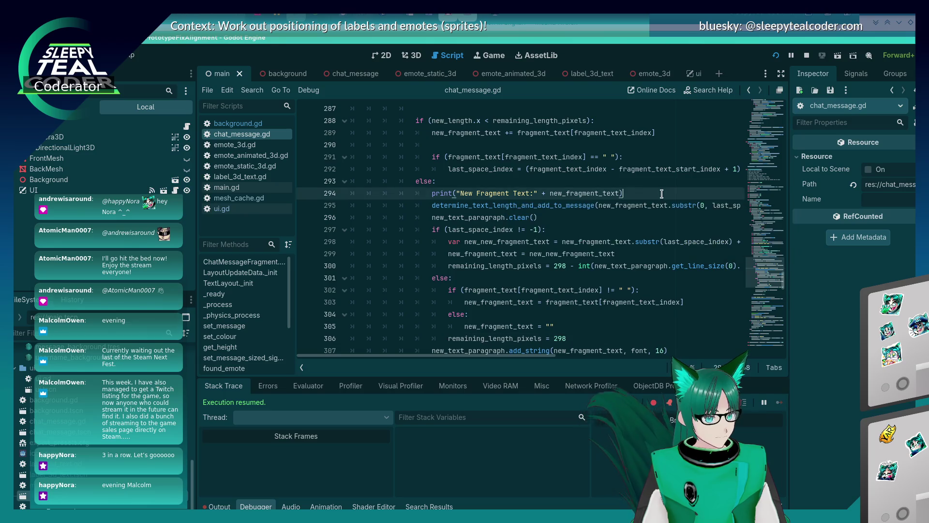
left_click(632, 290)
left_click_drag(631, 290, 463, 291)
Guard the add-to-message call with an if requiring a non-space character and last_space_index != -1.
left_click(636, 190)
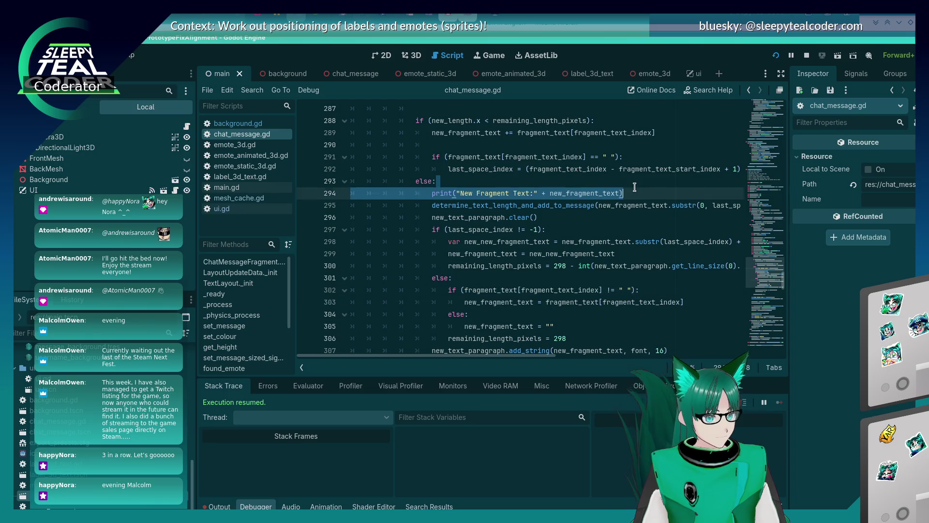
key("Return")
type("if (")
key("ctrl+v")
type("&& ")
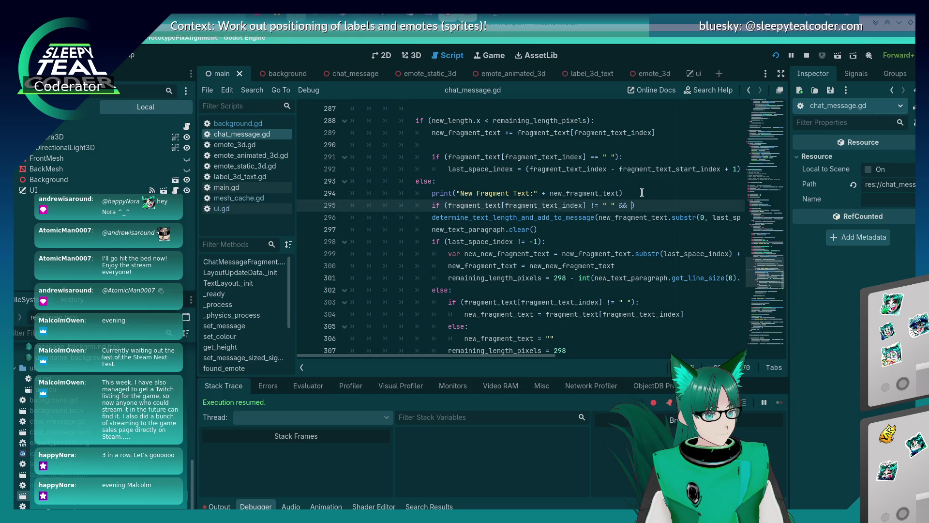
type("last_space_in")
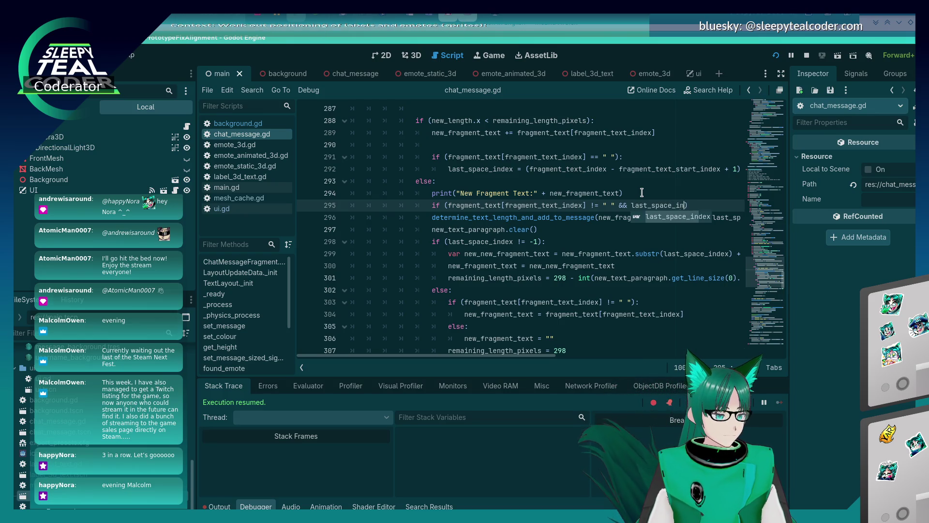
key("Return")
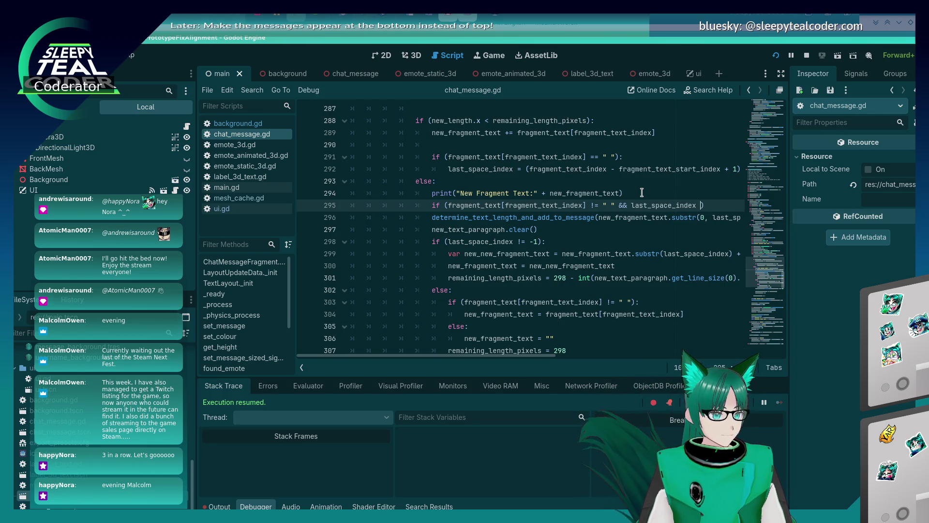
type("!= - 1)")
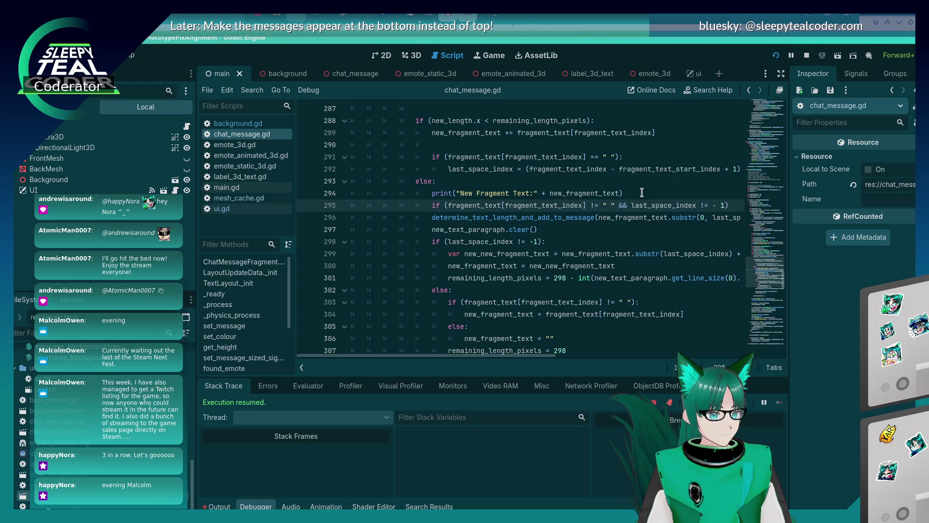
type(":")
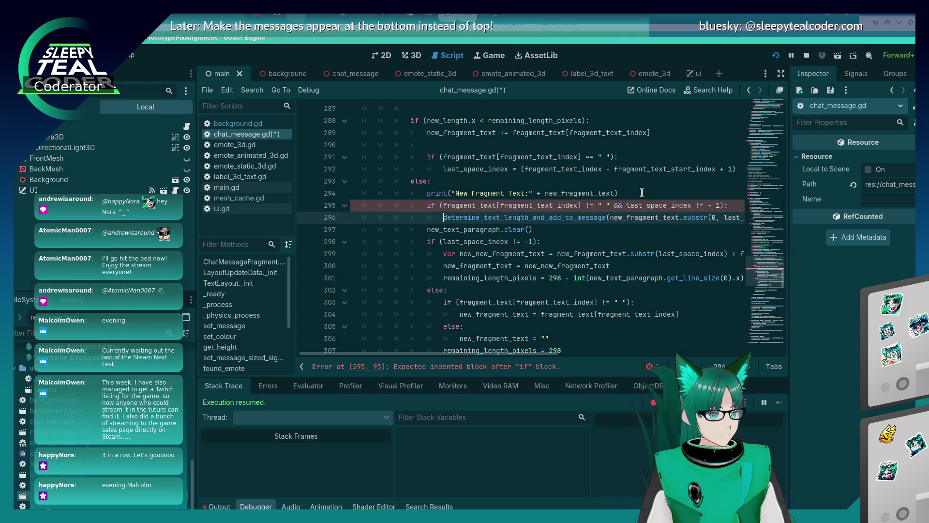
key("Down")
key("Home")
key("Tab")
key("Down")
key("Home")
Run the chat scene with F5, clear the messages and add a test message.
key("F5")
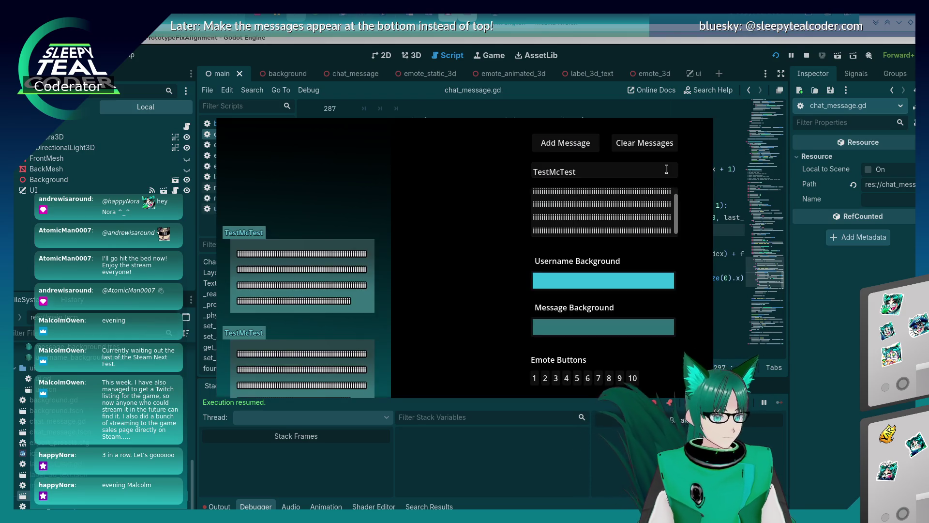
left_click(631, 149)
left_click(562, 143)
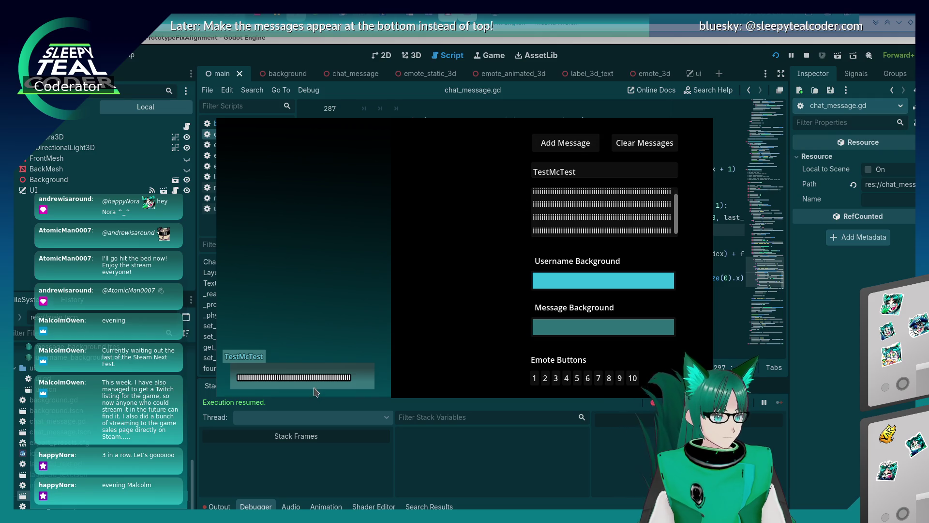
Stop the game, delete the new if line so the determine call runs unconditionally, and rerun.
key("F8")
left_click(481, 205)
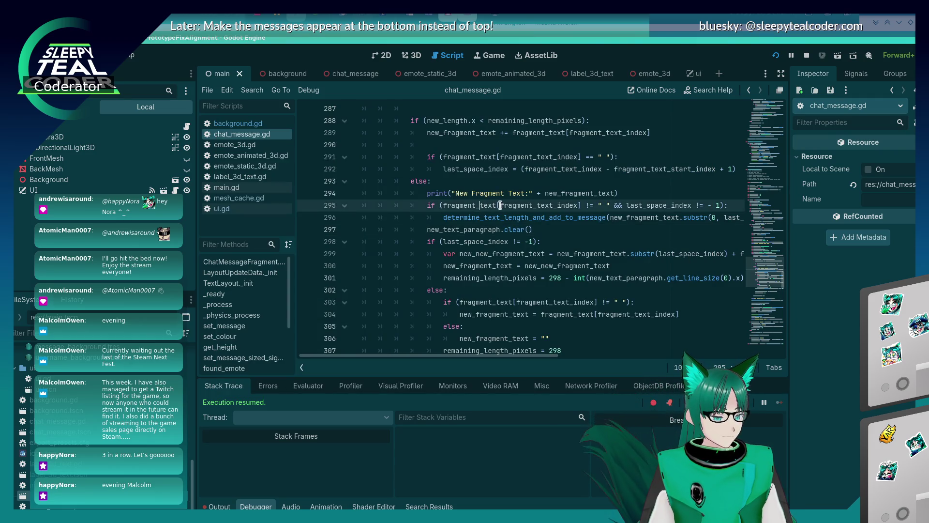
left_click(712, 205)
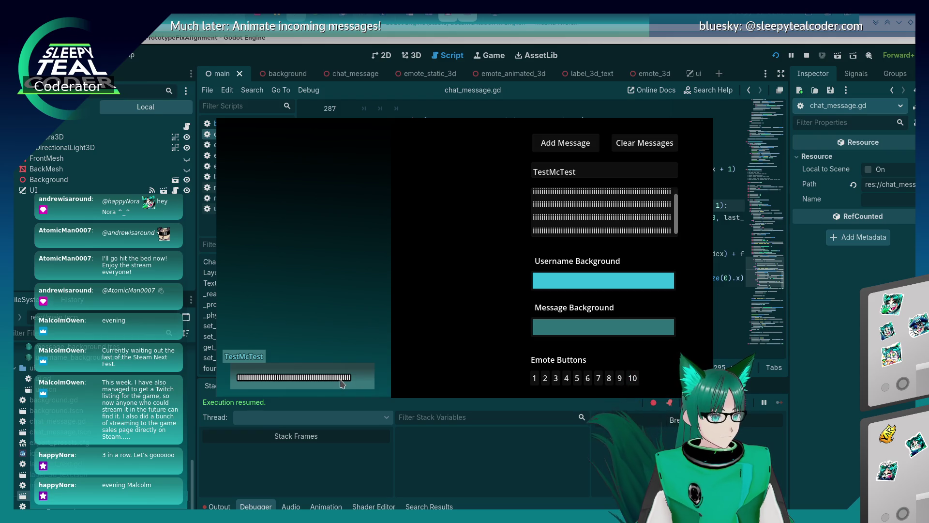
key("alt+Tab")
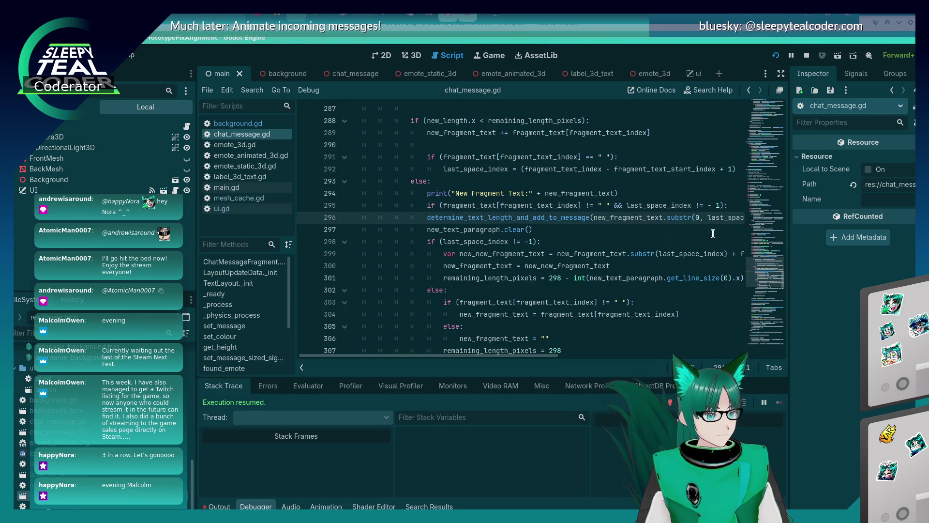
key("BackSpace")
key("BackSpace")
key("BackSpace")
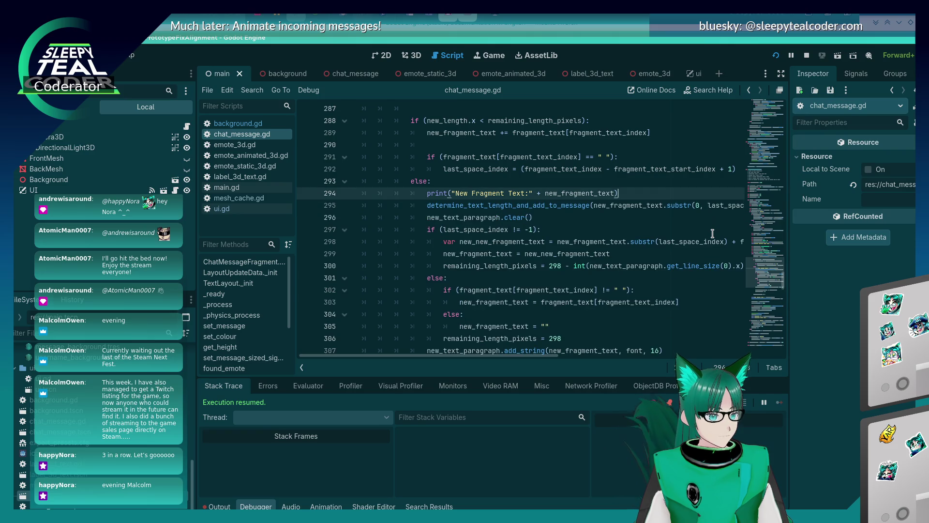
key("alt+Tab")
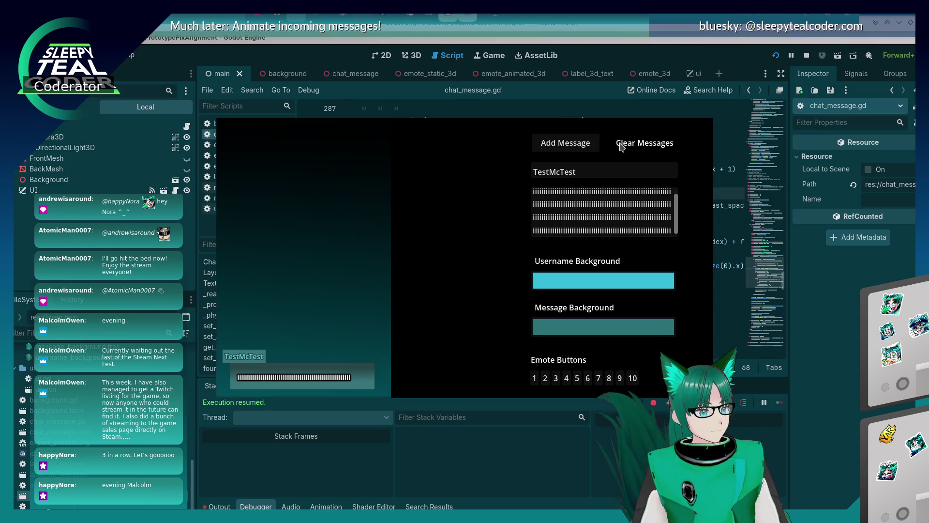
Replace the message text with the pasted emote-filled pirate message and post it.
left_click(588, 147)
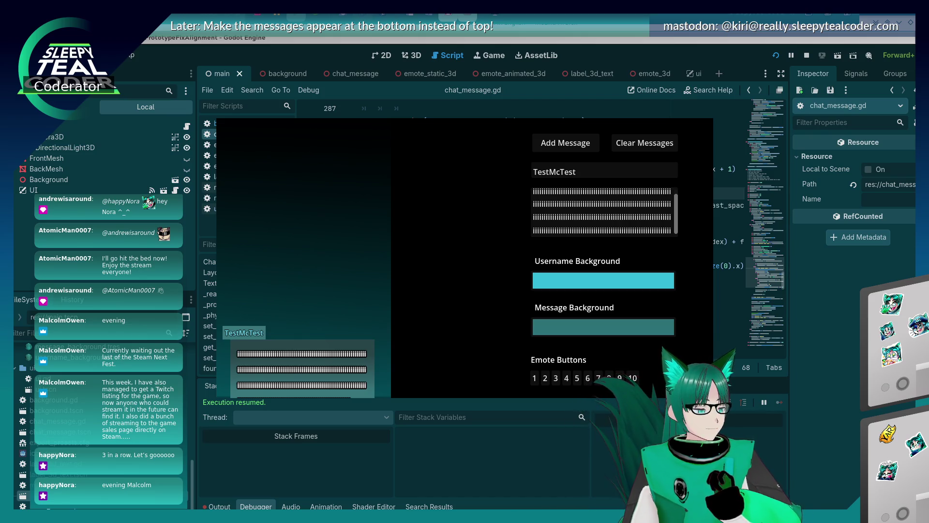
left_click(633, 204)
key("ctrl+a")
key("BackSpace")
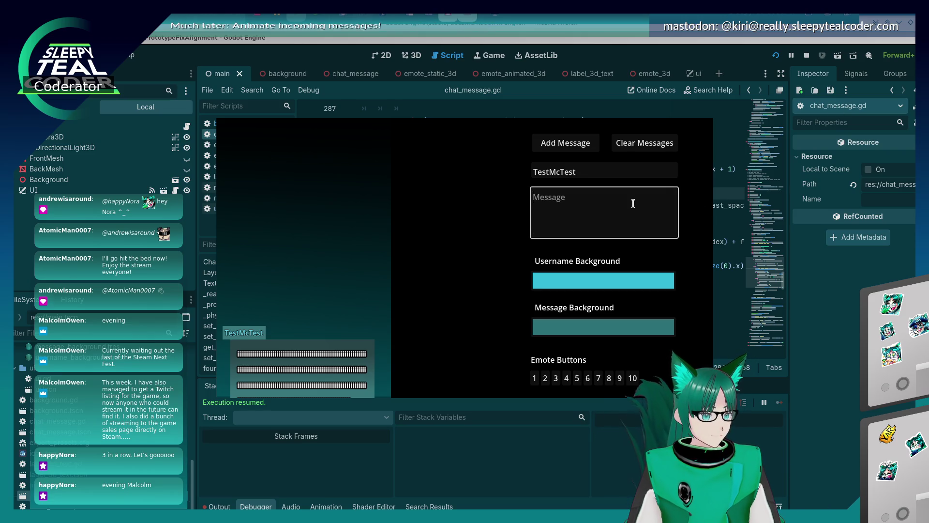
key("ctrl+v")
left_click(598, 142)
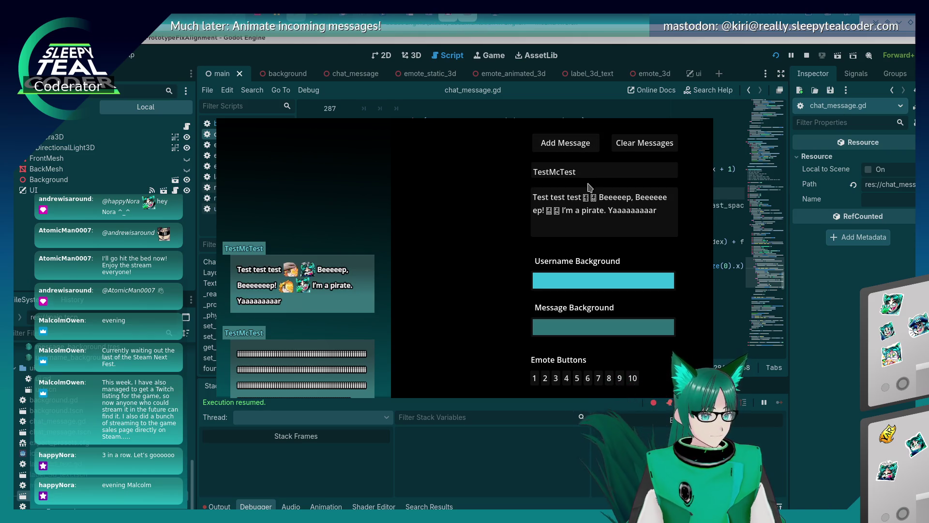
Insert extra emotes, remove stray characters before "I'm a pirate", and post the edited message again.
left_click(560, 209)
left_click(589, 378)
left_click(562, 212)
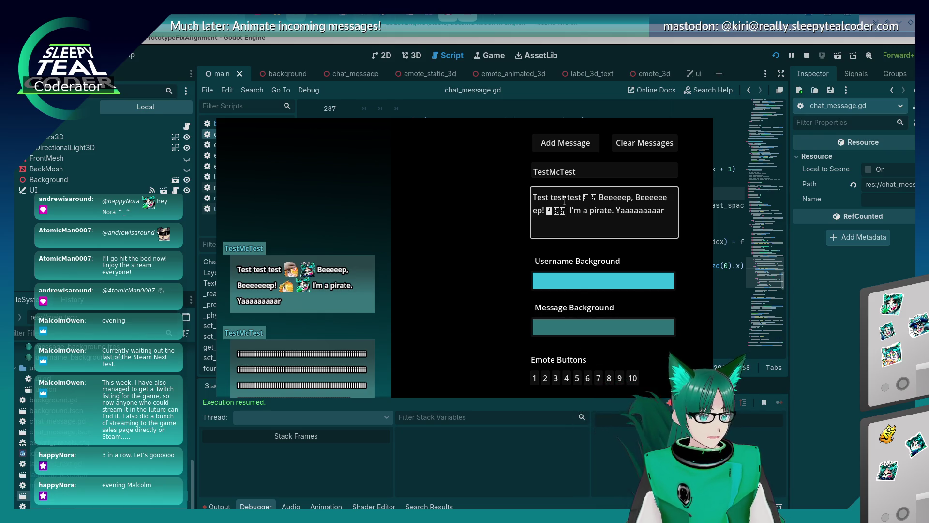
left_click(577, 378)
left_click(577, 378)
left_click(577, 378)
left_click(595, 200)
key("BackSpace")
left_click(565, 143)
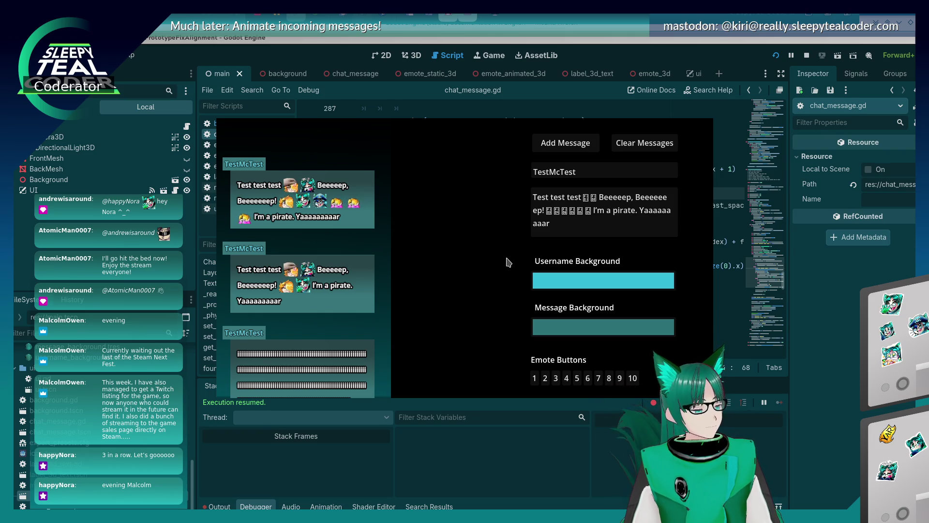
left_click(594, 213)
key("BackSpace")
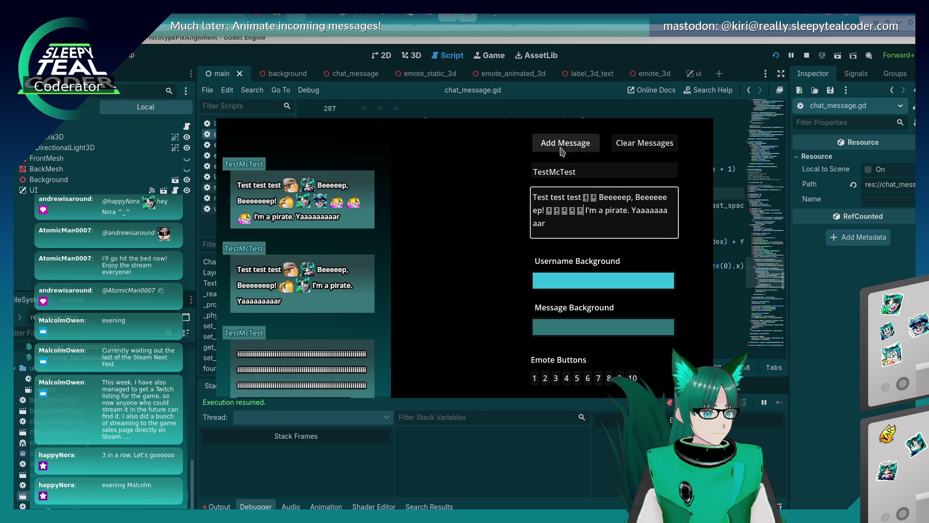
left_click(559, 146)
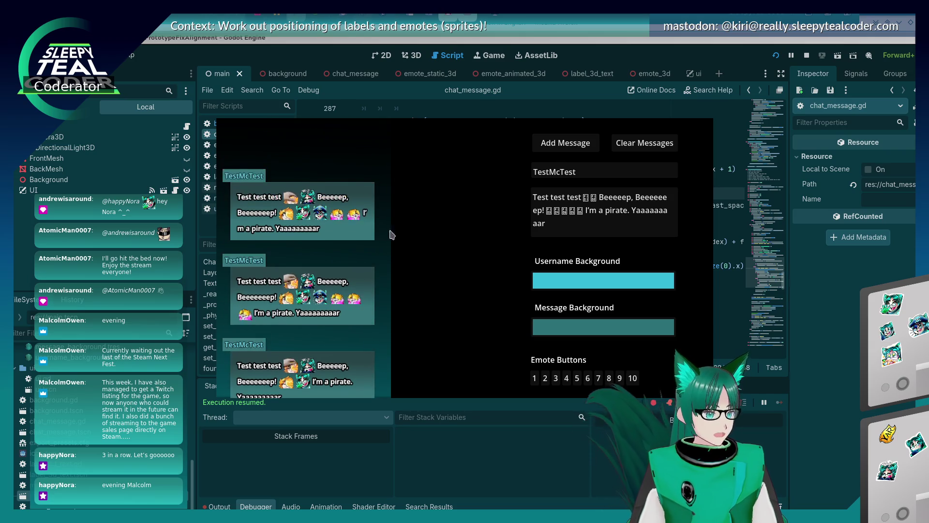
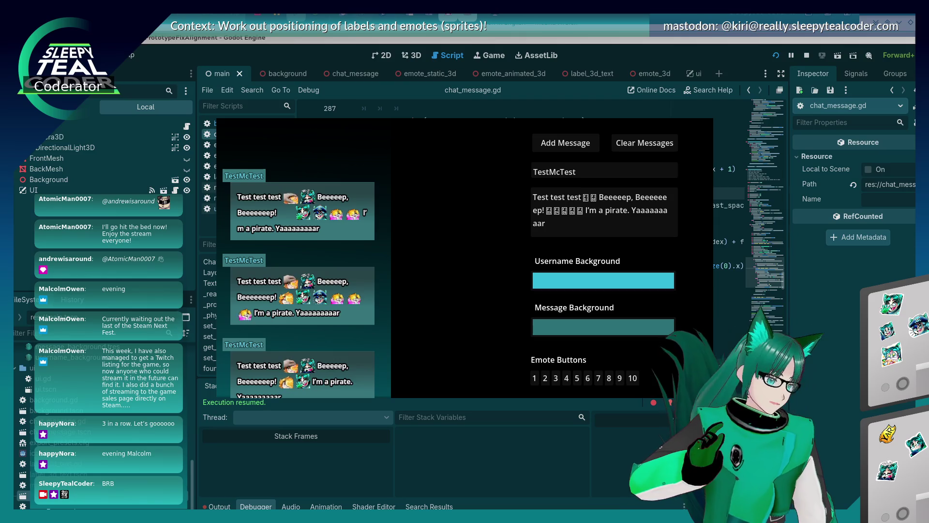
In chat_message.gd, open a blank line after line 306 for the new condition.
key("alt+Tab")
scroll(470, 268, "down", 3)
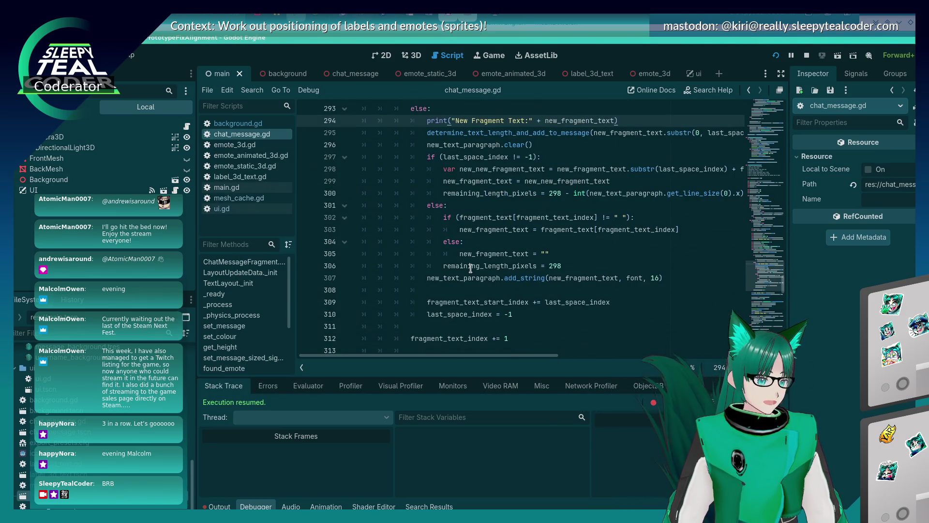
left_click(560, 233)
left_click(554, 262)
scroll(554, 260, "down", 1)
scroll(553, 260, "up", 1)
scroll(552, 260, "down", 1)
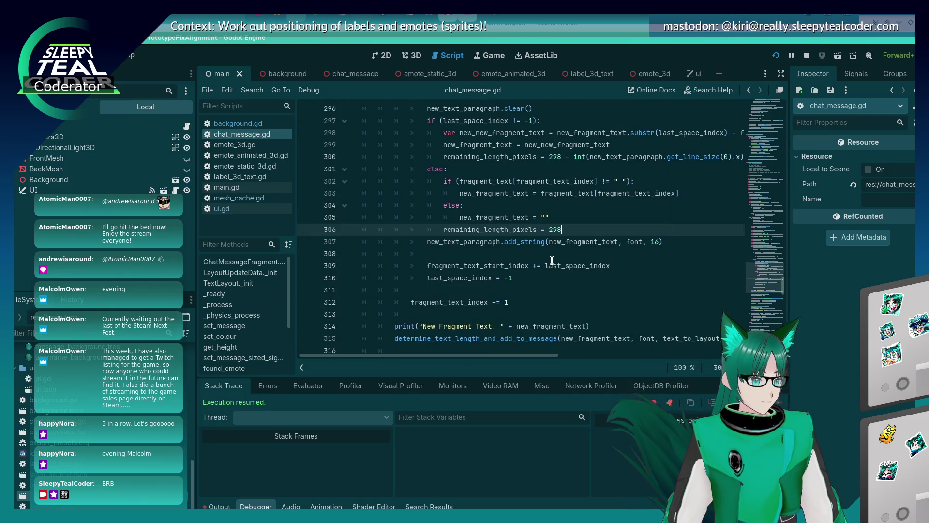
key("Return")
type("if (last")
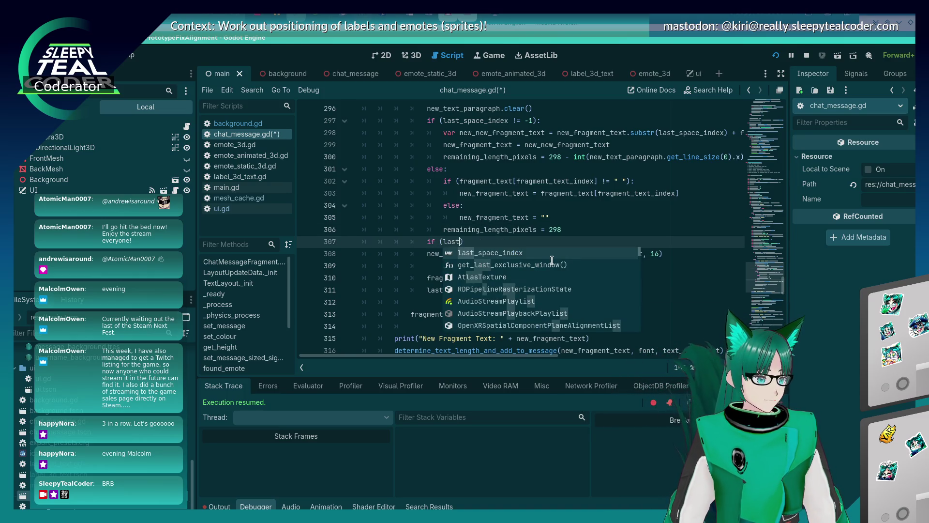
key("BackSpace")
key("BackSpace")
key("BackSpace")
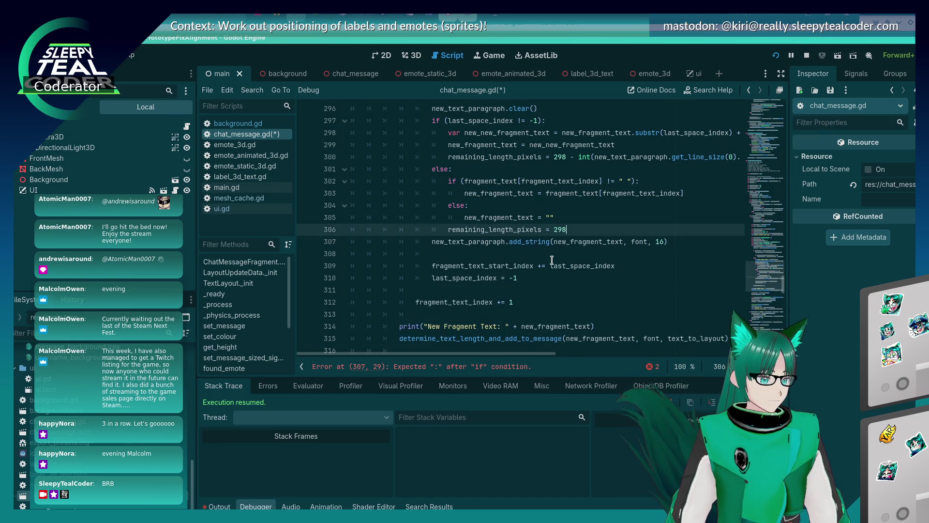
key("Return")
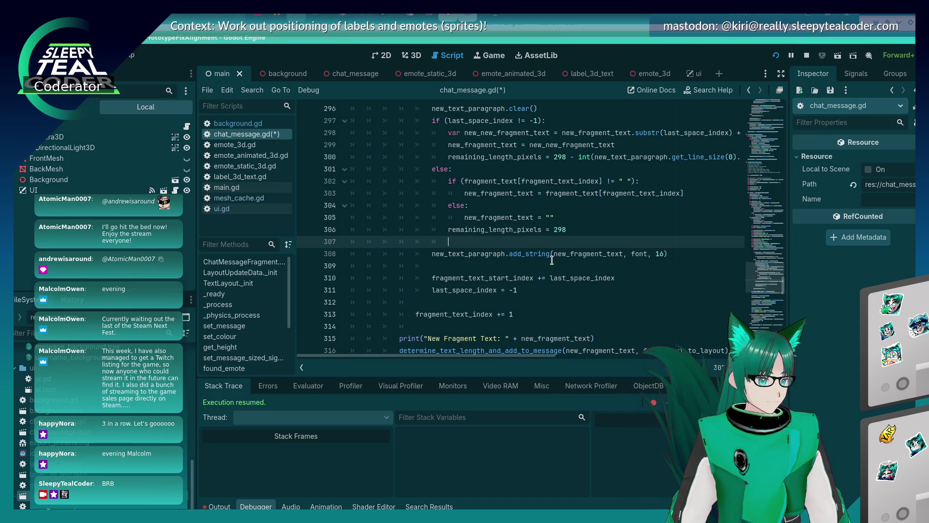
Clear the lines below 306, then undo to restore the add_string call on line 308.
key("Down")
key("End")
key("shift+Home")
key("BackSpace")
key("shift+Home")
key("BackSpace")
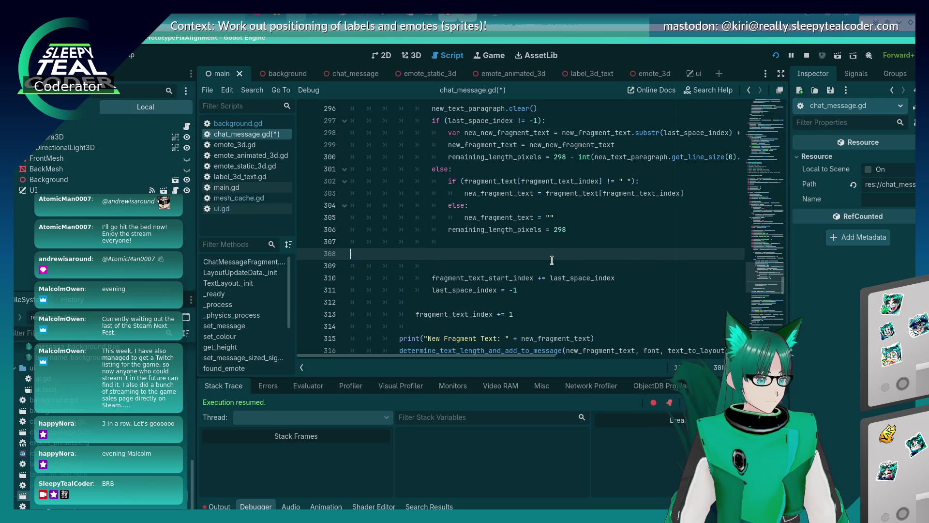
key("BackSpace")
key("BackSpace")
key("BackSpace")
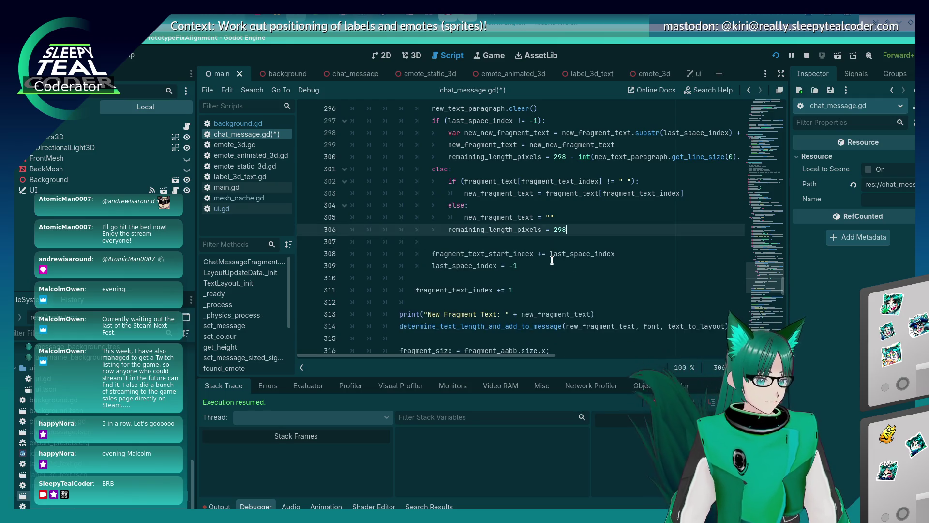
key("Up")
key("Up")
key("Up")
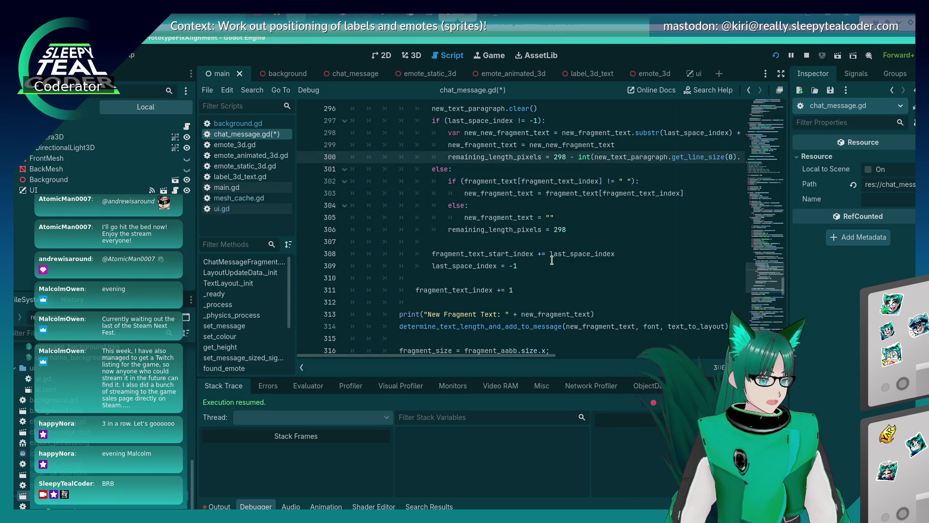
key("Down")
key("Down")
key("Down")
key("ctrl+z")
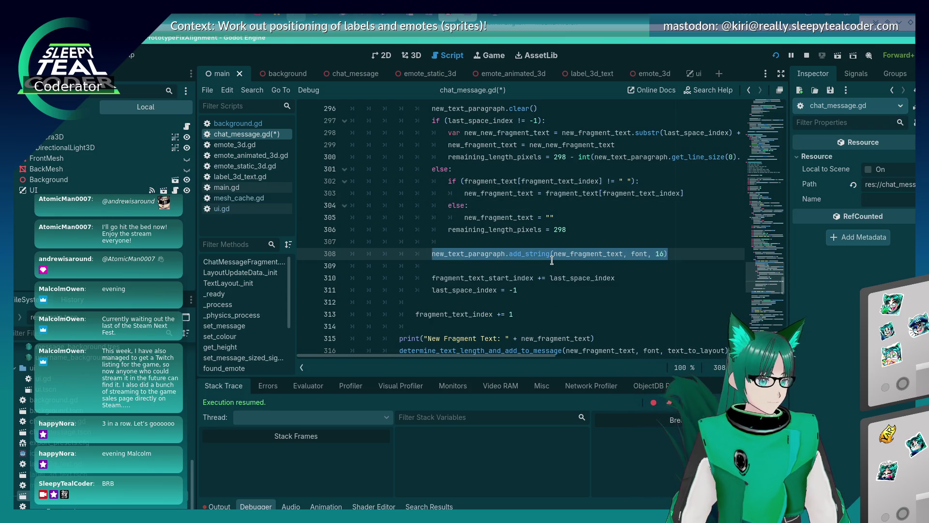
key("Up")
Add 'if (last_space_index != - 1):' above add_string, indent the call, and save.
key("Return")
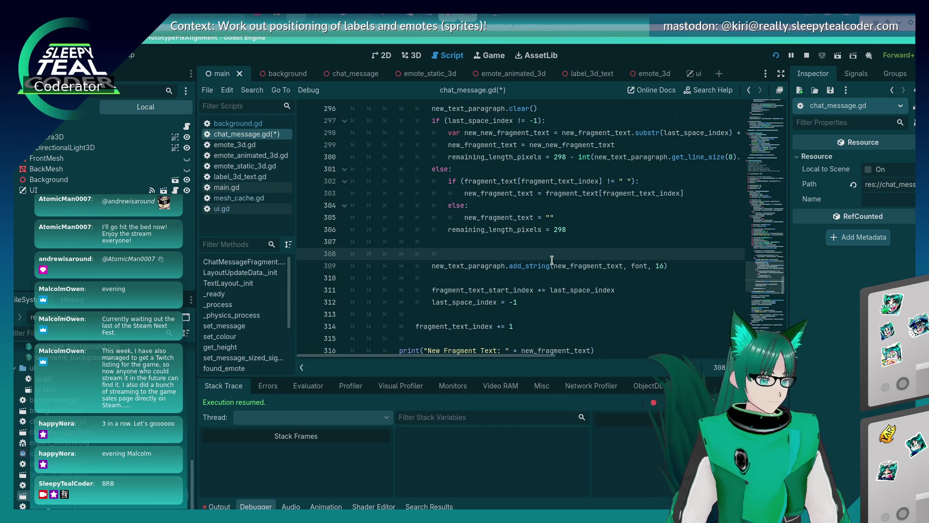
type("if (last_s")
type("pace_ind")
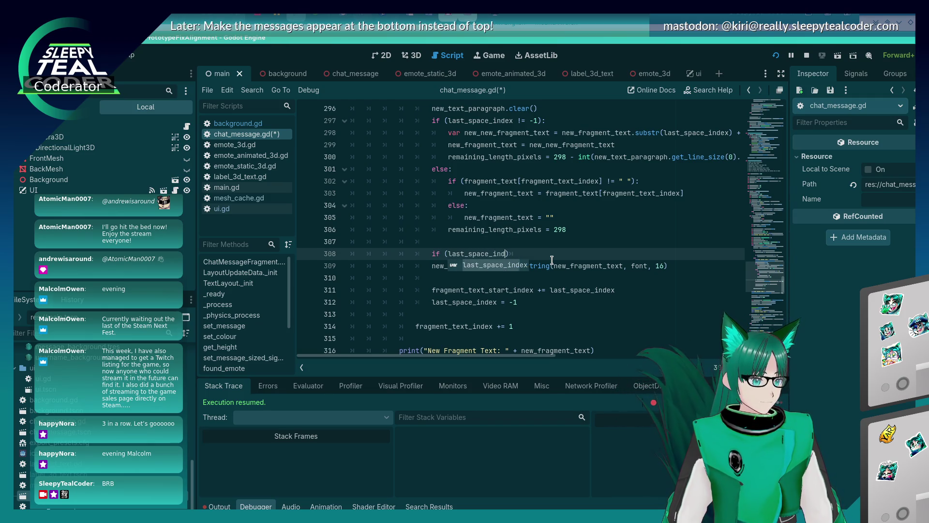
key("Return")
type("!= - 1):")
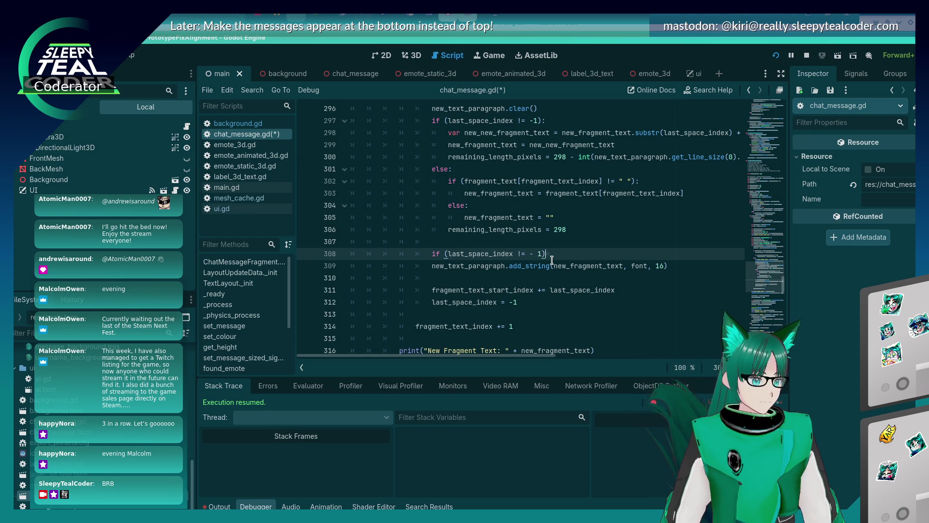
key("Down")
key("Home")
key("Tab")
key("ctrl+s")
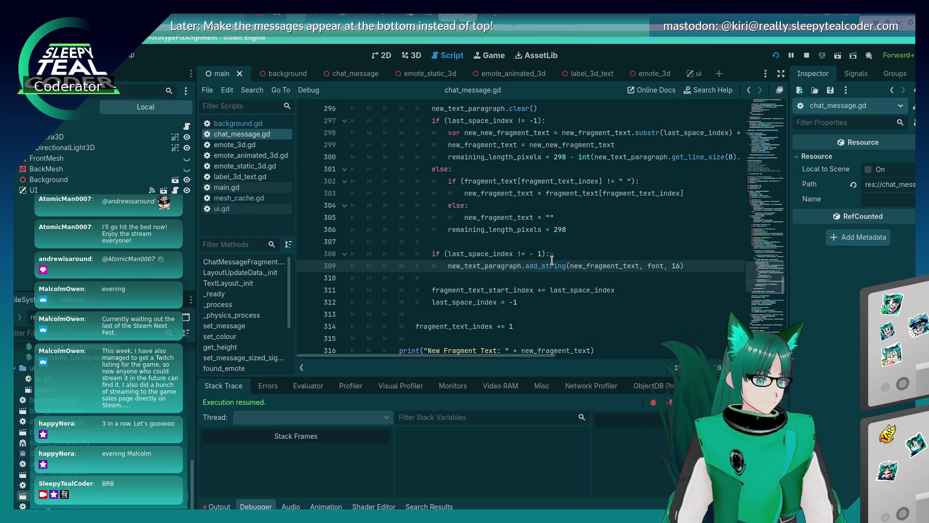
key("alt+Tab")
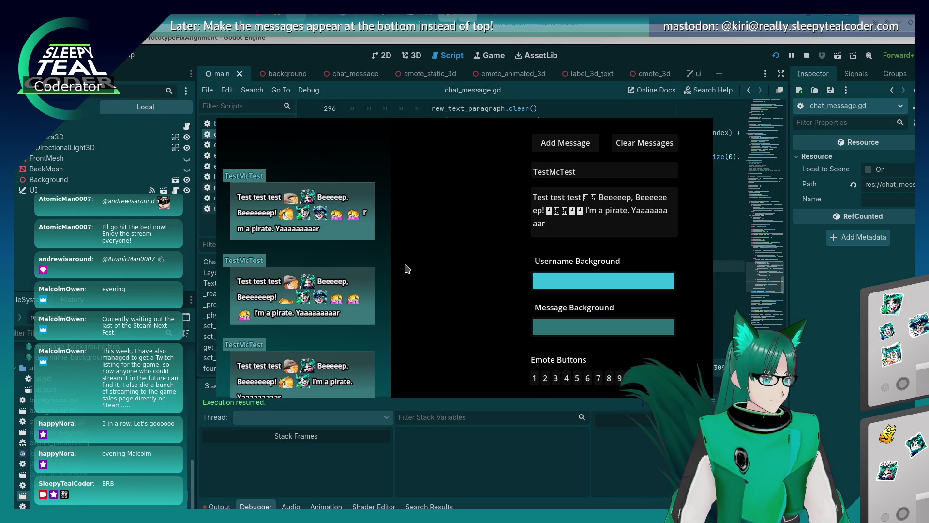
Clear and repost the test message, then restart the game with the edited script.
left_click(634, 143)
left_click(575, 152)
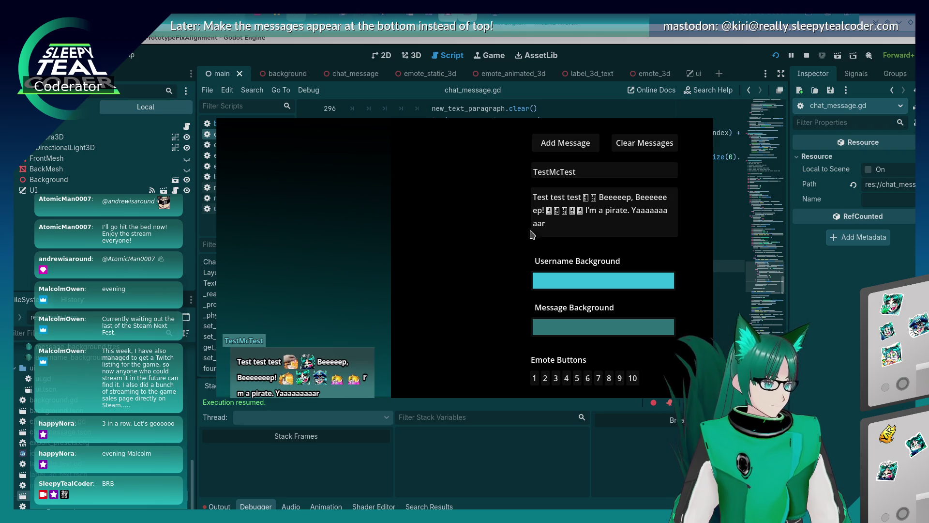
left_click(634, 144)
left_click(571, 147)
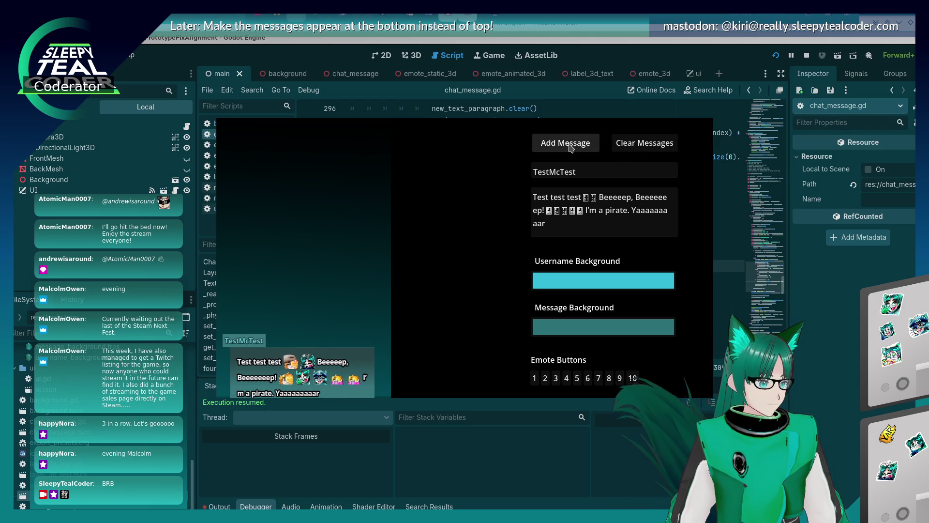
key("F8")
left_click(776, 57)
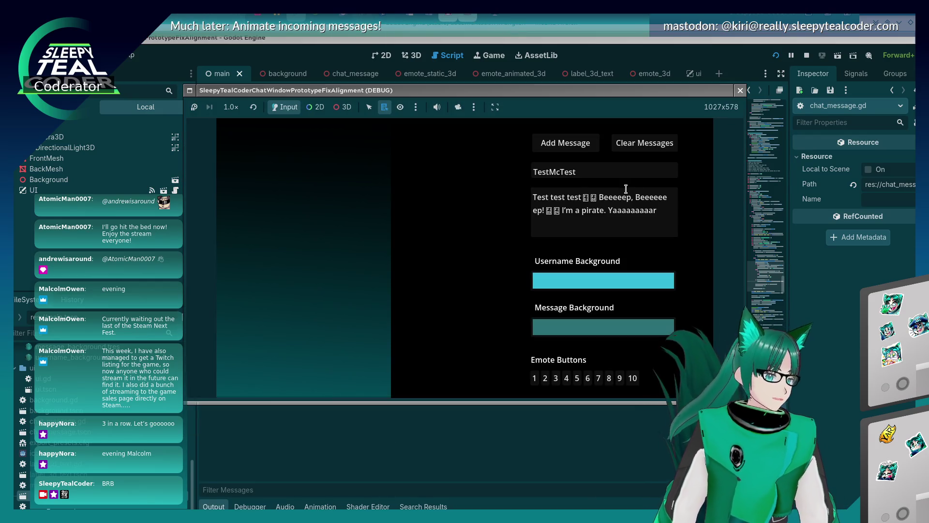
Post two test messages with extra emotes to check how 'I'm' wraps.
left_click(562, 211)
left_click(594, 376)
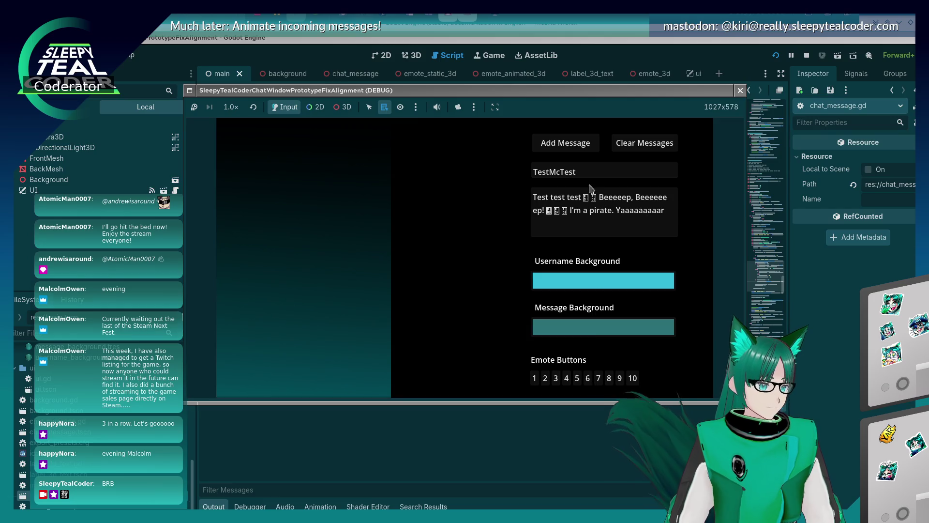
left_click(598, 378)
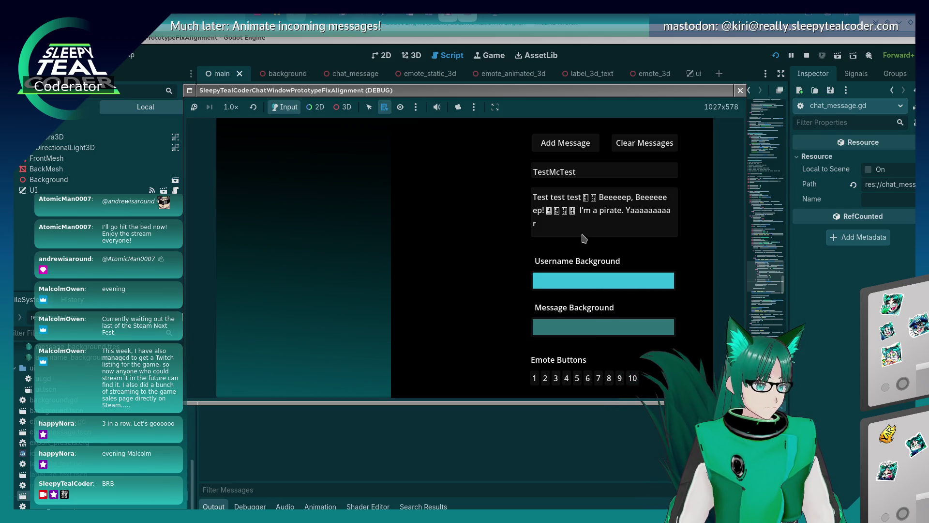
left_click(565, 143)
left_click(580, 211)
left_click(610, 380)
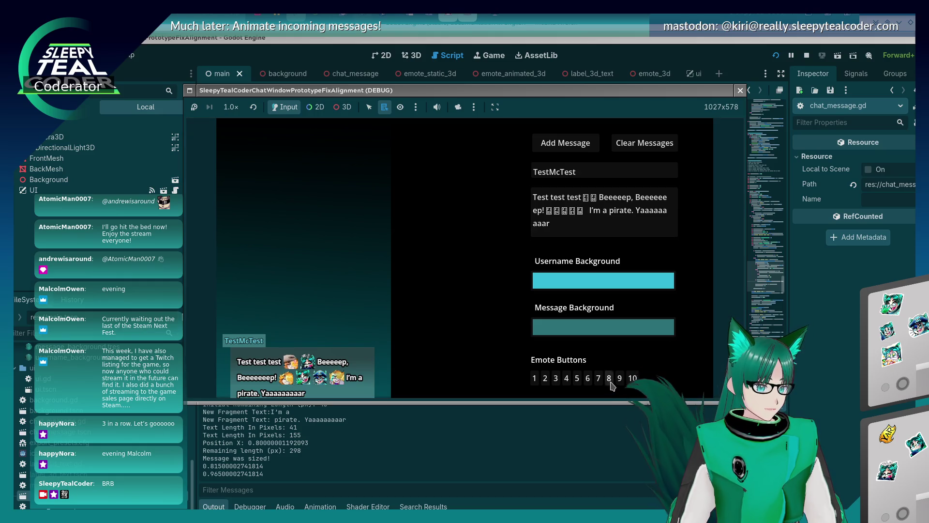
left_click(565, 143)
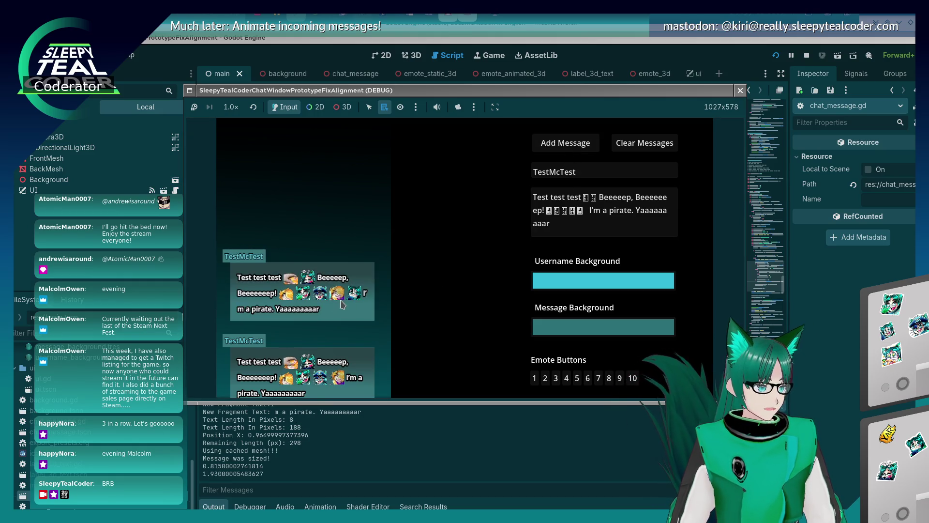
key("alt+Tab")
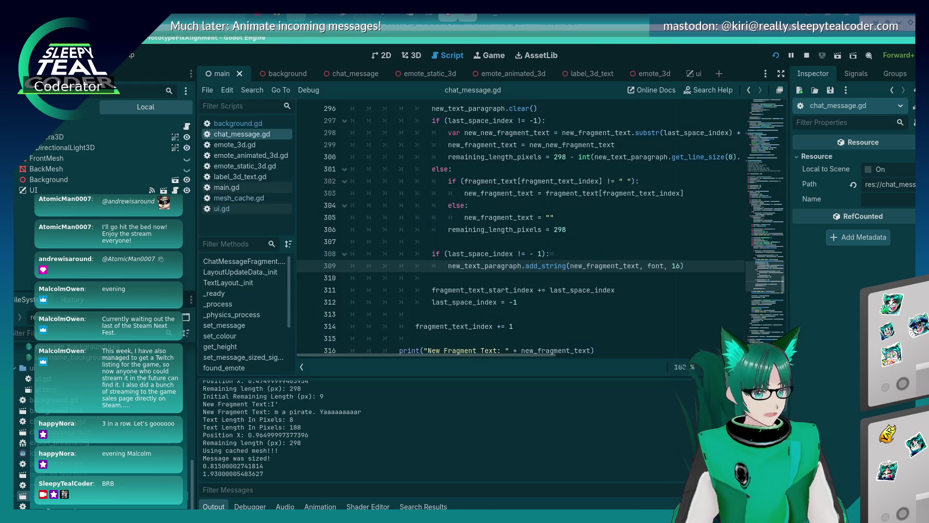
Delete the last_space_index if line on 308 and unindent add_string so it always runs.
left_click(520, 254)
key("shift+Home")
key("shift+Home")
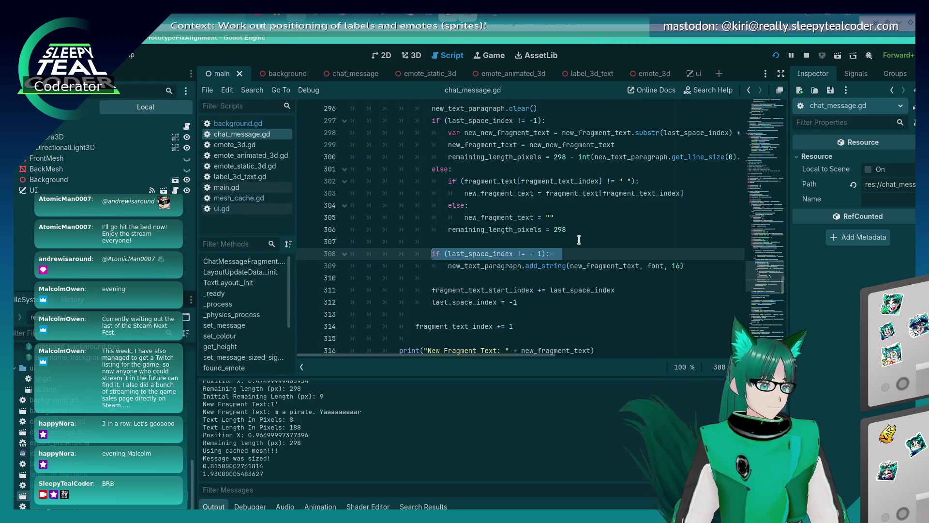
key("BackSpace")
key("BackSpace")
key("Down")
key("Delete")
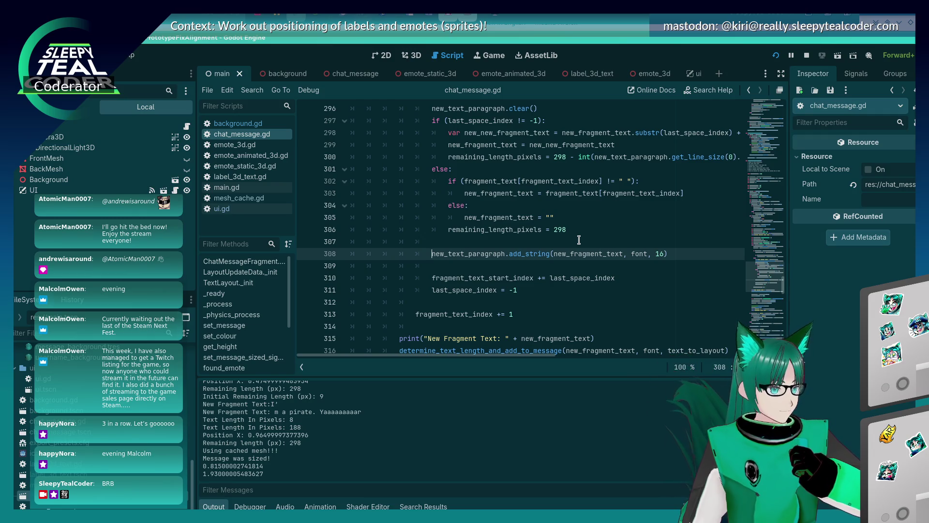
key("alt+Tab")
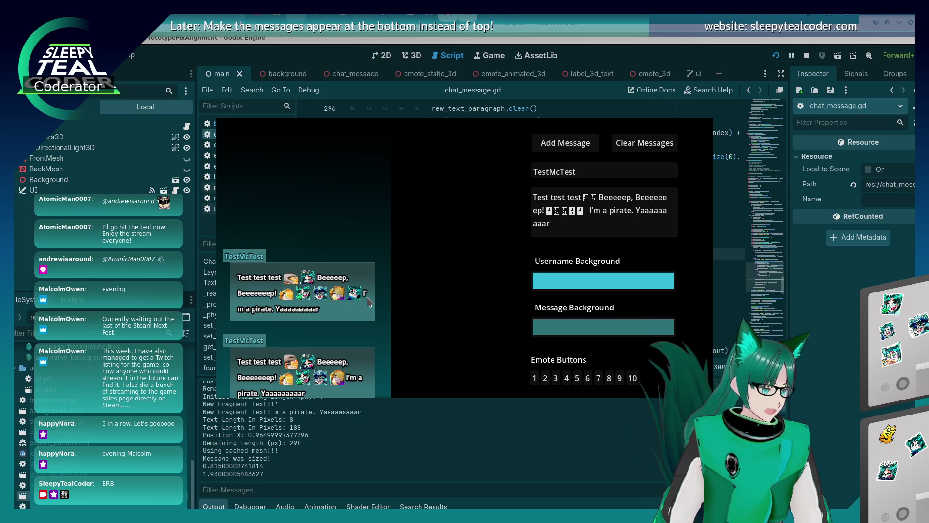
left_click(589, 240)
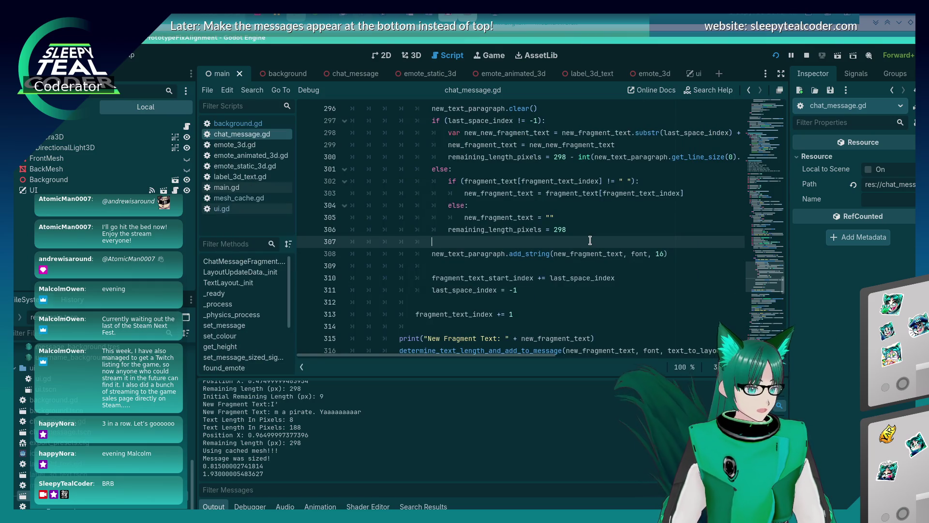
scroll(590, 240, "up", 1)
scroll(589, 241, "up", 2)
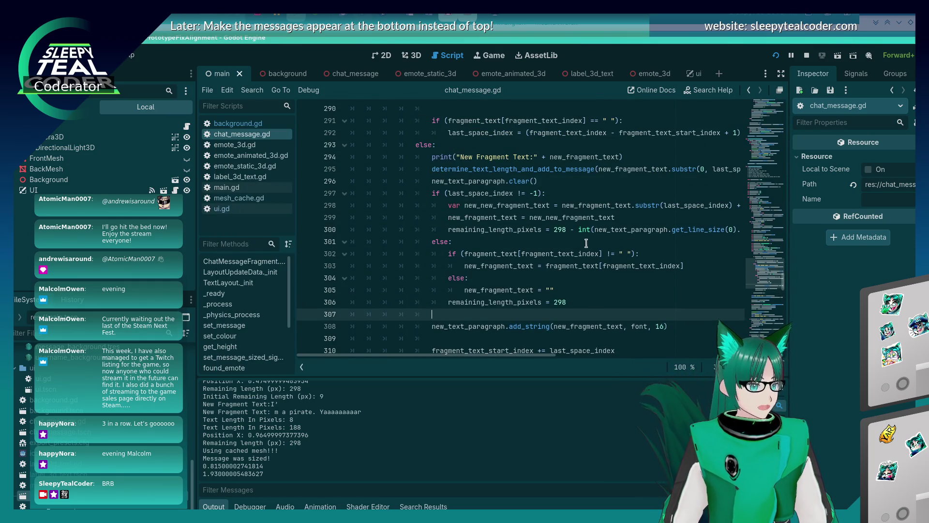
mouse_move(570, 254)
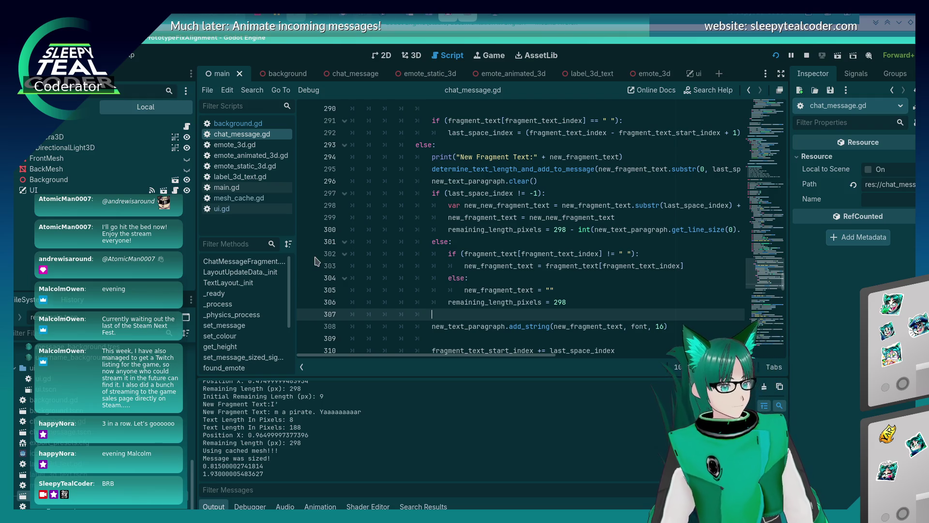
key("alt+Tab")
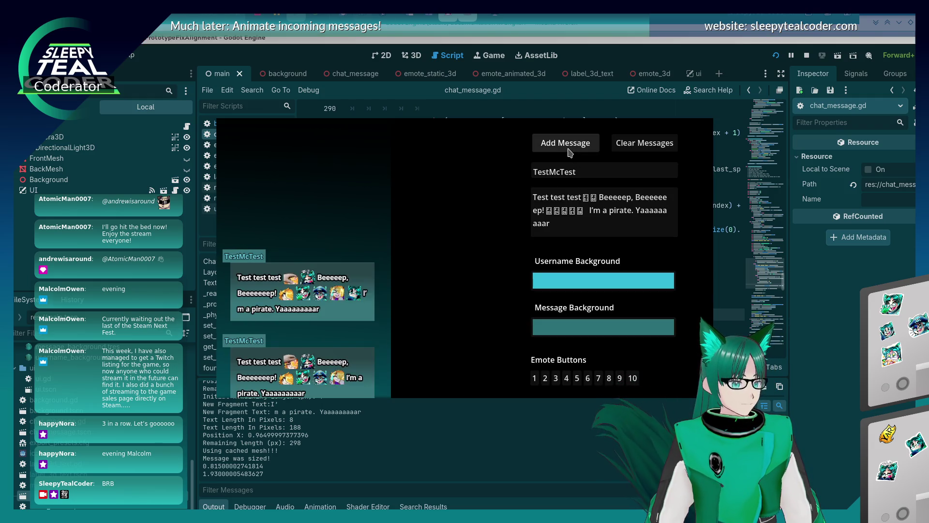
Post two messages in the game and step over the code down to line 308.
left_click(565, 142)
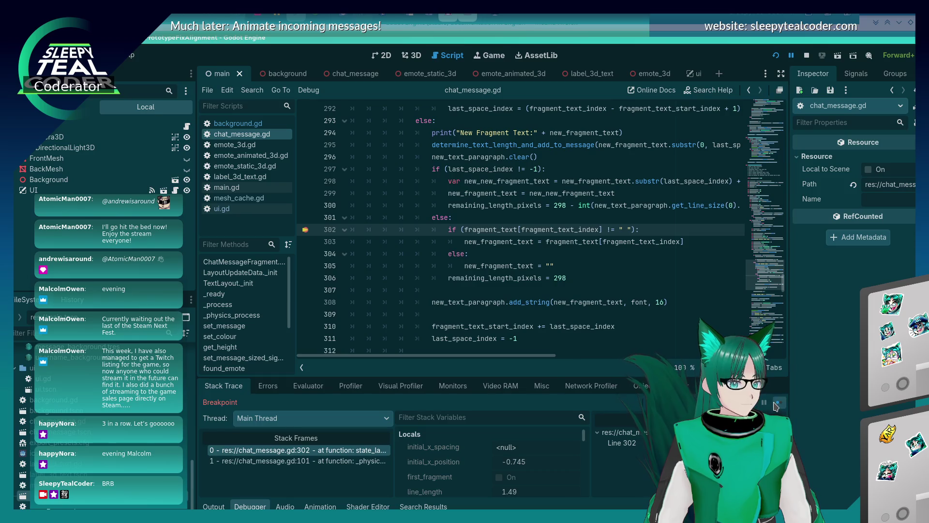
left_click(778, 403)
left_click(565, 143)
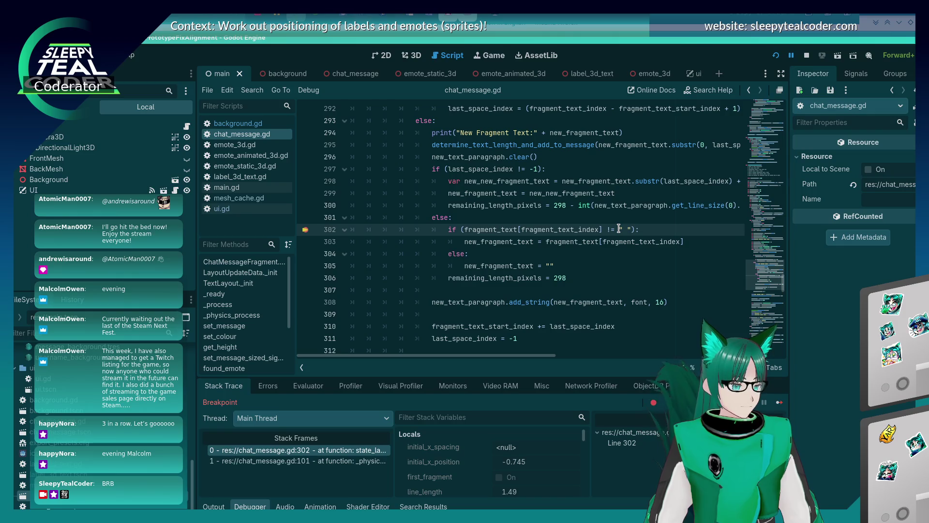
key("alt+Tab")
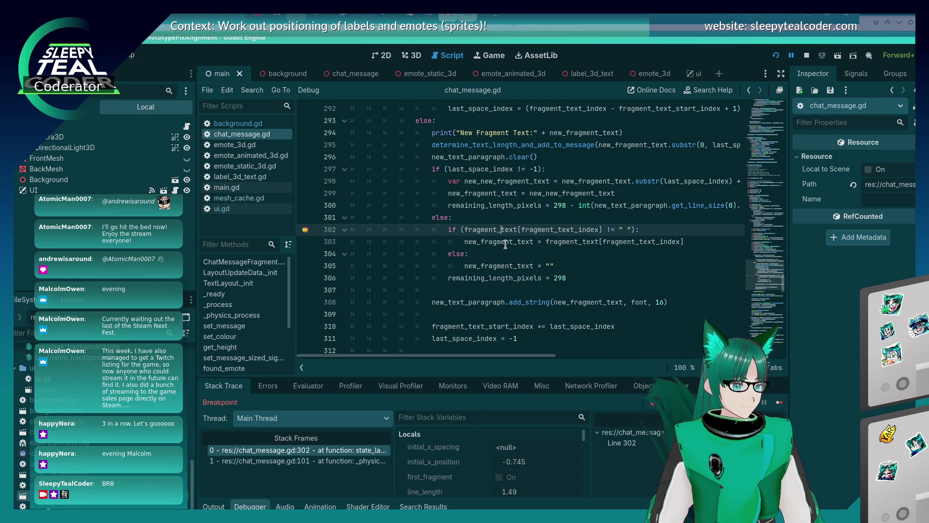
mouse_move(506, 245)
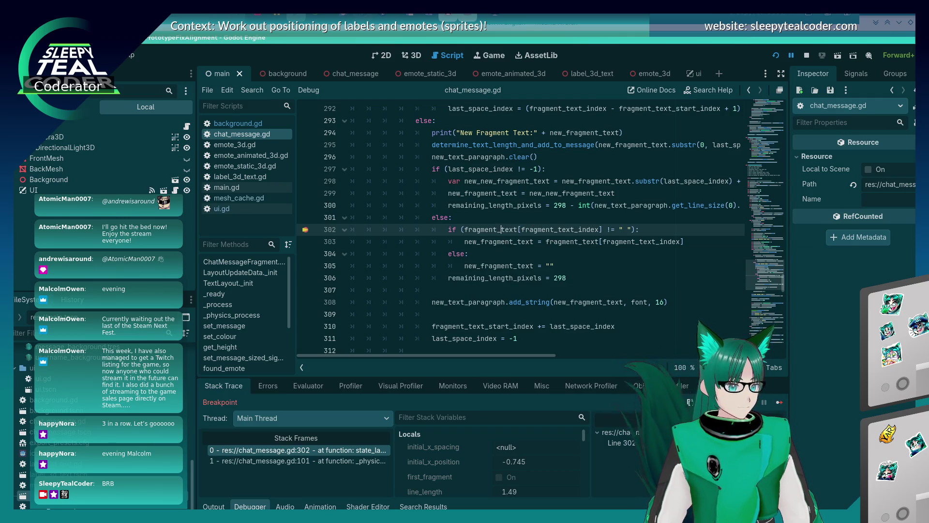
key("F10")
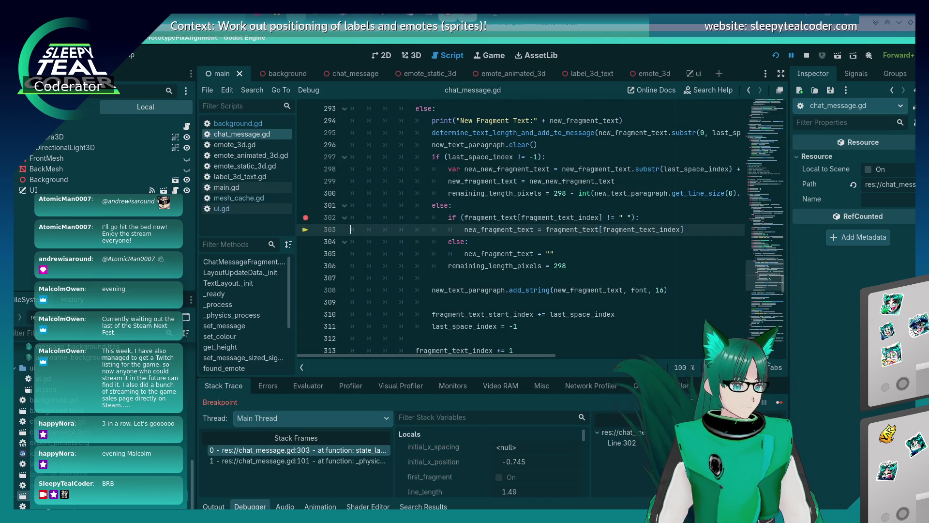
key("F10")
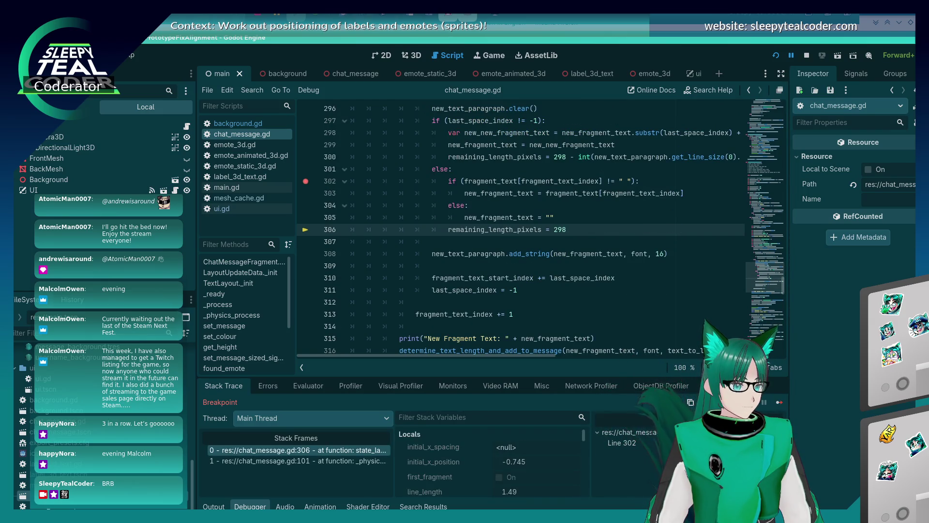
key("F10")
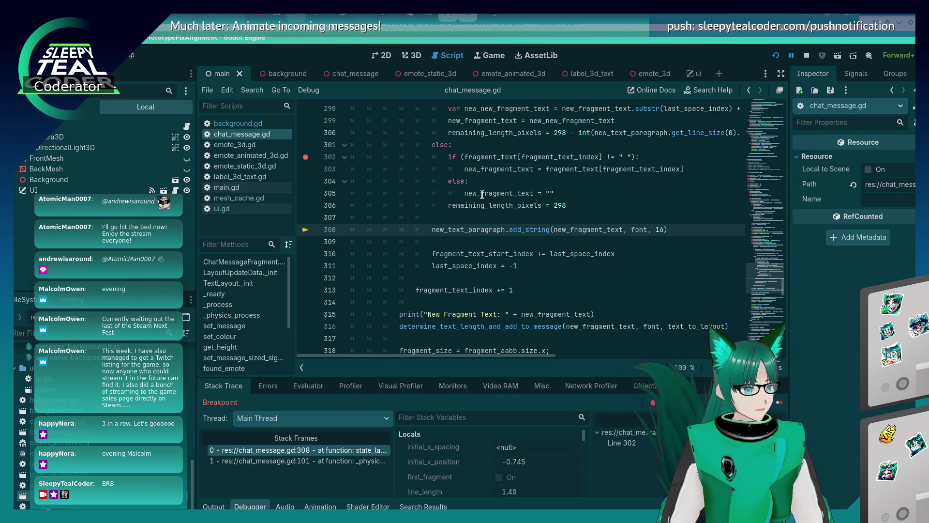
Set a breakpoint on line 295 and resume the game until it is hit.
scroll(479, 236, "up", 2)
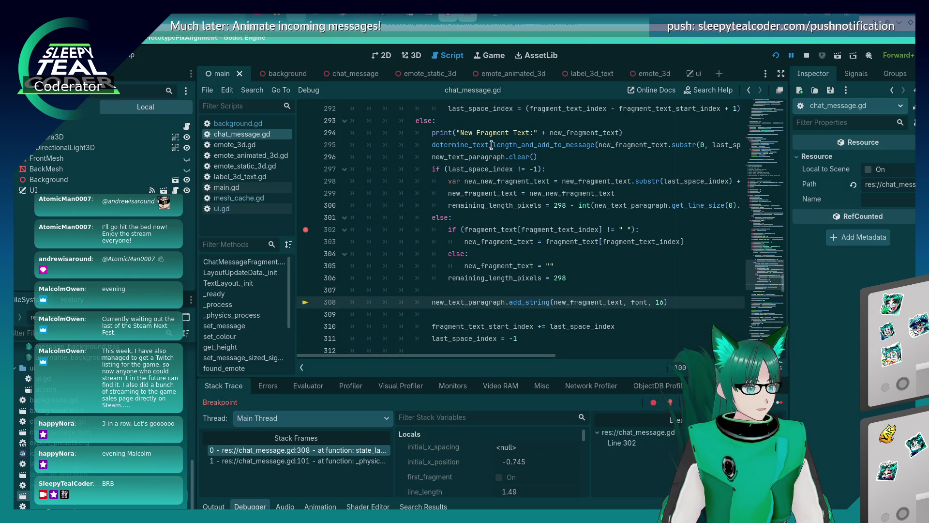
mouse_move(491, 144)
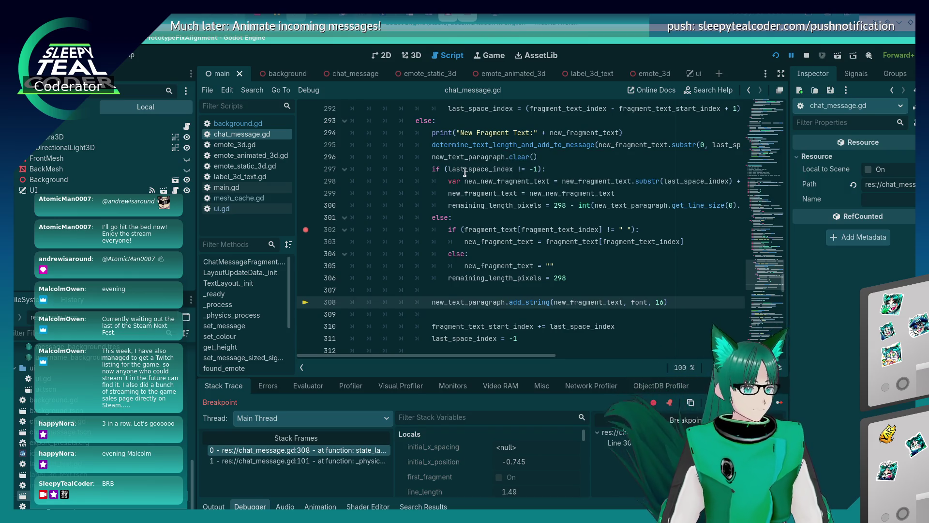
left_click(472, 144)
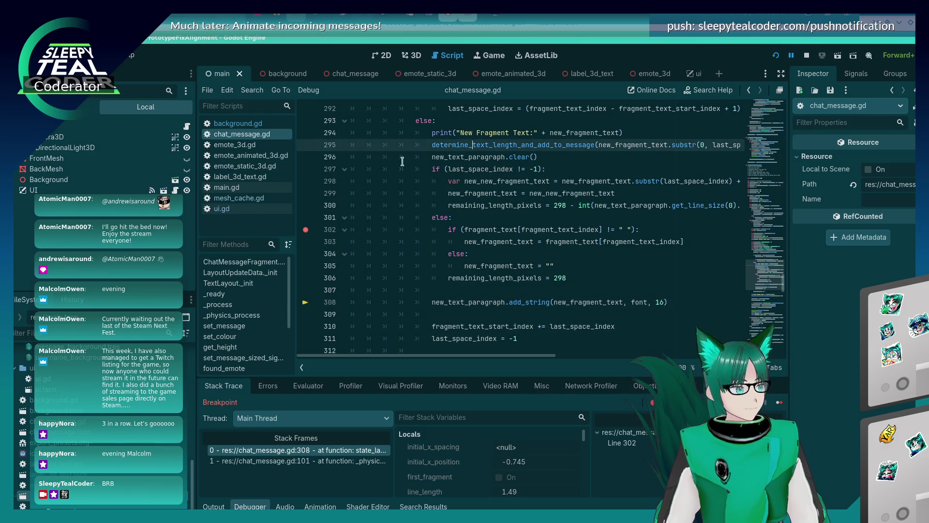
left_click(314, 146)
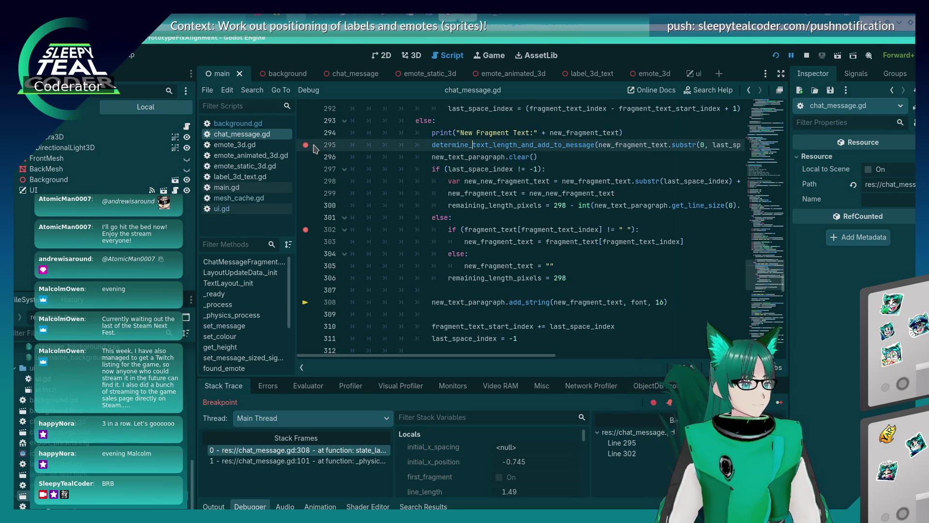
left_click(306, 145)
scroll(575, 224, "up", 2)
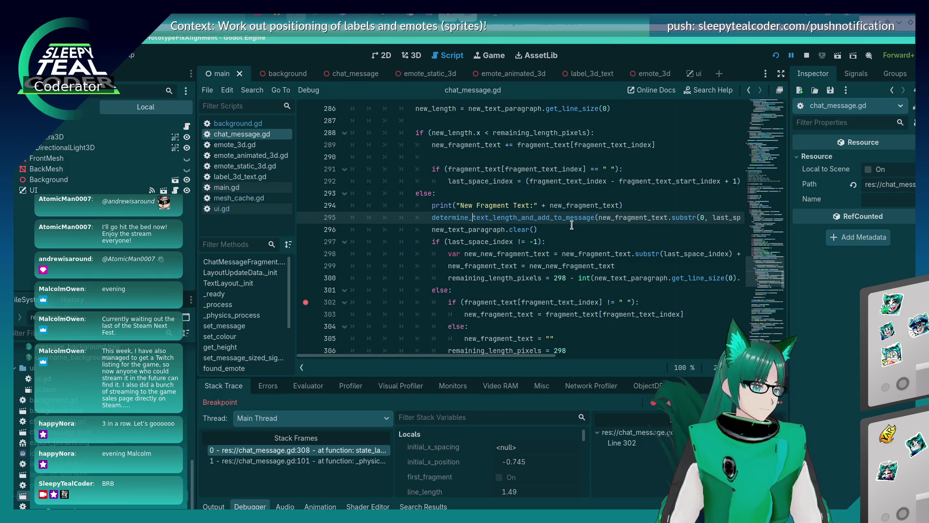
left_click(305, 218)
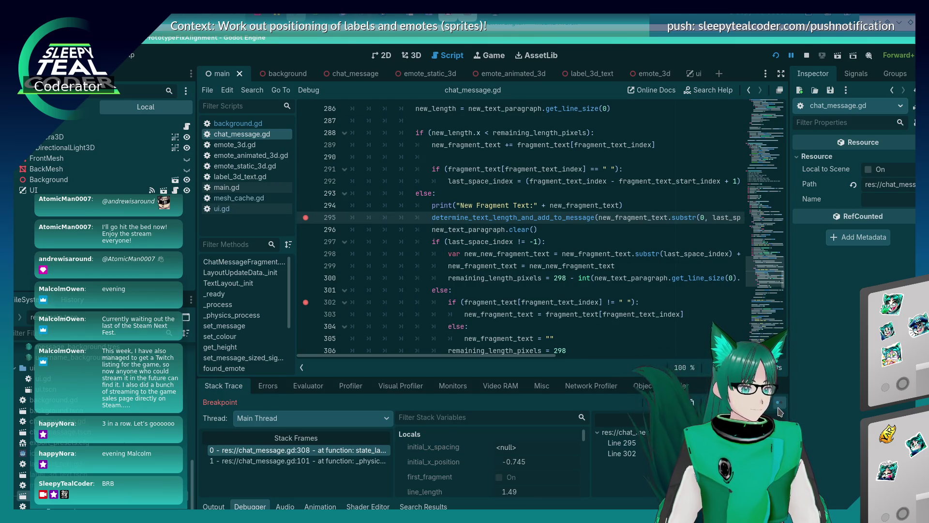
left_click(778, 406)
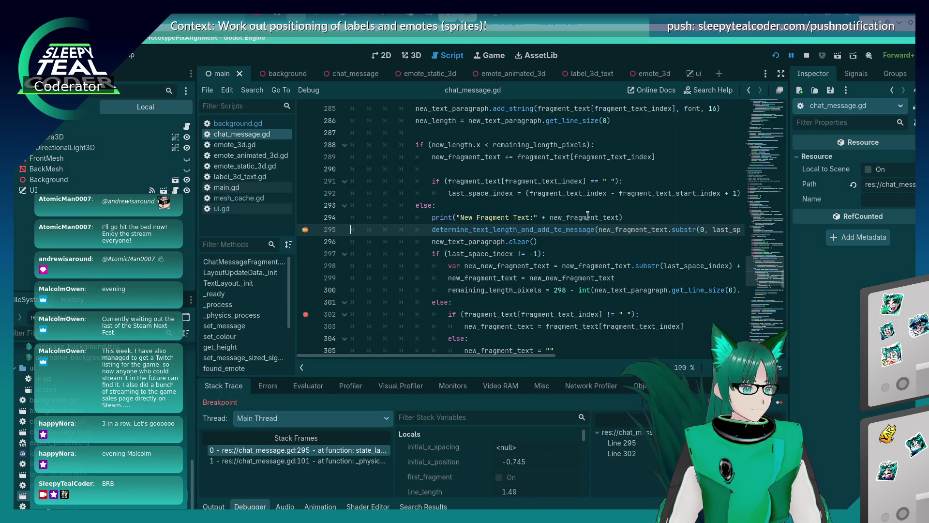
Step into determine_text_length_and_add_to_message through line 415, then back out to line 296.
mouse_move(588, 216)
key("F12")
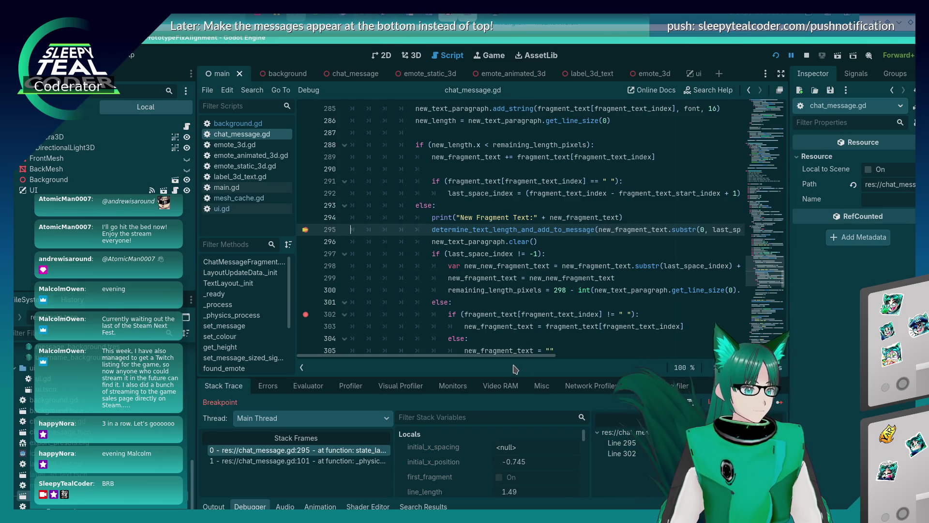
mouse_move(518, 356)
left_mouse_down()
mouse_move(624, 353)
mouse_move(513, 355)
left_mouse_up()
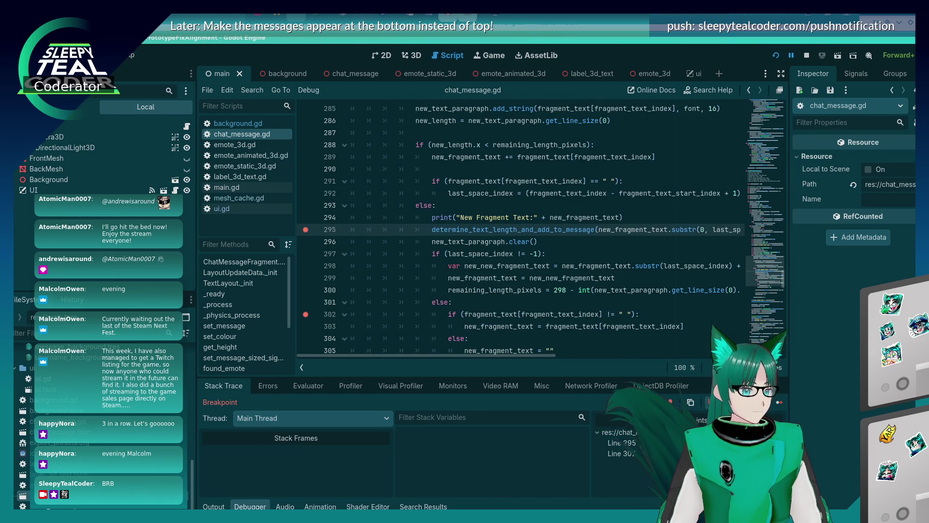
key("F11")
key("F10")
key("F10")
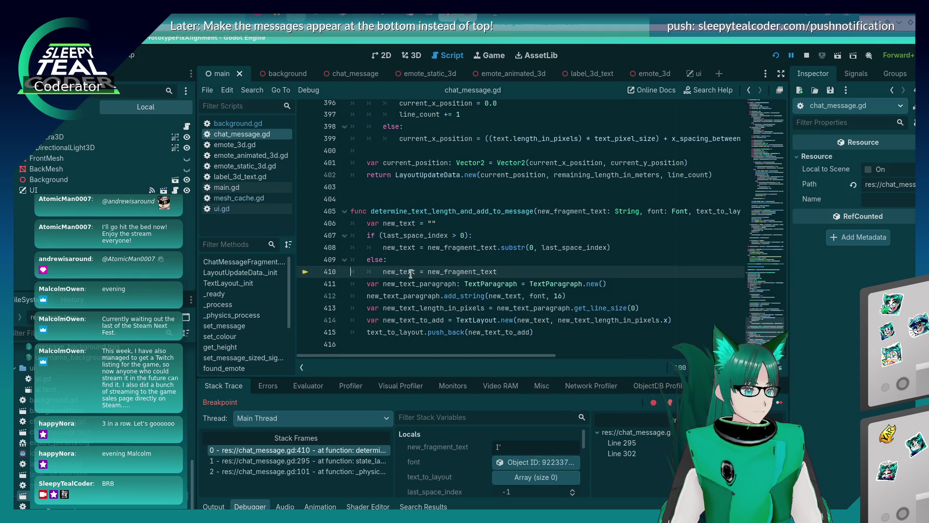
mouse_move(411, 274)
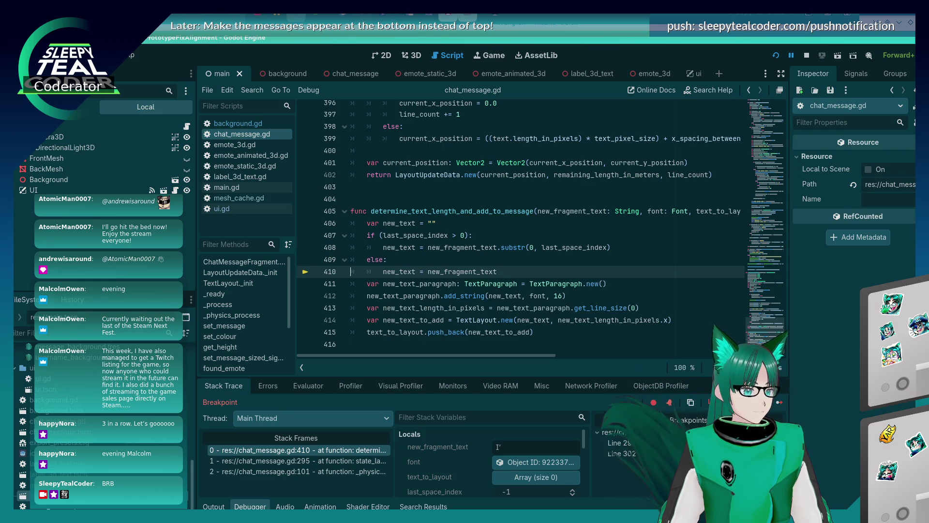
key("F12")
key("F10")
key("F10")
key("F10")
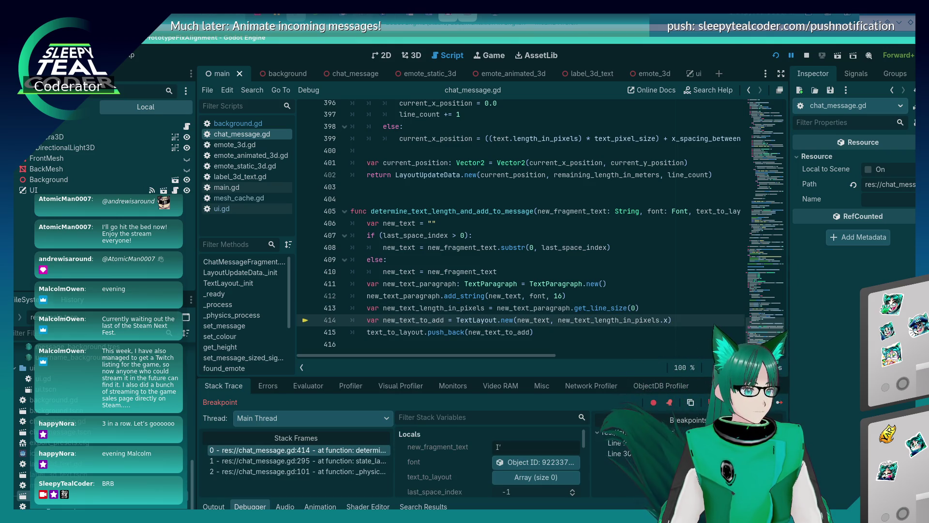
key("F10")
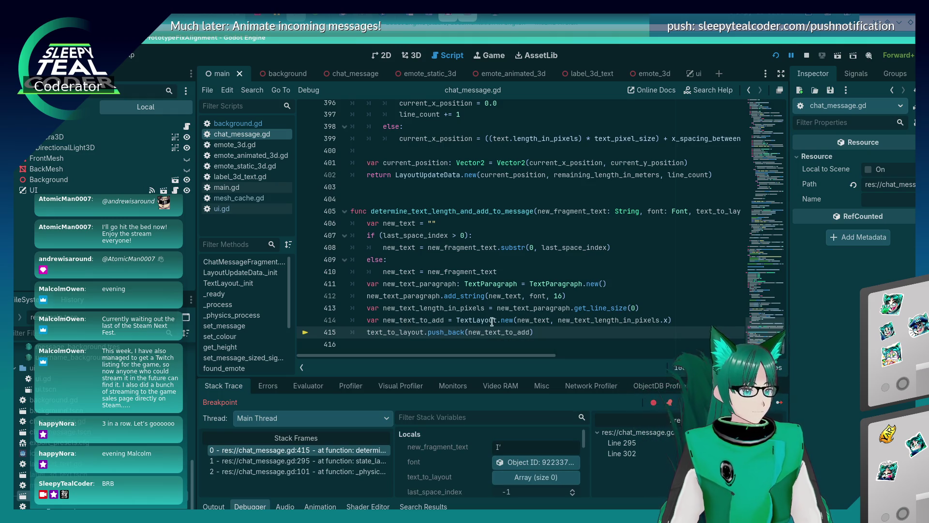
mouse_move(525, 321)
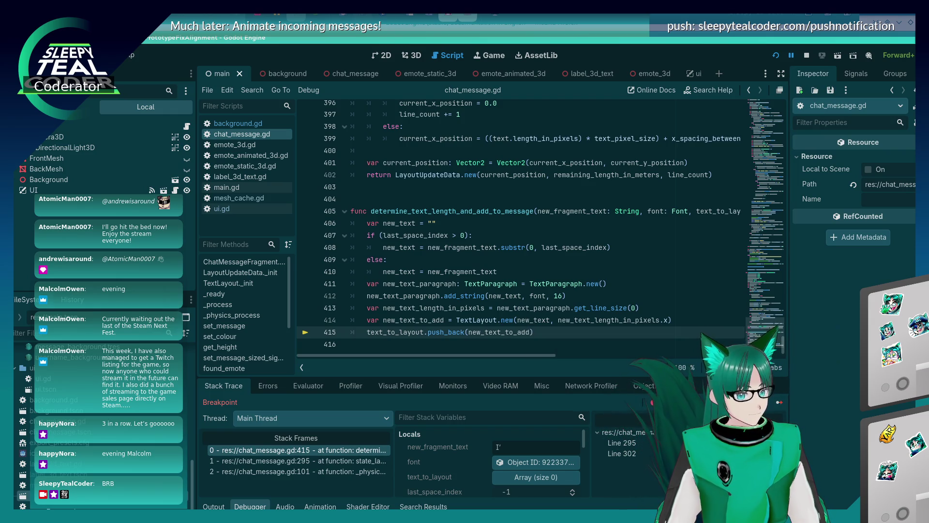
key("F10")
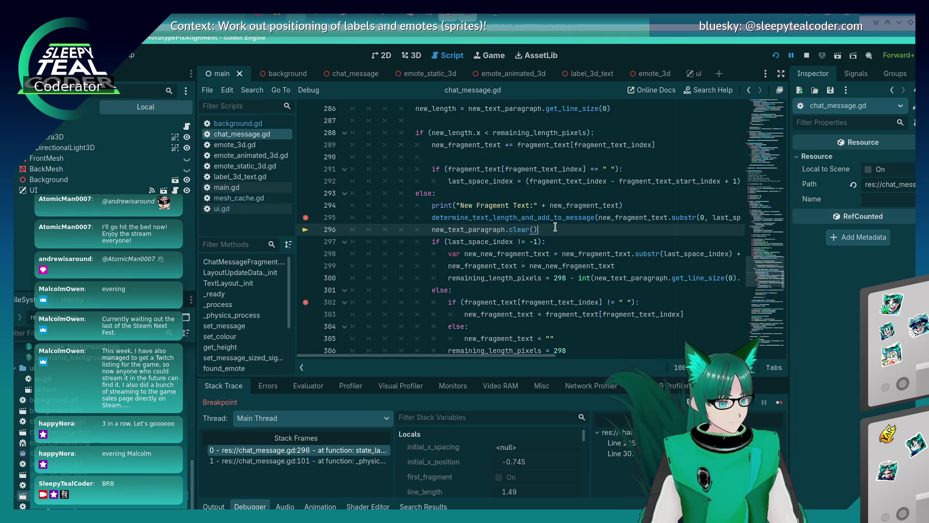
Move the call and paragraph-clear lines into the if block, indented under it.
scroll(555, 227, "down", 1)
scroll(555, 227, "up", 5)
scroll(554, 227, "down", 5)
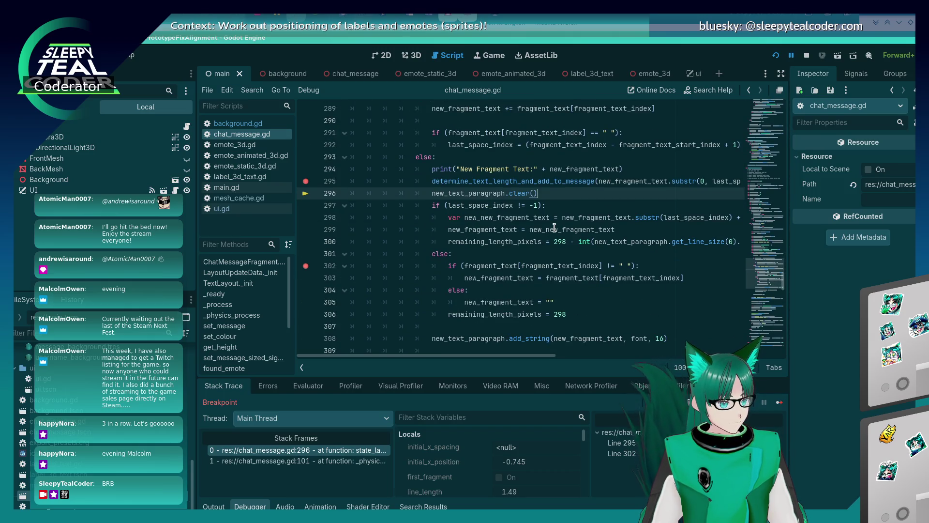
mouse_move(551, 229)
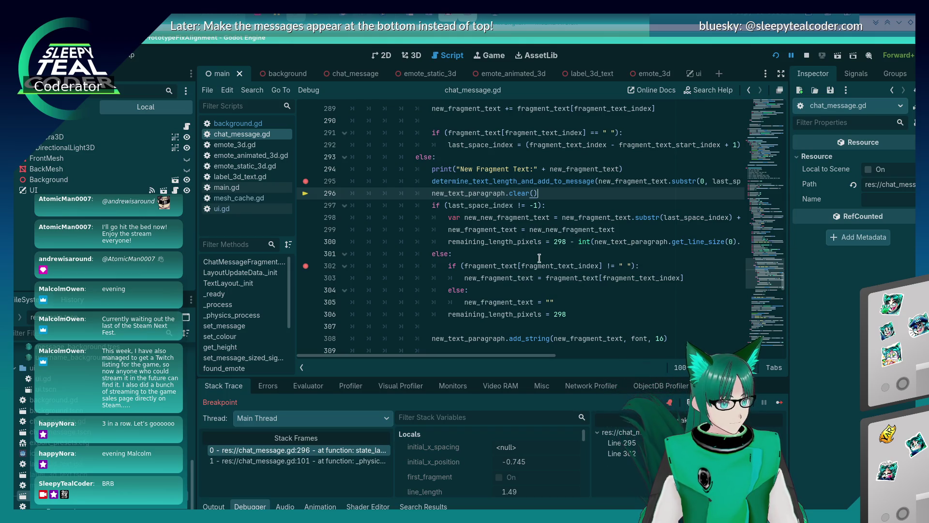
key("shift+Up")
key("ctrl+x")
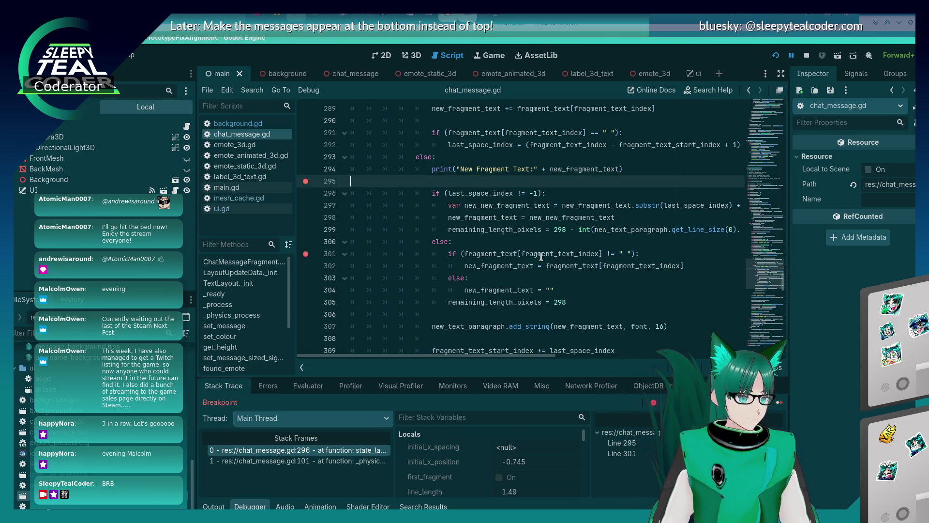
key("Down")
key("Down")
key("Down")
key("End")
key("Return")
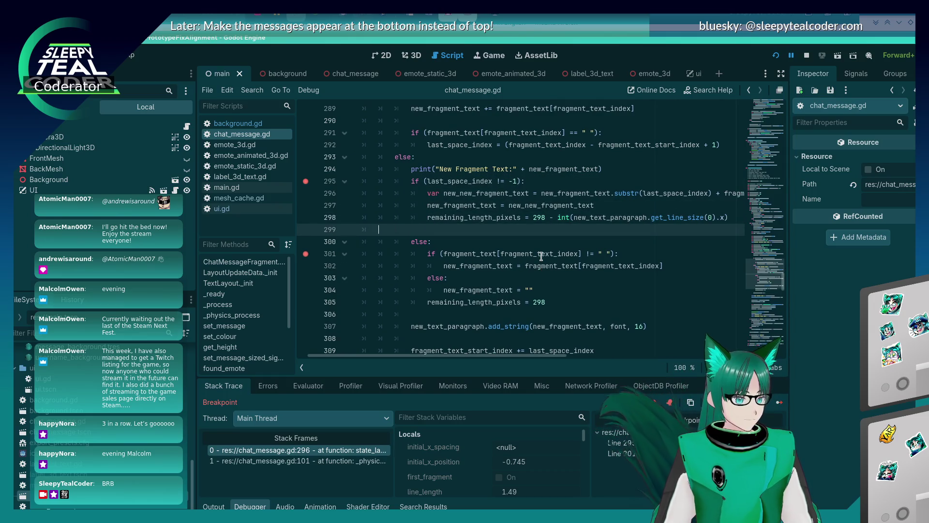
key("alt+Up")
key("alt+Up")
key("alt+Up")
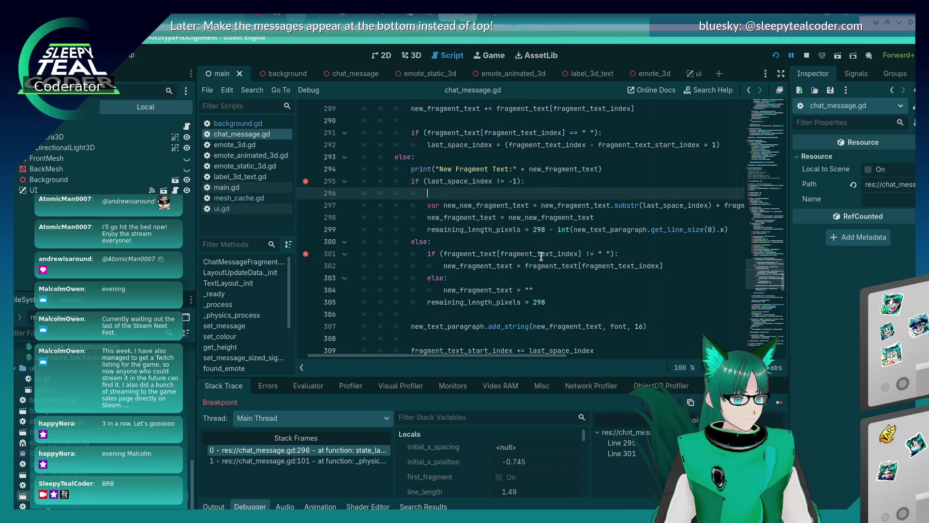
key("ctrl+v")
key("Tab")
key("Up")
key("Tab")
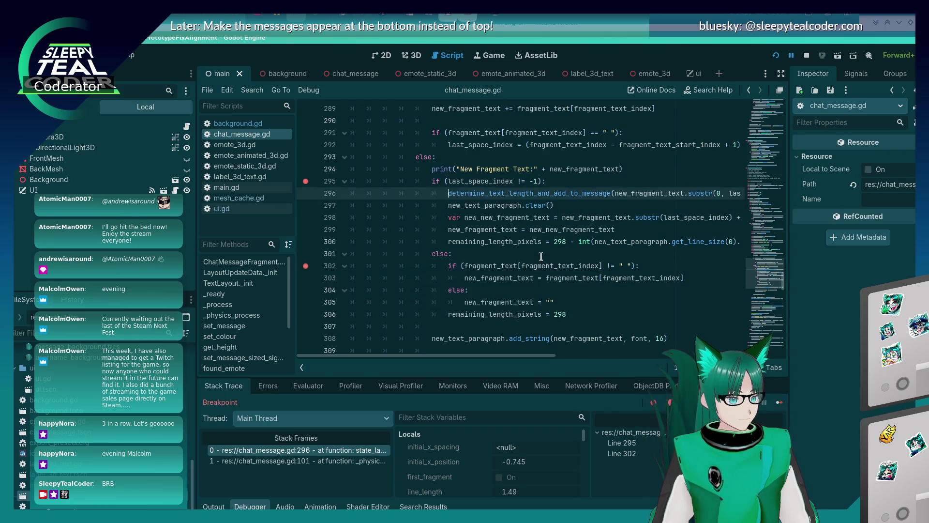
Dedent and cut the moved lines, then undo to put them back after the print line.
key("alt+Tab")
key("alt+shift+Tab")
key("alt+shift+Tab")
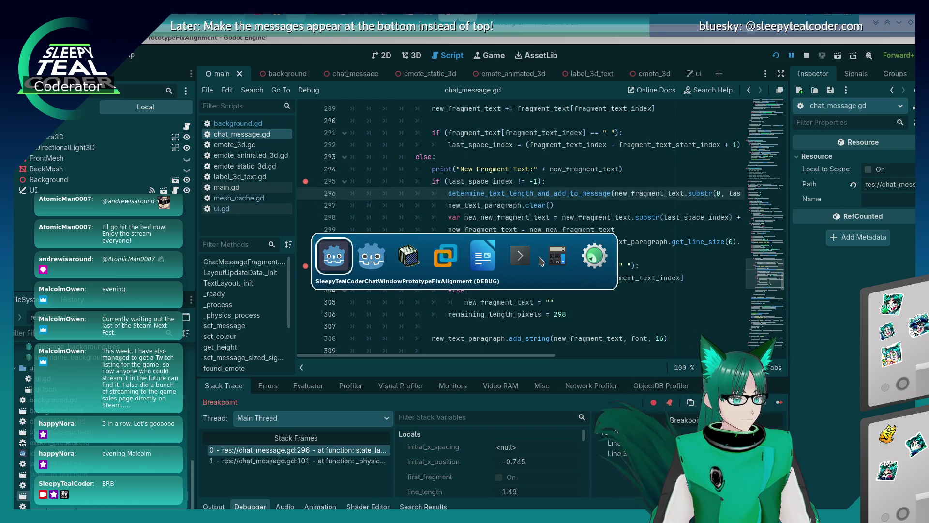
key("alt+Tab")
key("alt+Tab")
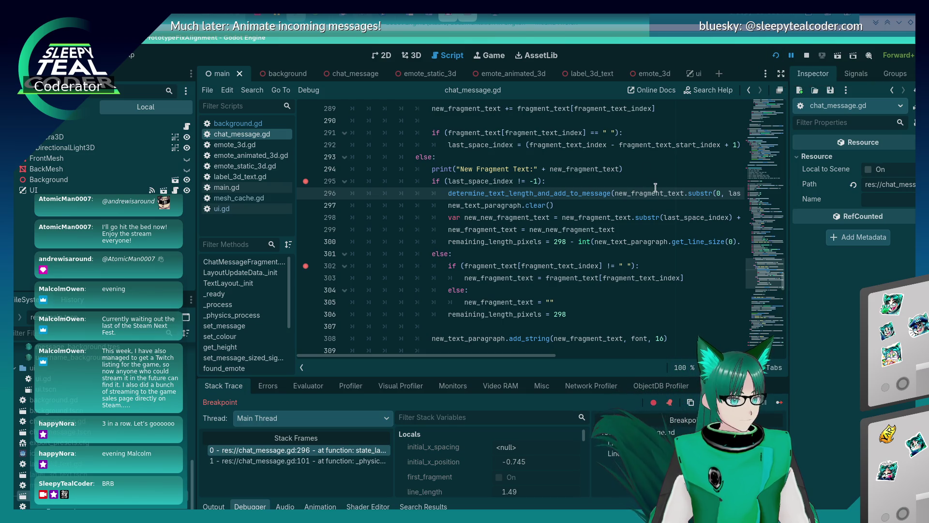
mouse_move(655, 188)
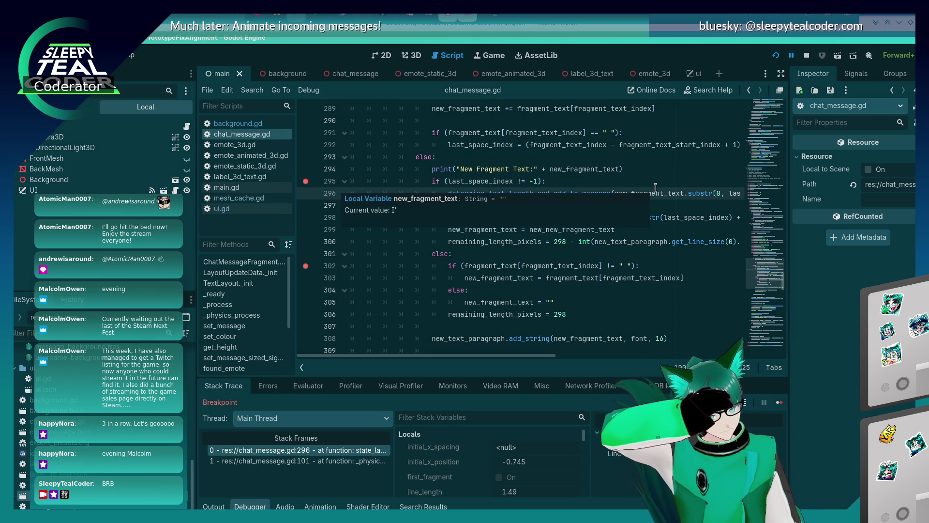
key("shift+Tab")
key("Down")
key("ctrl+x")
key("ctrl+x")
key("Down")
key("Down")
key("Down")
key("End")
key("Return")
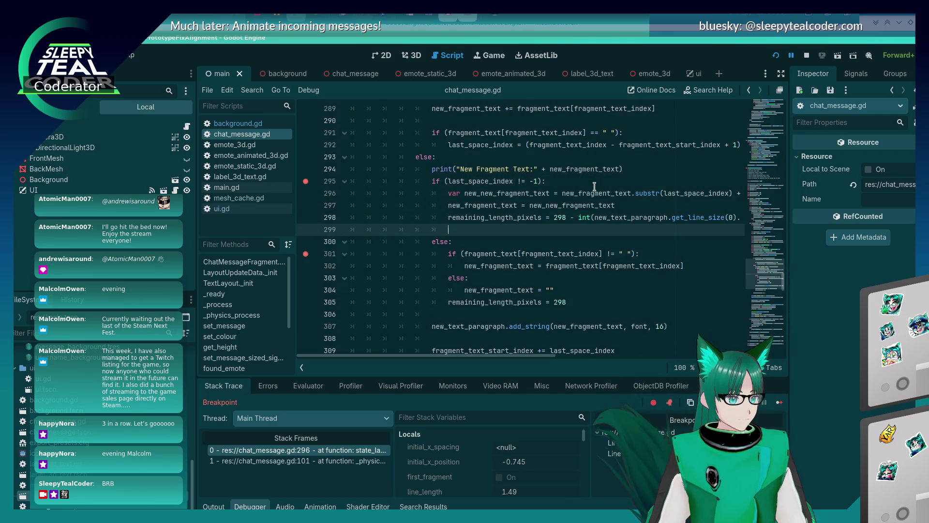
key("ctrl+z")
key("ctrl+z")
key("ctrl+z")
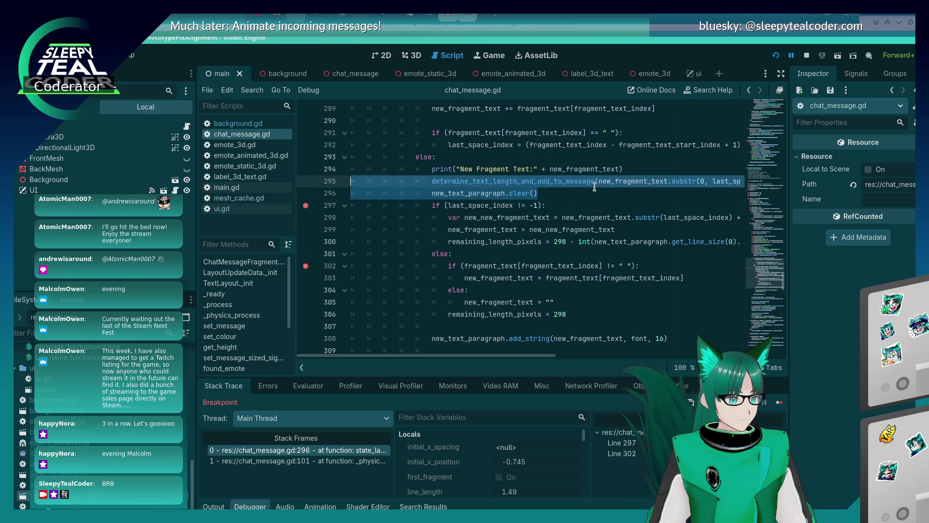
Remove the breakpoint on line 297.
left_click(581, 210)
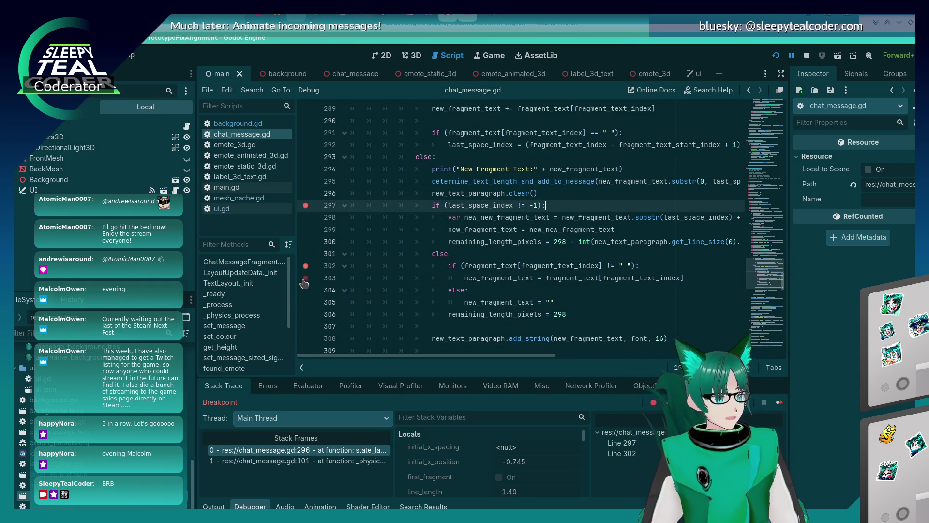
left_click(305, 205)
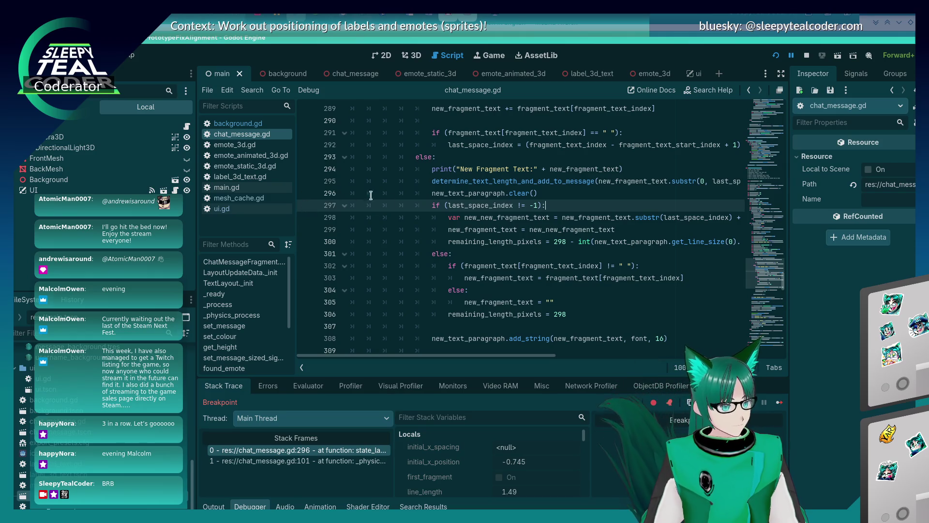
scroll(474, 314, "up", 3)
mouse_move(484, 292)
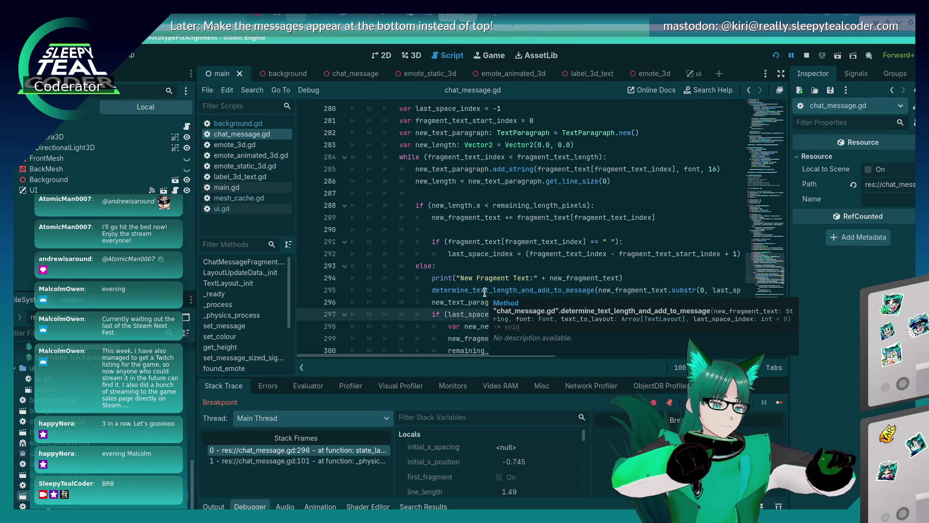
key("alt+Tab")
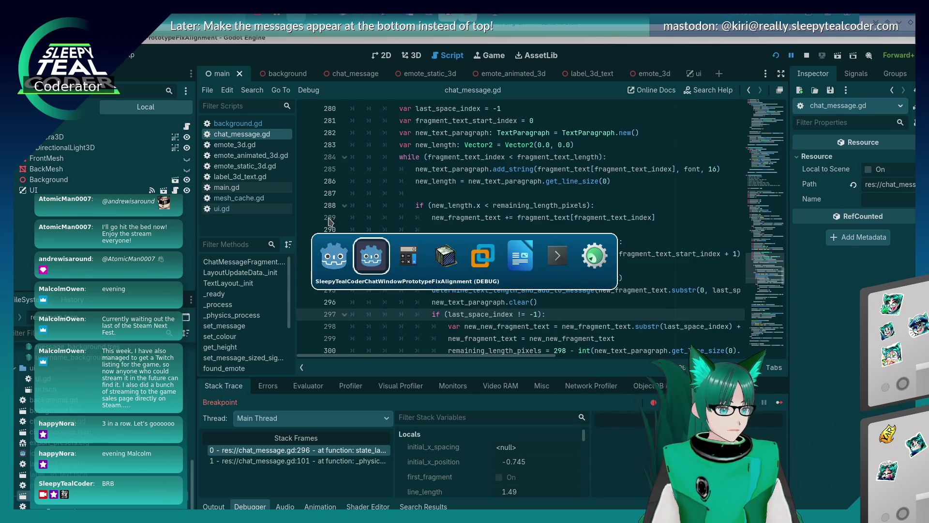
Replace the message with a long run of i's, clear the chat, and post it.
key("shift+alt+Tab")
key("shift+alt+Tab")
key("alt+Tab")
key("alt+Tab")
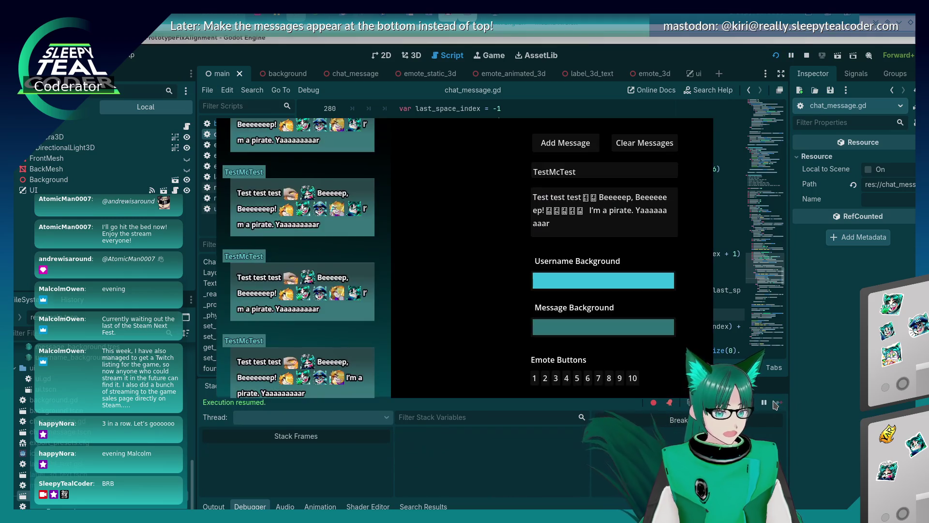
left_click_drag(670, 225, 490, 178)
key("BackSpace")
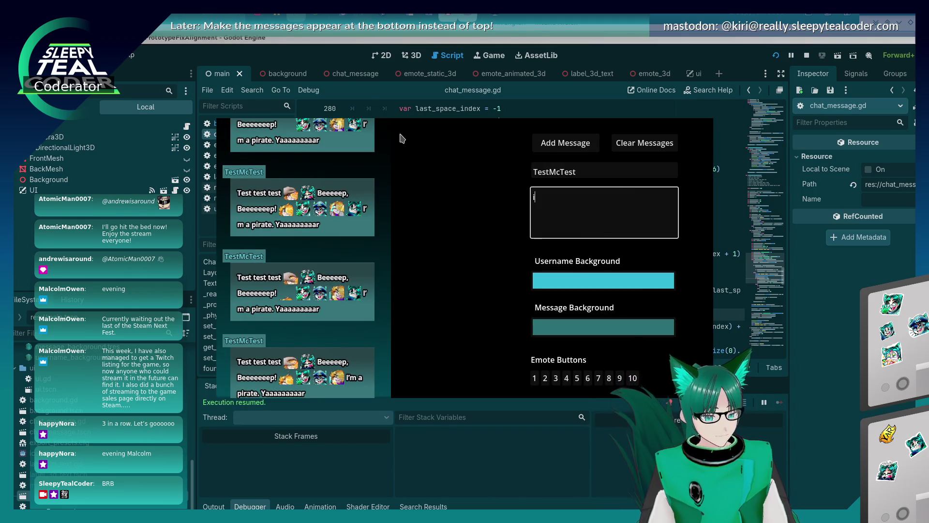
type("iiiiiiiiiiiiiiiiiiiiiiiiiiiiiiiiiiiiiiiii")
left_click(639, 142)
left_click(639, 201)
type("iiiiiiiiiiiiiiiiiiiiiiiiiiiiiiiiiiiiiiiiiiiiiiiii")
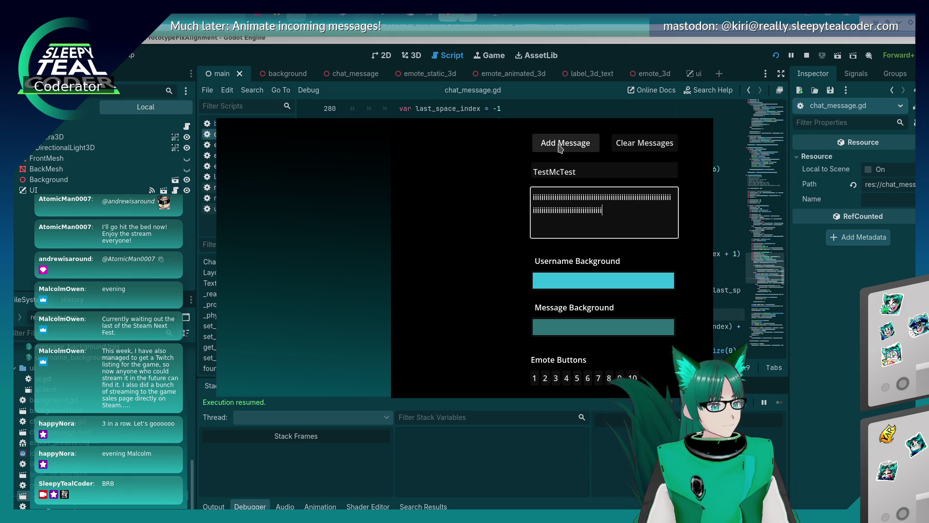
type("iiiiiiiiiiiiiiiiiiiiiiiiiiiiii")
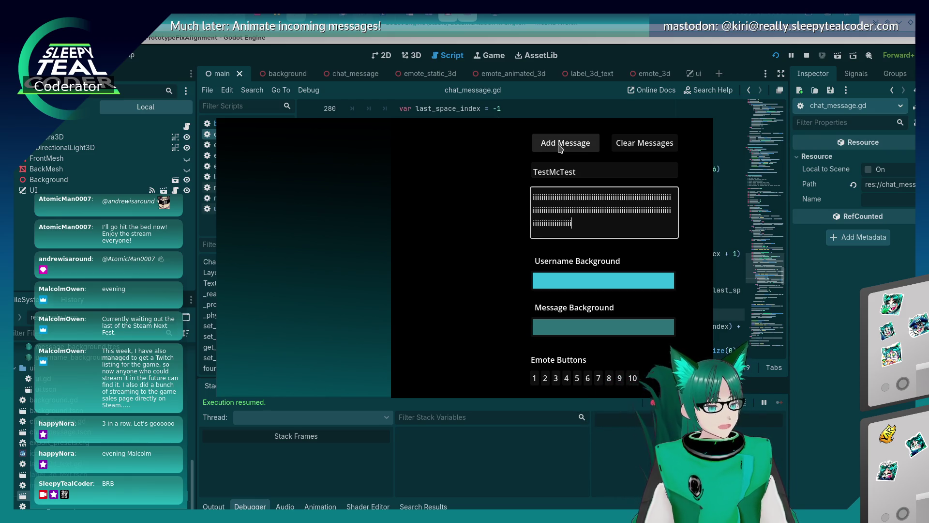
type("iiiiiiiiiiiiiiiiiiiiiiii")
left_click(561, 146)
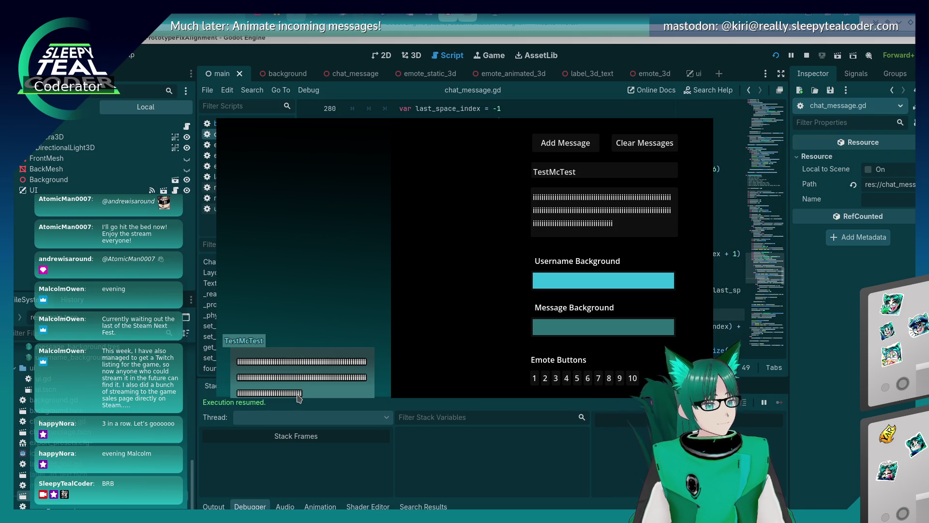
Post a shorter i-run, then one ending in two emotes and 'I'm'.
left_click_drag(574, 224, 508, 192)
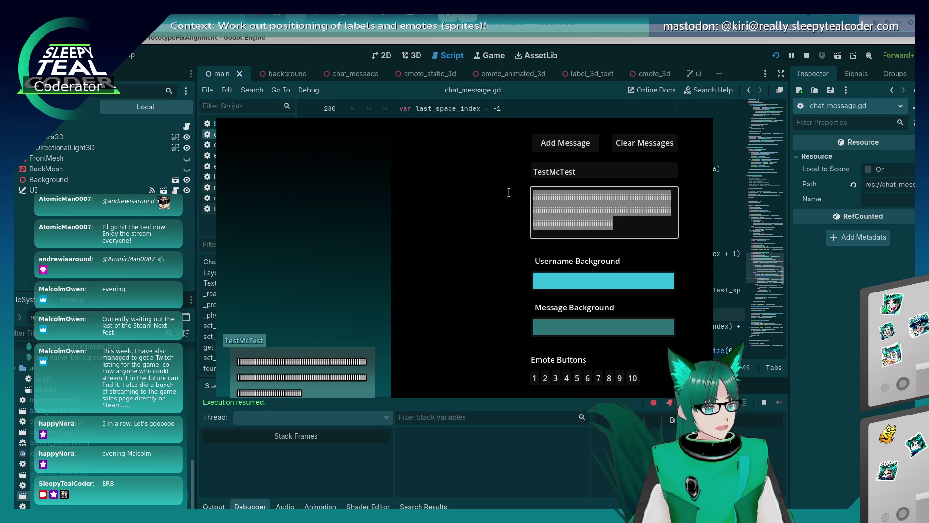
type("iiiiiiiiiiiiiiiiiiiiiiiiiiiiiiiiiiiiiiii")
left_click(572, 146)
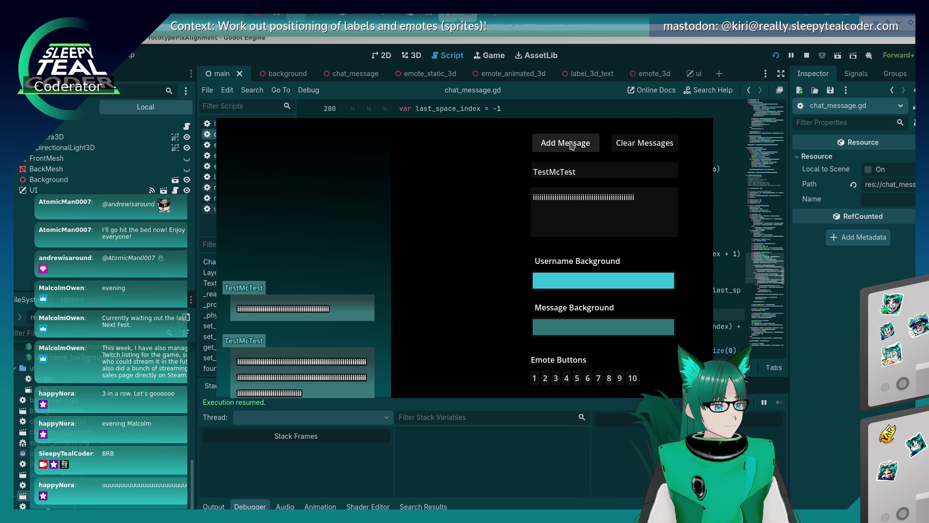
left_click(646, 218)
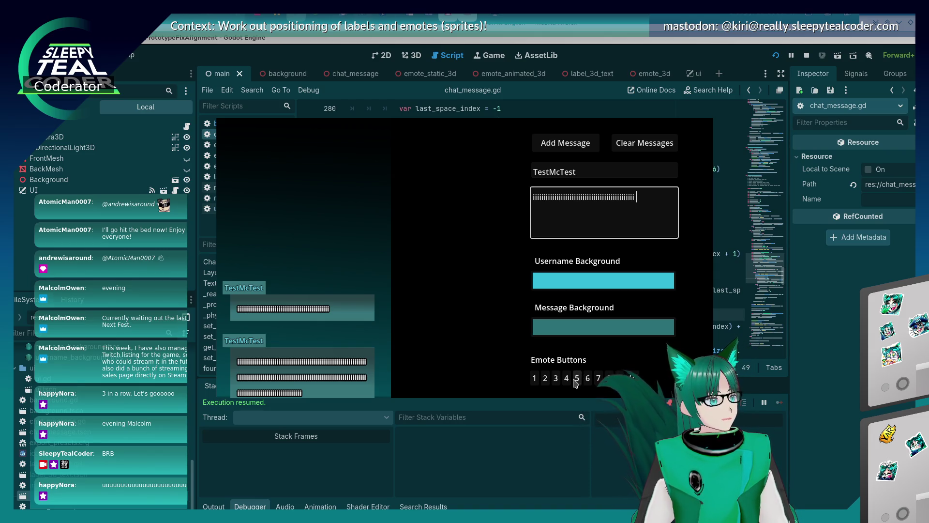
left_click(576, 378)
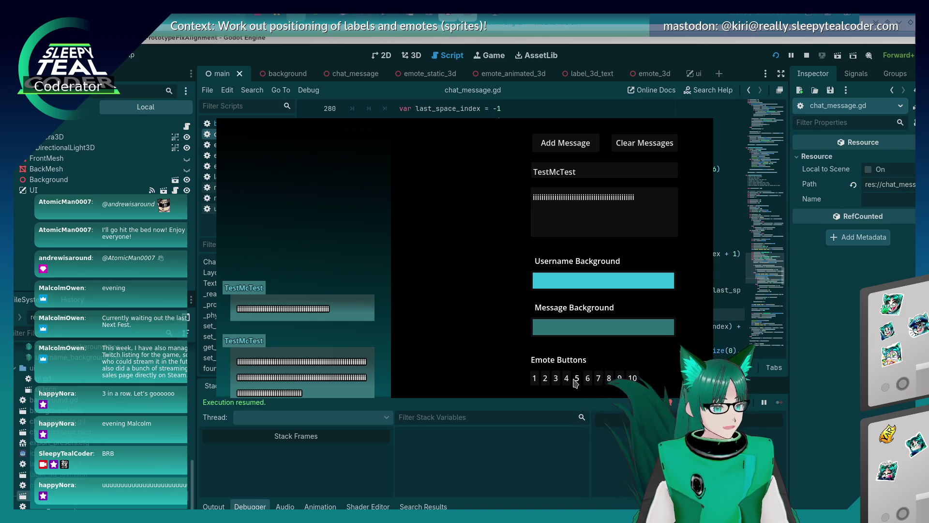
left_click(659, 222)
left_click(587, 378)
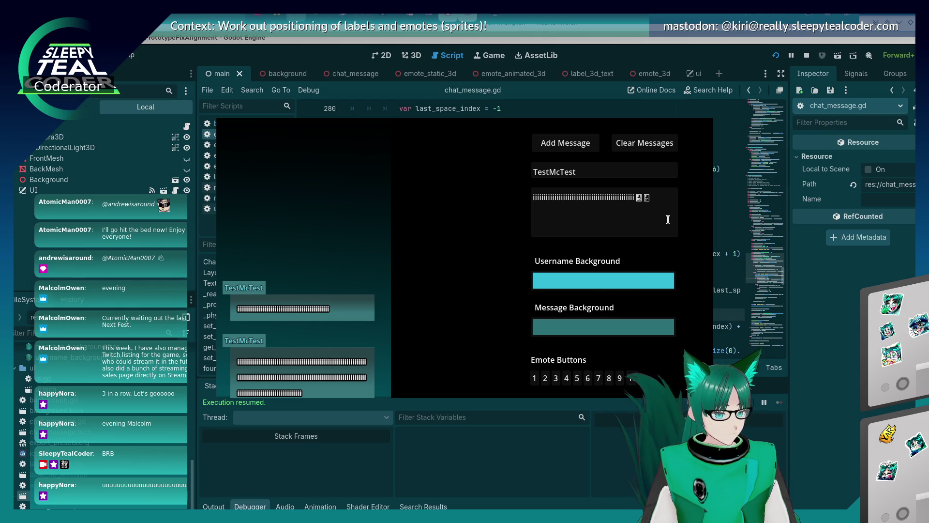
left_click(665, 223)
type("I'm")
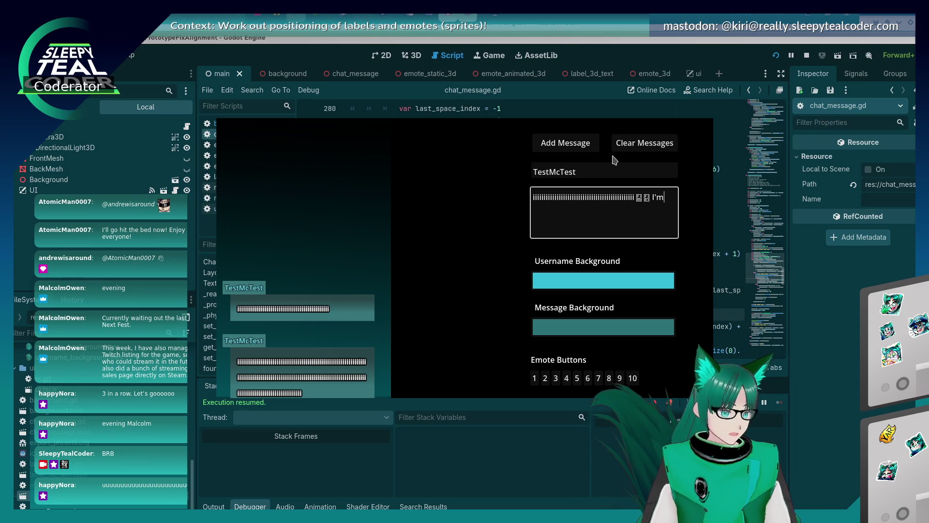
left_click(584, 145)
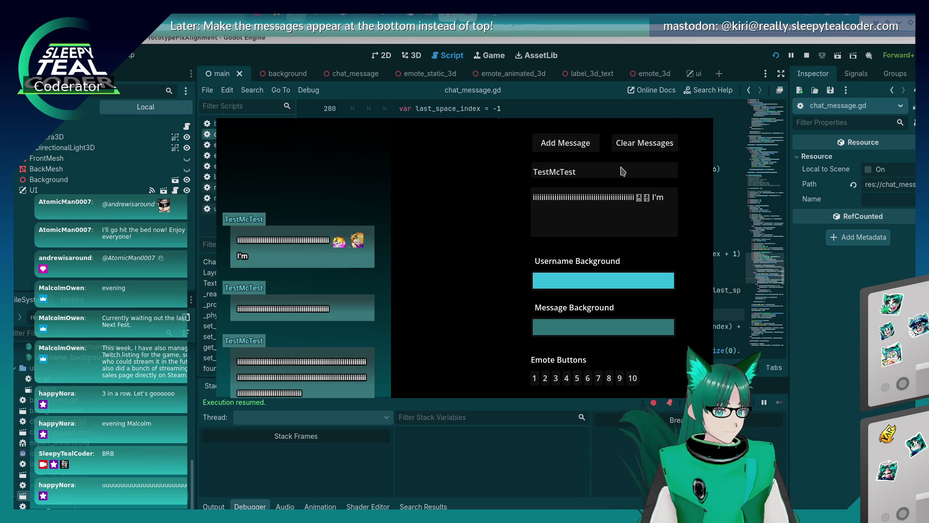
Delete one character, post the shortened message, and return to the script.
left_click(621, 196)
key("BackSpace")
key("BackSpace")
key("BackSpace")
left_click(572, 143)
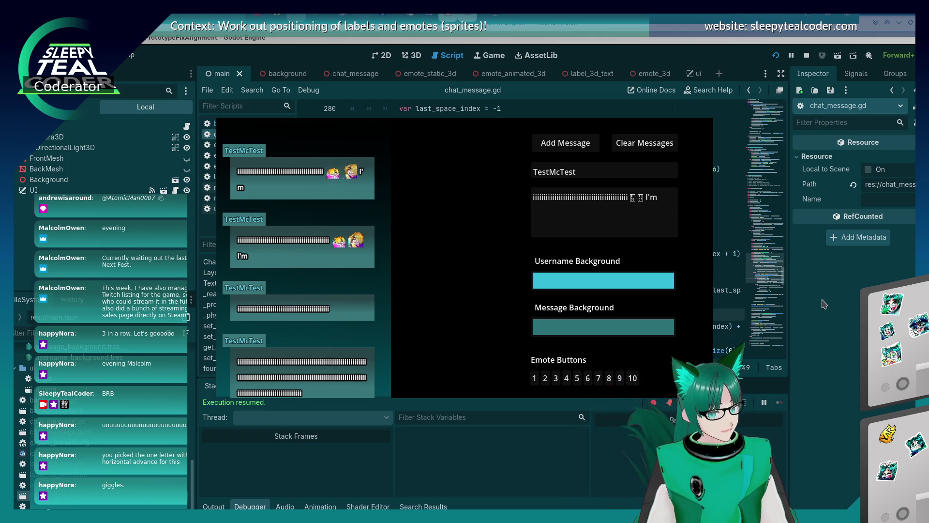
key("F8")
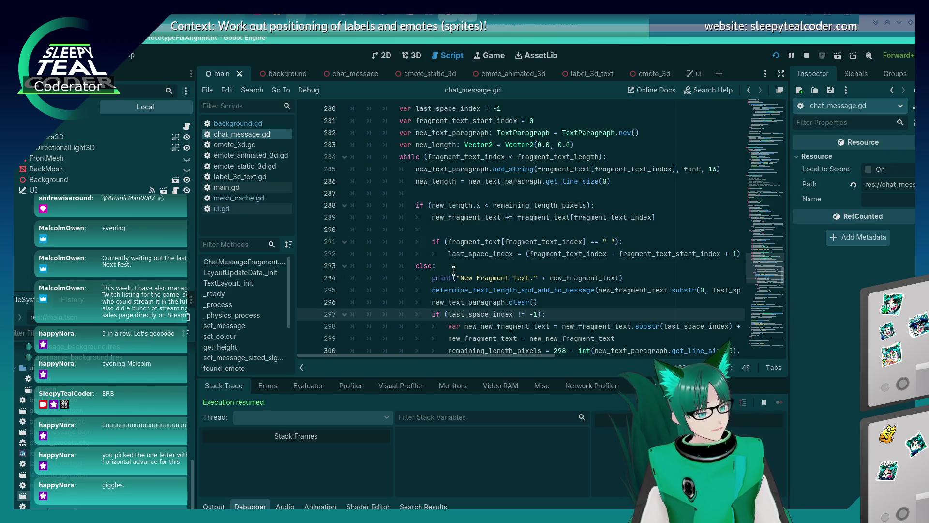
scroll(453, 271, "down", 2)
scroll(455, 278, "up", 4)
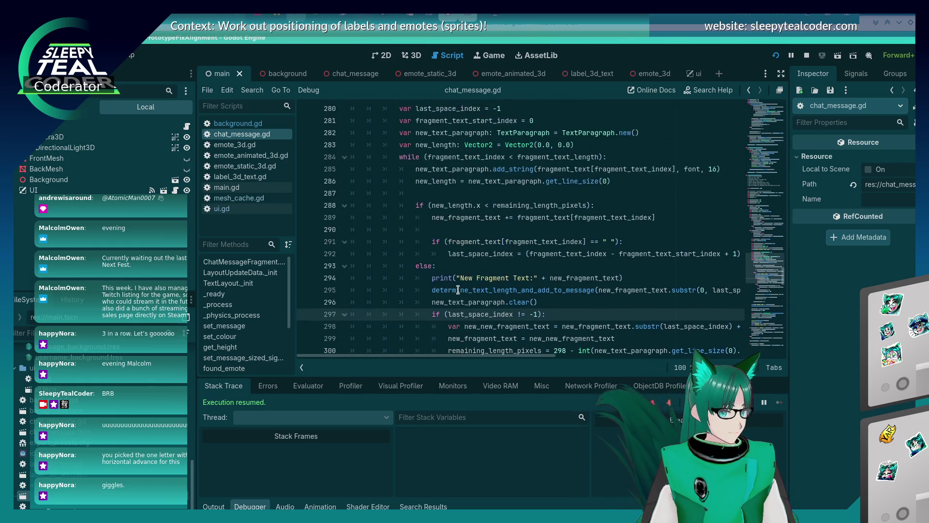
scroll(458, 290, "down", 2)
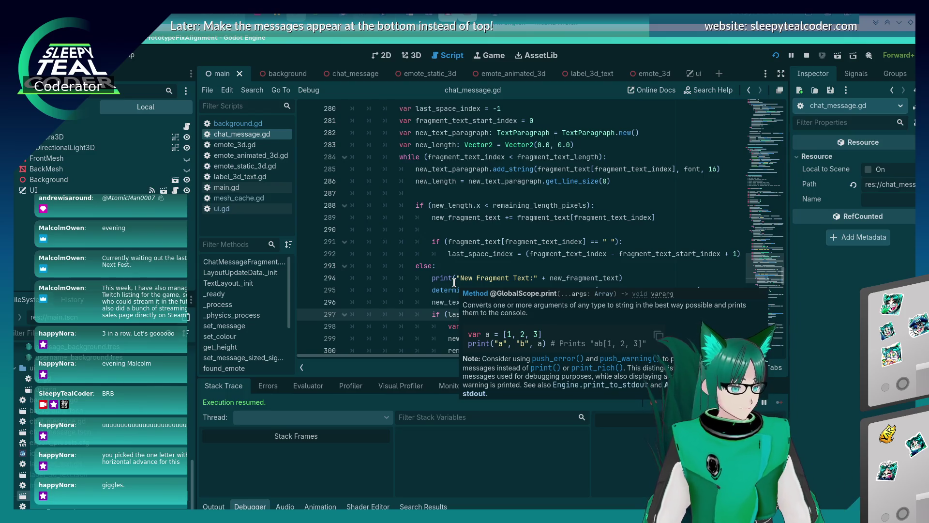
key("alt+Tab")
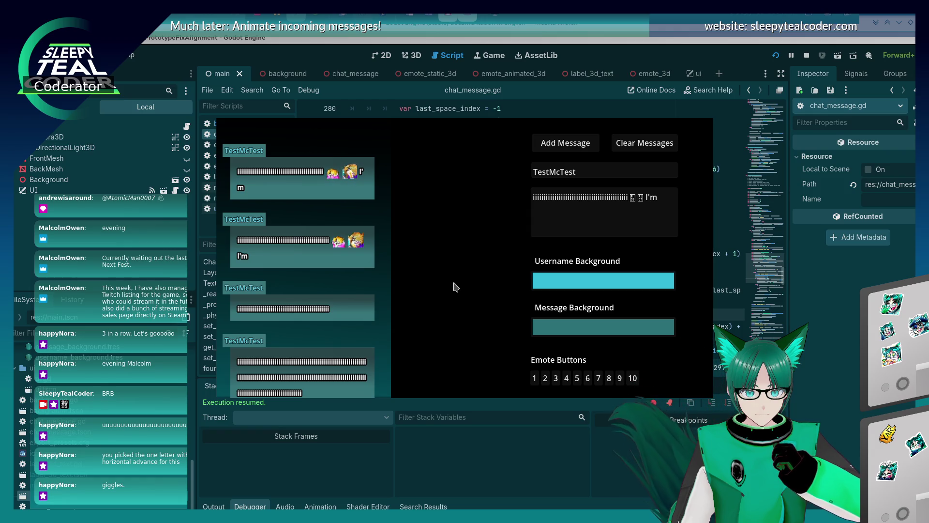
key("alt+Tab")
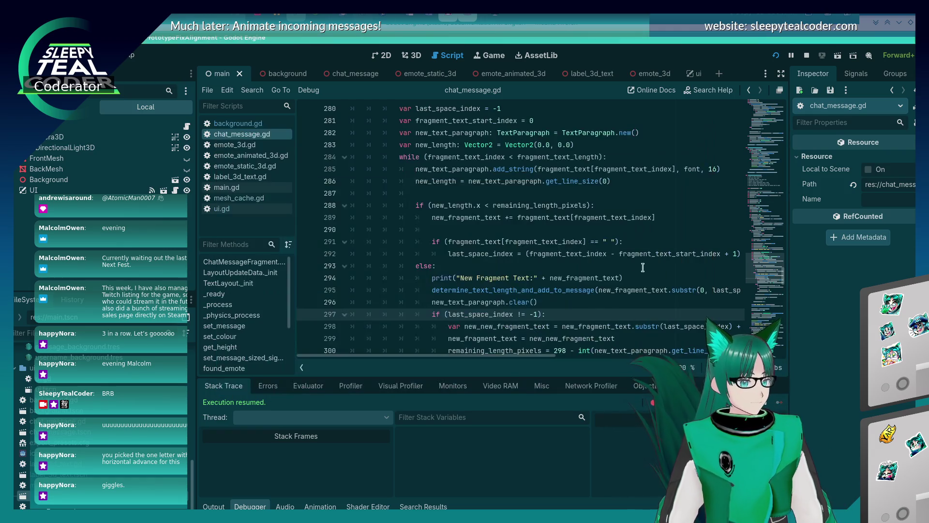
scroll(528, 279, "up", 1)
mouse_move(527, 279)
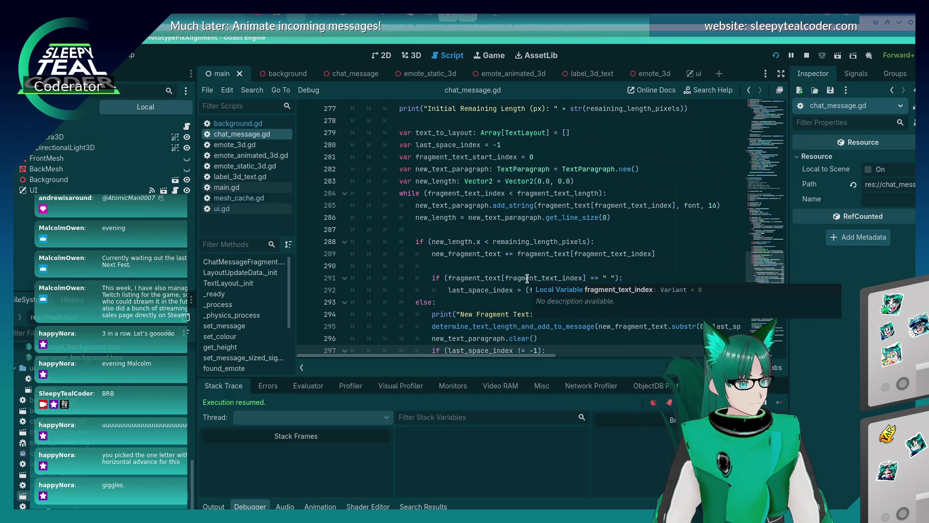
scroll(564, 230, "down", 9)
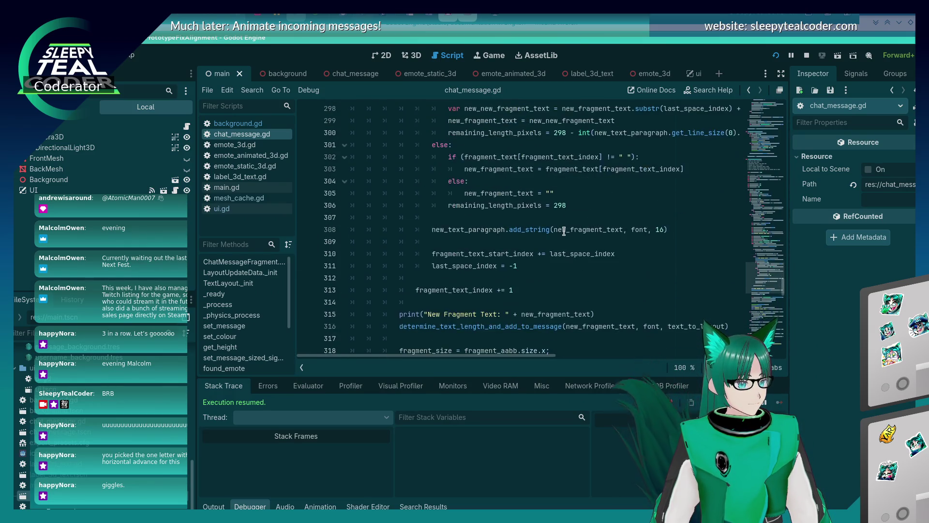
scroll(564, 231, "down", 4)
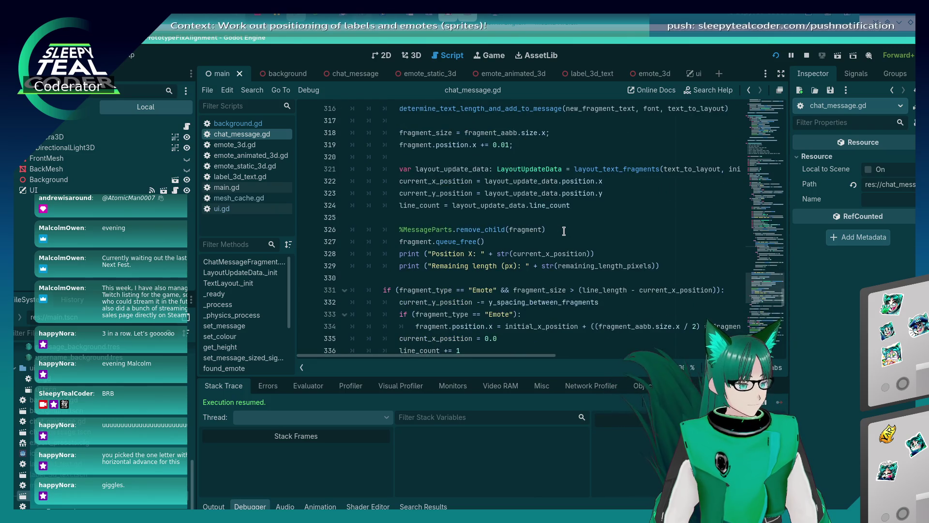
scroll(564, 231, "up", 5)
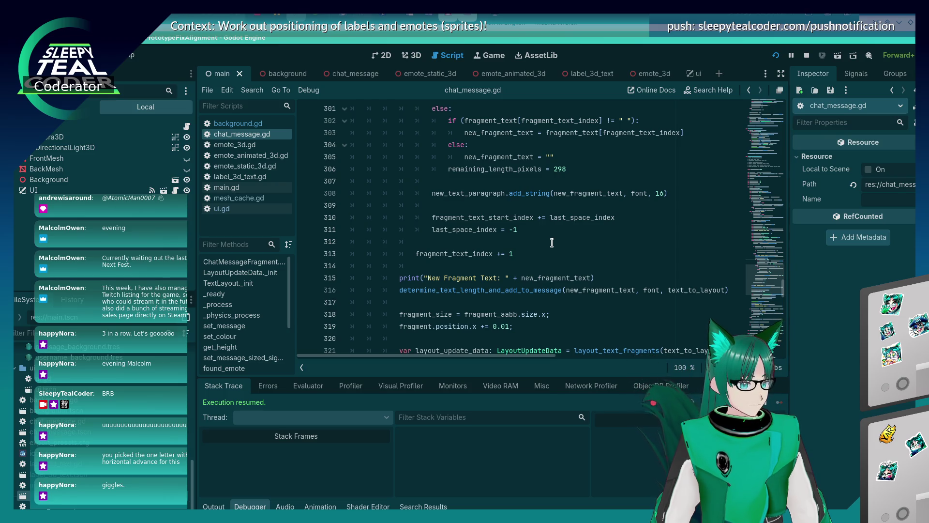
scroll(550, 244, "down", 4)
scroll(551, 246, "up", 7)
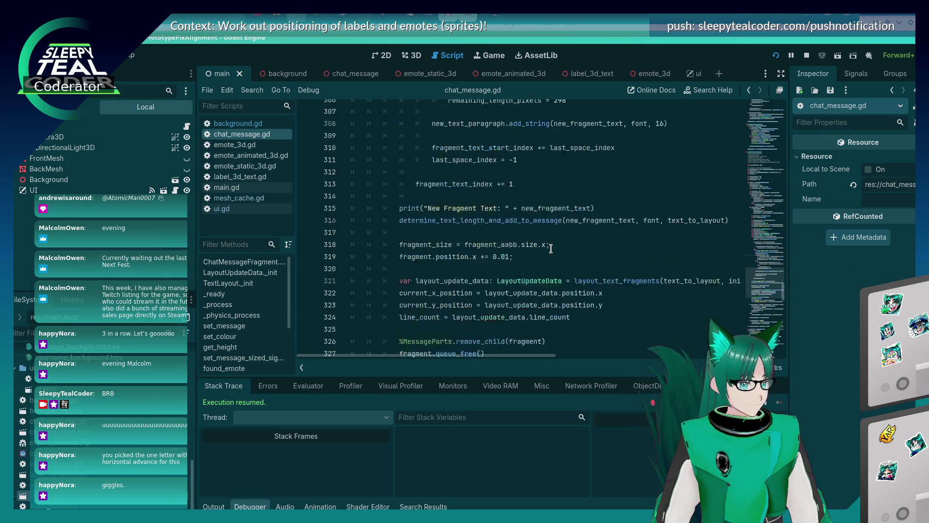
scroll(551, 249, "down", 3)
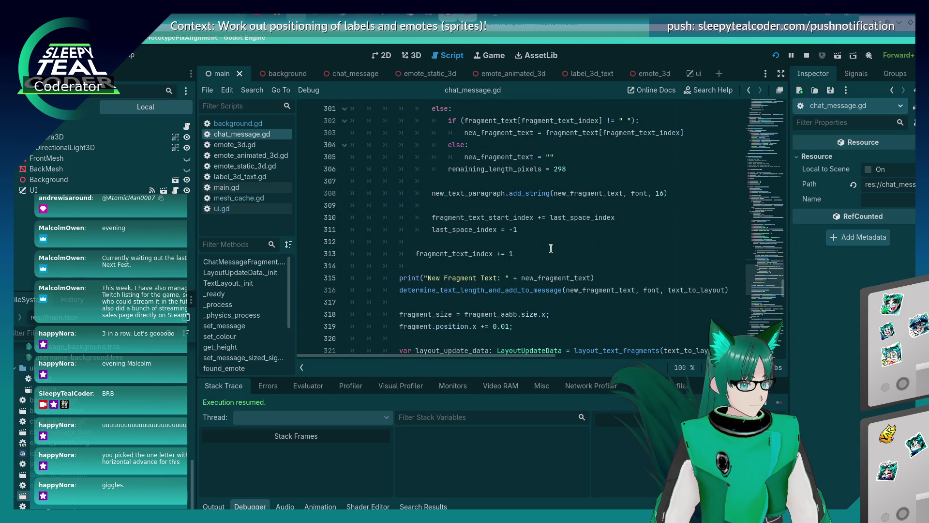
scroll(550, 248, "down", 2)
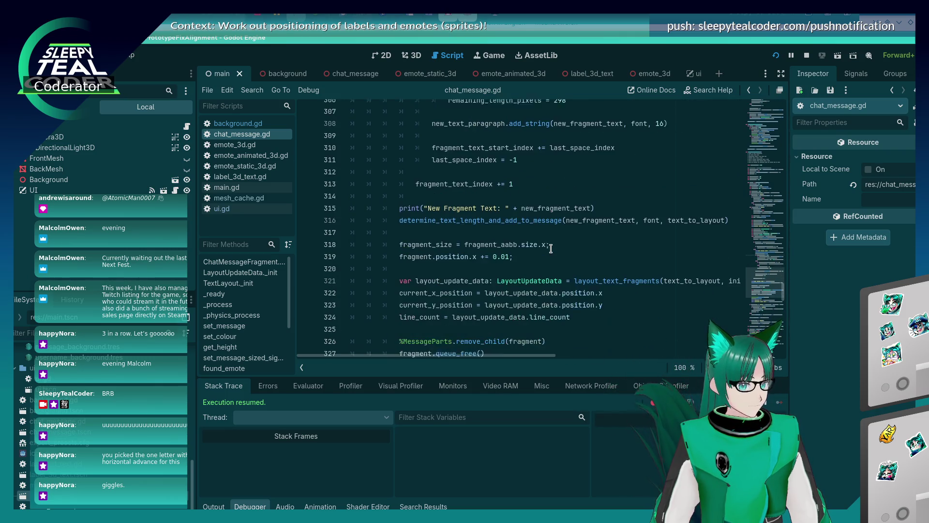
scroll(551, 249, "up", 3)
scroll(550, 249, "up", 8)
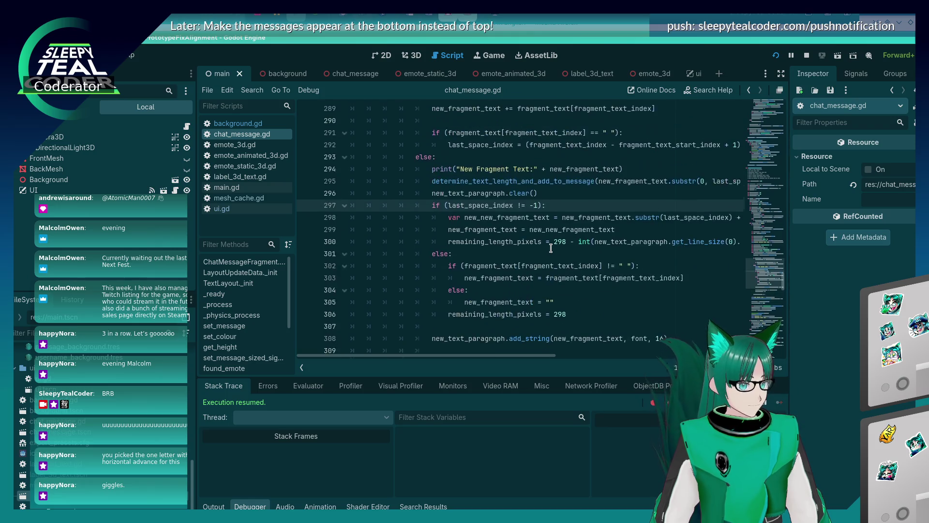
scroll(549, 248, "up", 3)
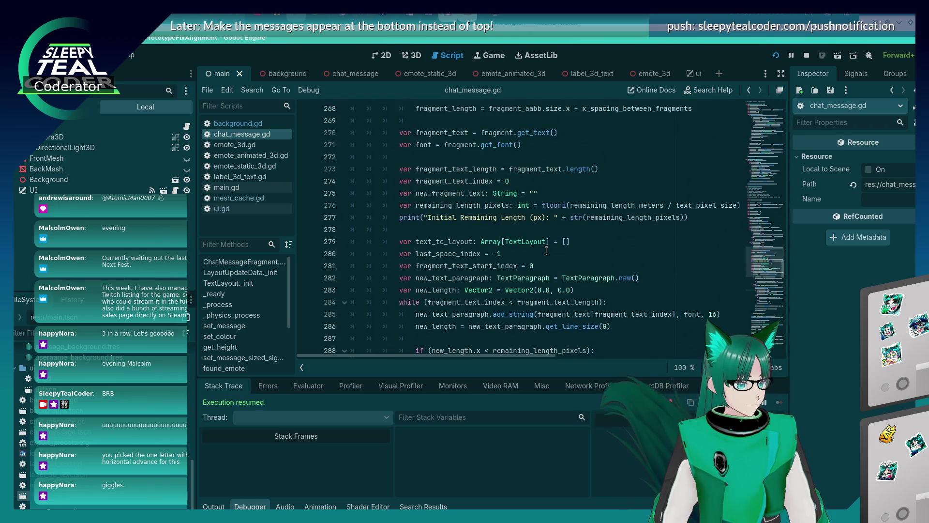
scroll(542, 255, "down", 3)
scroll(542, 256, "down", 3)
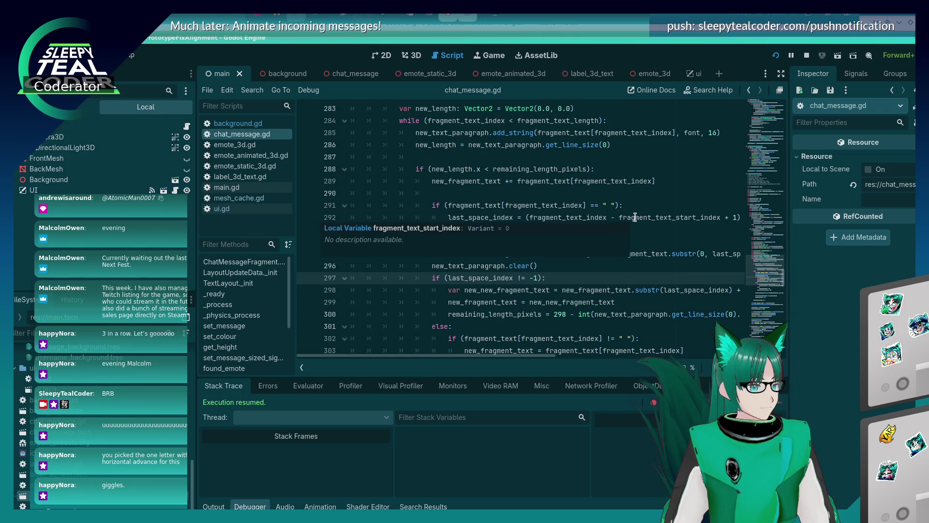
key("alt+Tab")
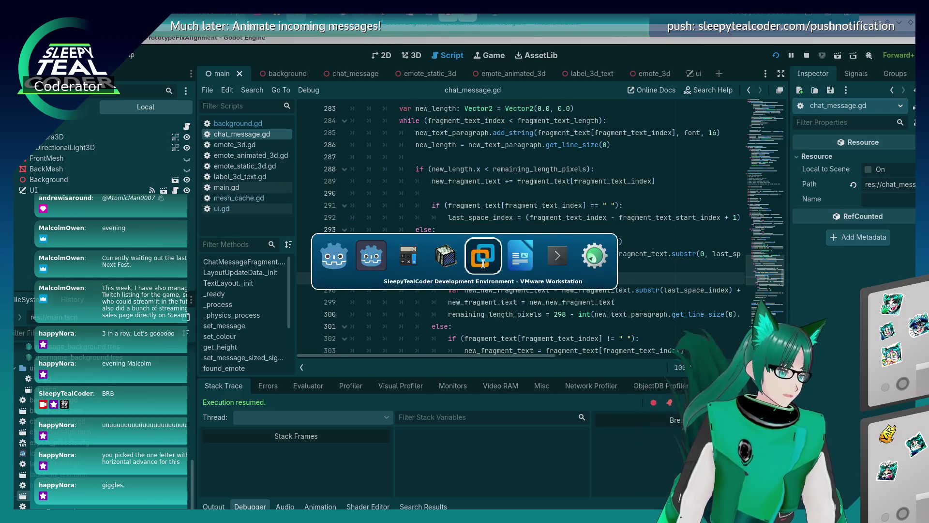
Post a new test message ending in 'Be' in the running chat prototype.
key("alt+Tab")
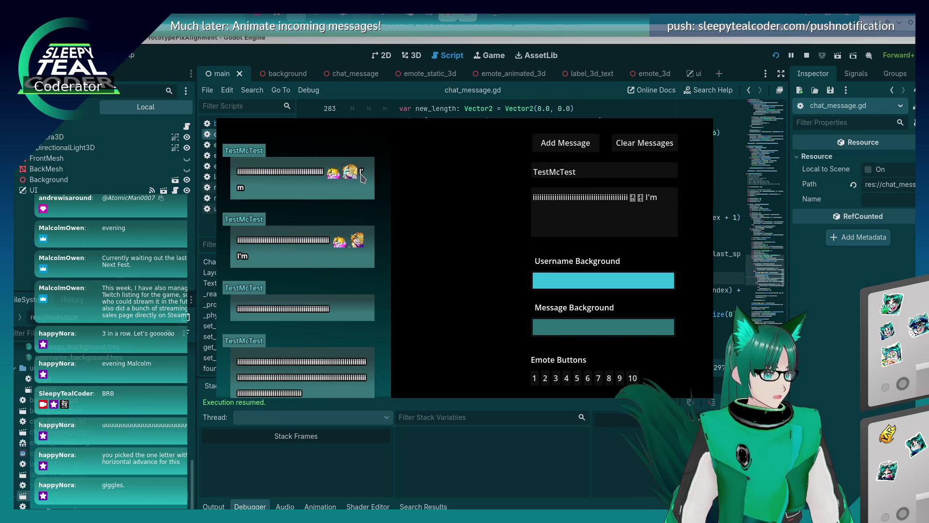
key("alt+Tab")
scroll(490, 257, "up", 2)
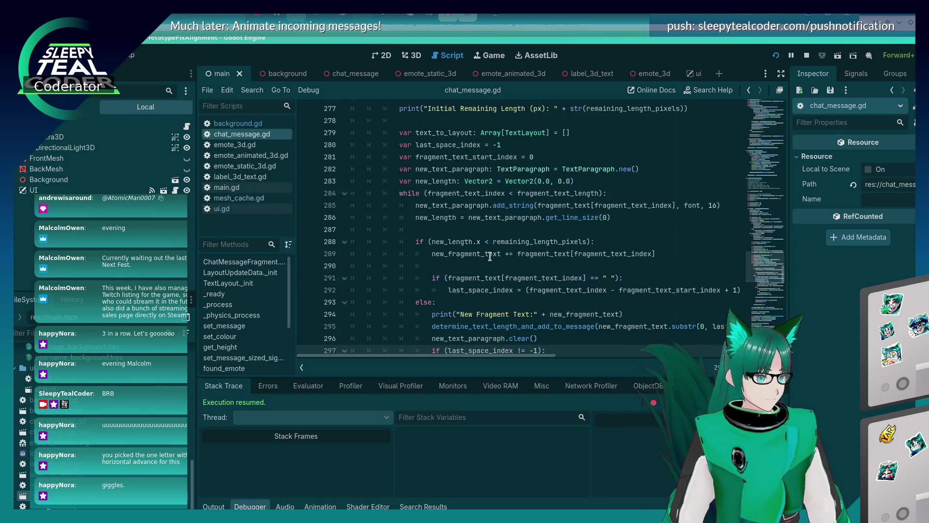
scroll(490, 257, "down", 2)
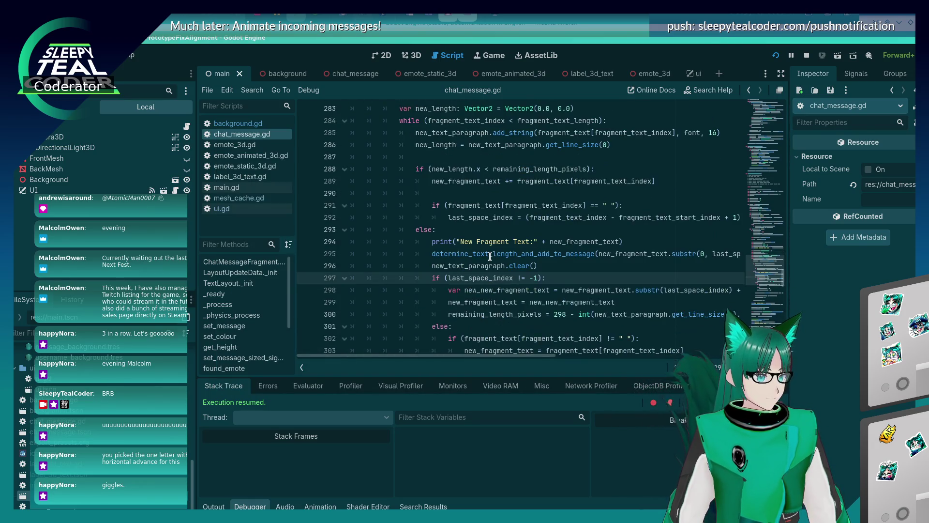
key("alt+Tab")
double_click(651, 197)
type("Be")
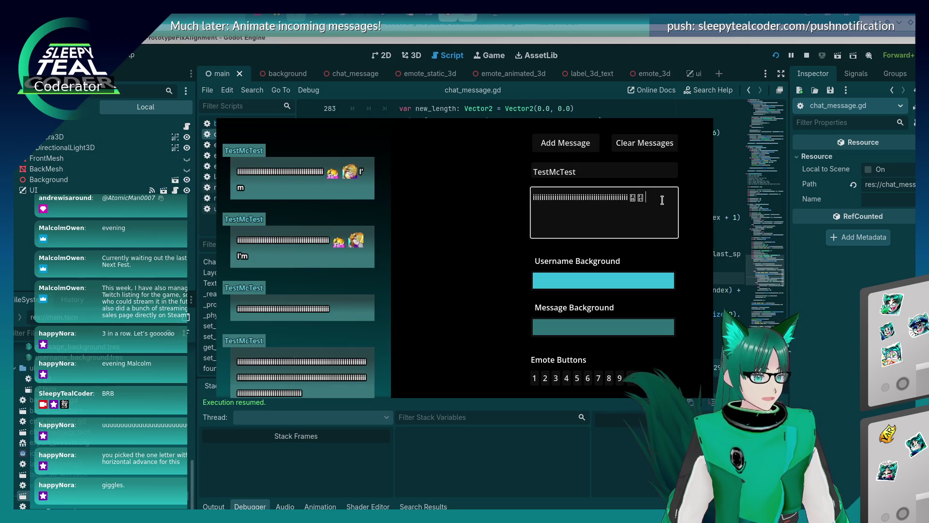
left_click(573, 150)
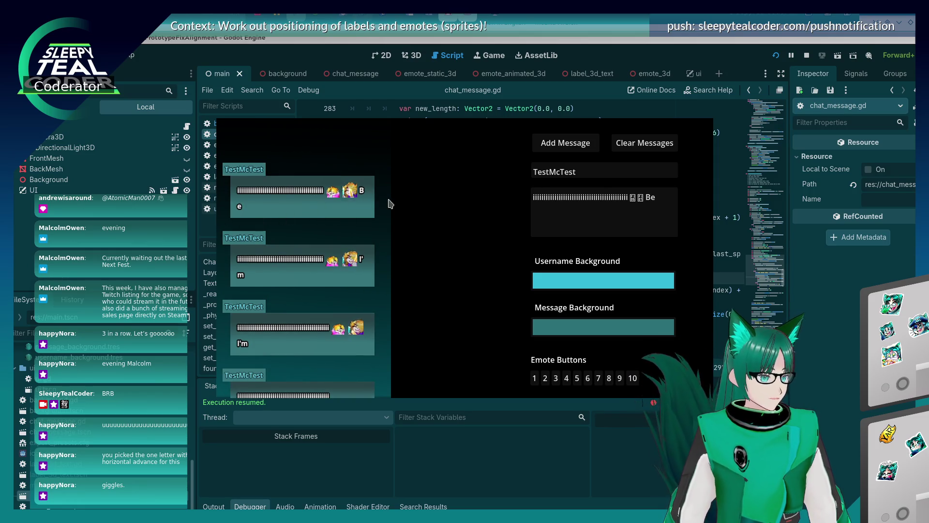
Go back to chat_message.gd and find the text-wrapping while loop.
key("alt+Tab")
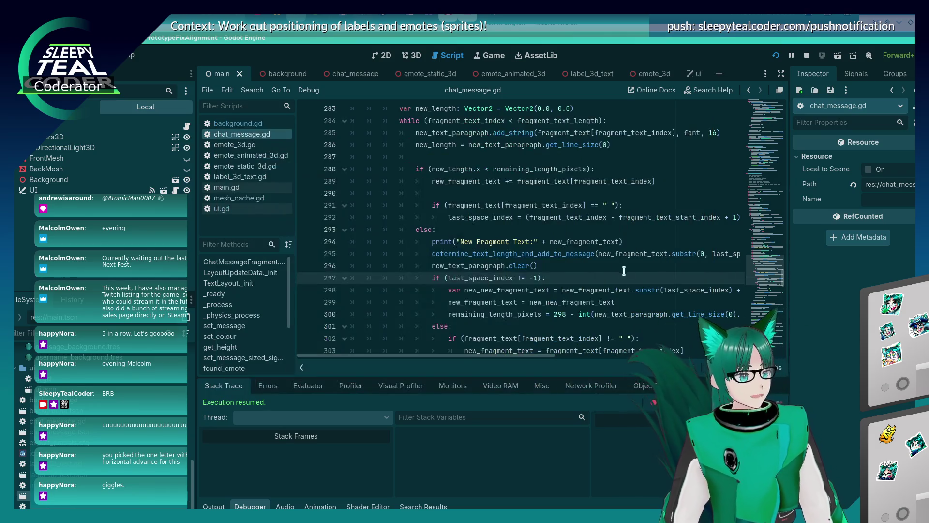
scroll(608, 269, "up", 2)
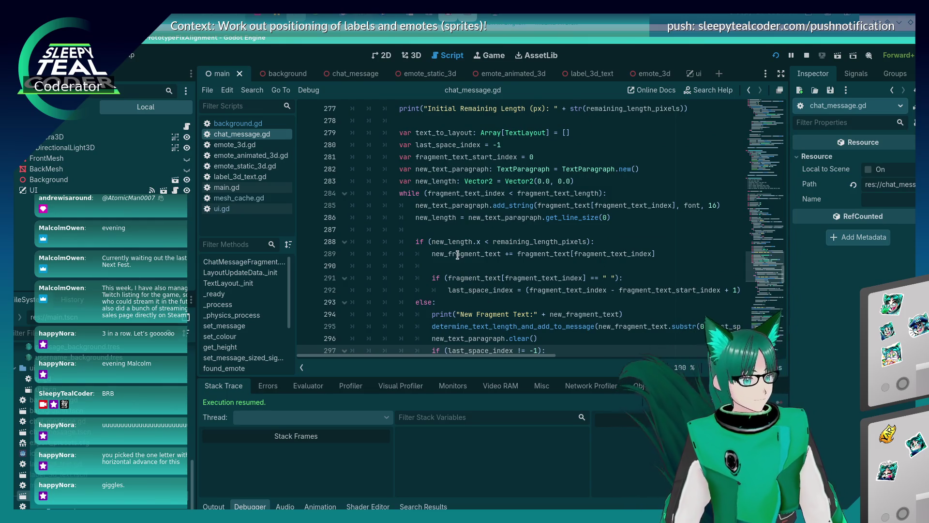
scroll(458, 255, "down", 1)
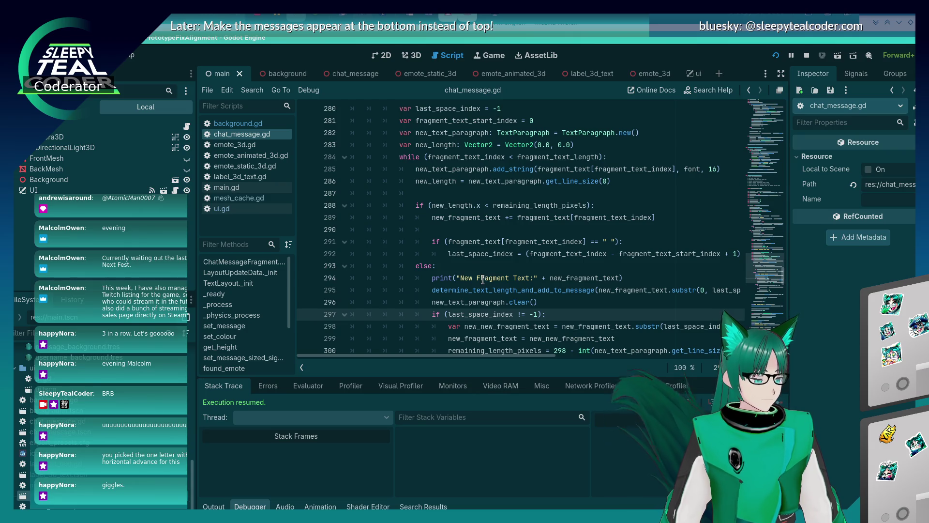
scroll(486, 250, "down", 1)
scroll(484, 239, "down", 2)
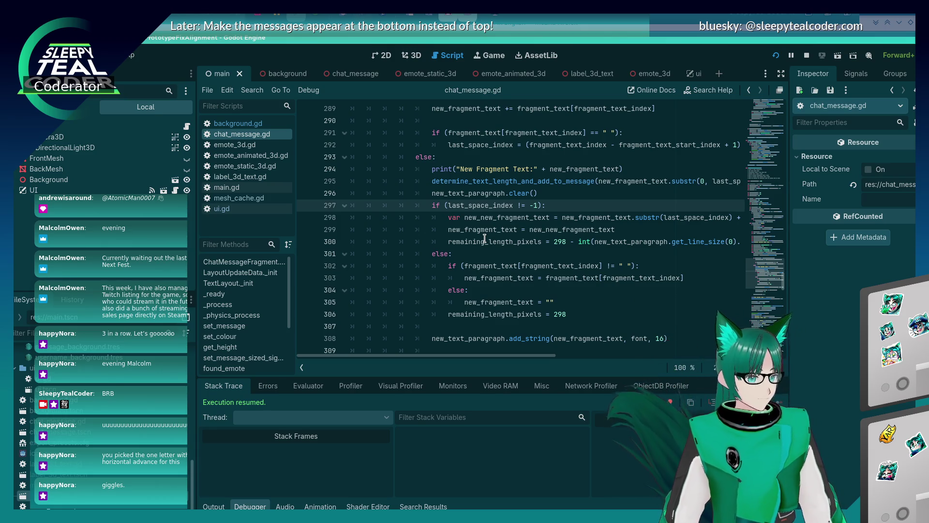
scroll(485, 239, "up", 1)
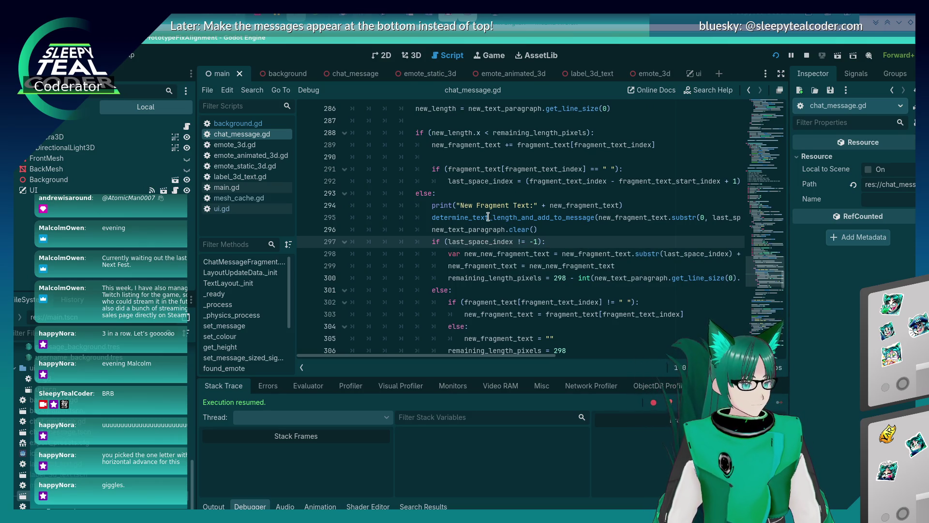
scroll(479, 221, "up", 4)
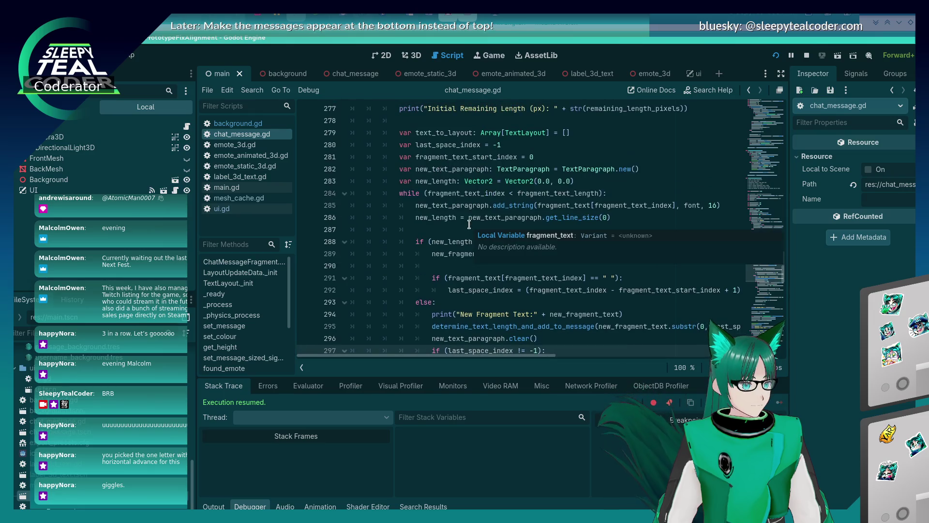
scroll(469, 224, "up", 2)
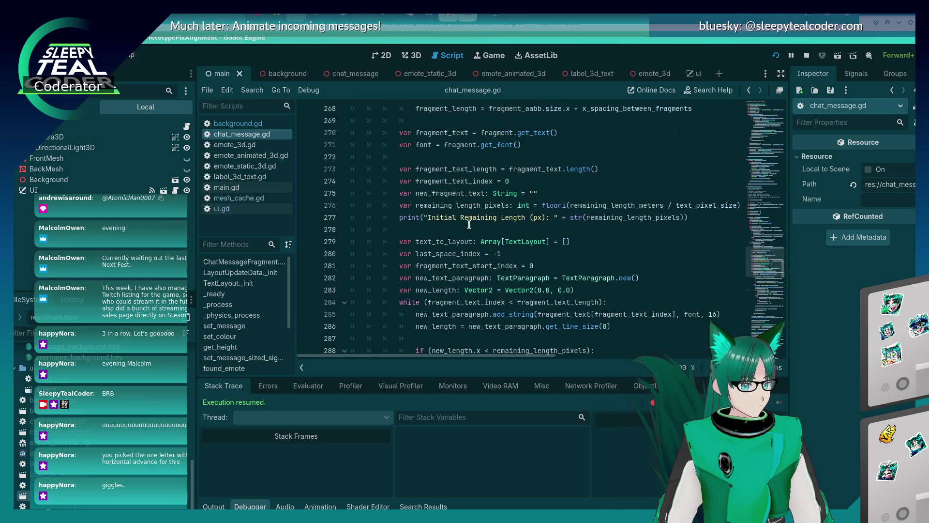
scroll(469, 224, "down", 2)
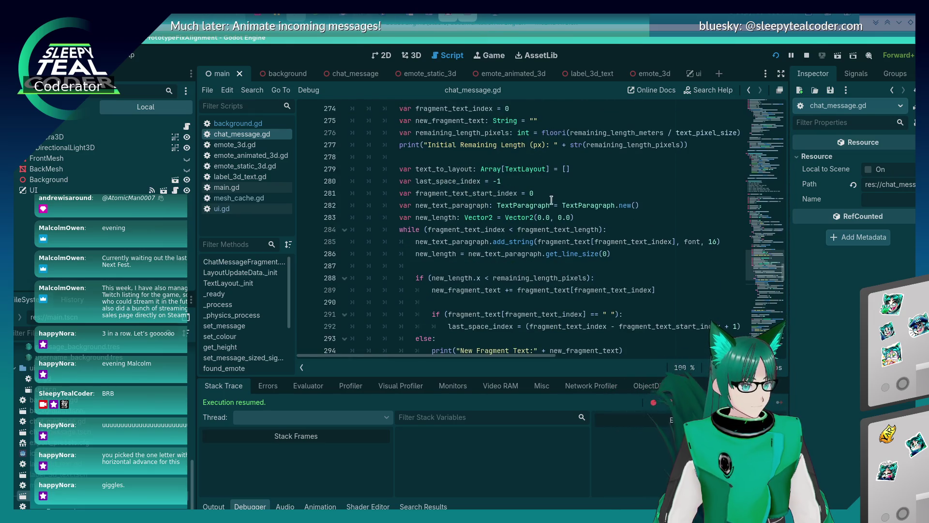
Add 'var first_word = false' on a new line after line 283 and save.
left_click(604, 216)
key("Return")
type("var f")
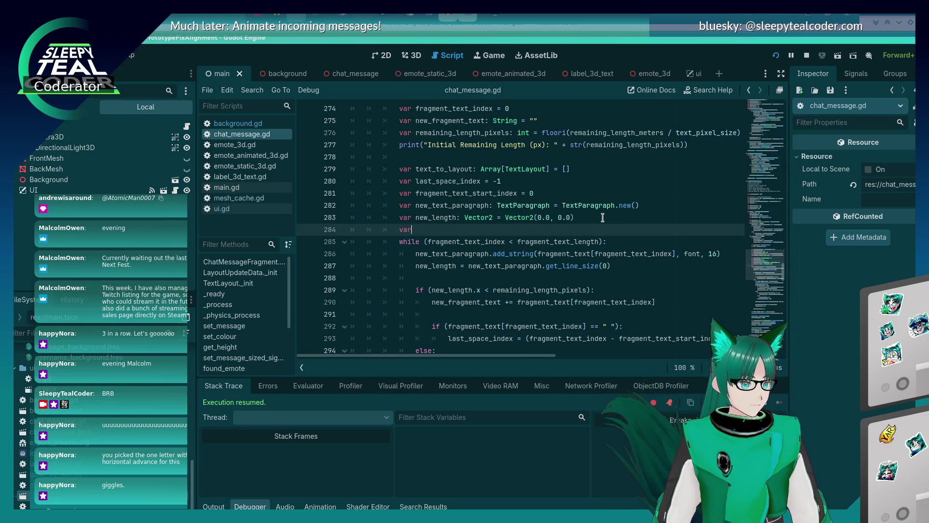
type("irst_word")
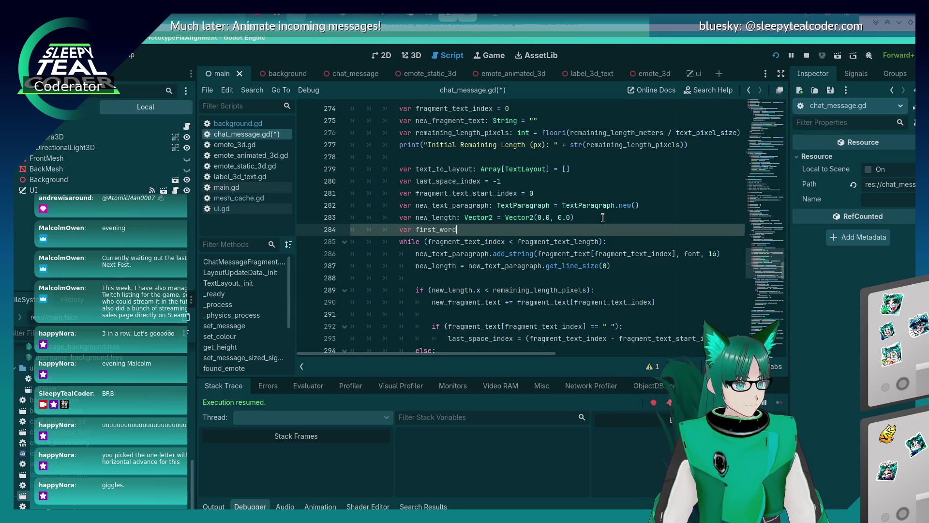
key("BackSpace")
key("BackSpace")
key("BackSpace")
type("= false")
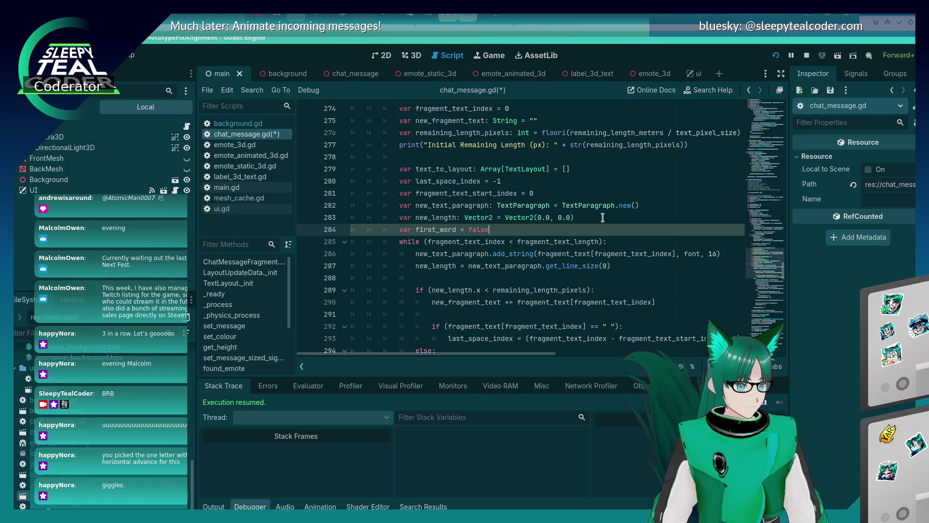
key("ctrl+s")
Change first_word's initial value from false to true.
double_click(471, 231)
key("BackSpace")
type("tru")
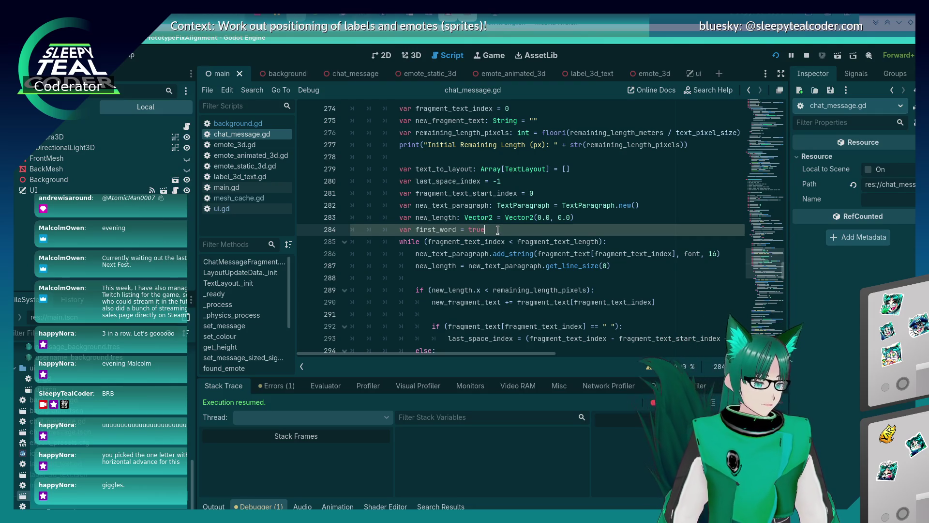
scroll(579, 297, "down", 5)
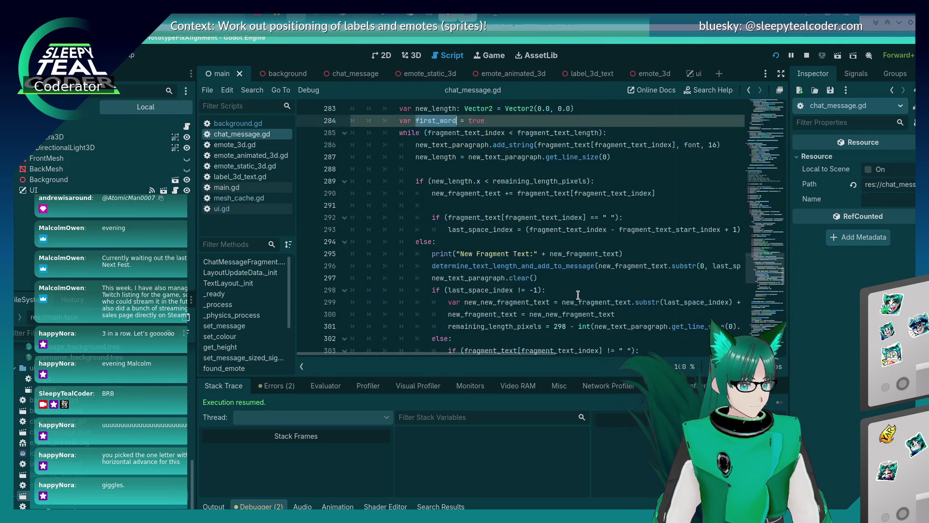
scroll(582, 298, "down", 1)
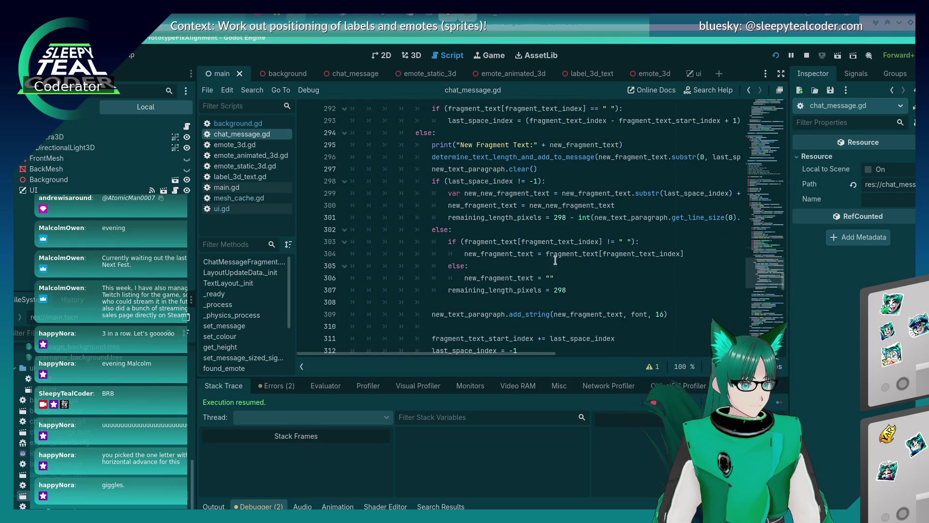
scroll(484, 255, "down", 2)
scroll(489, 244, "up", 2)
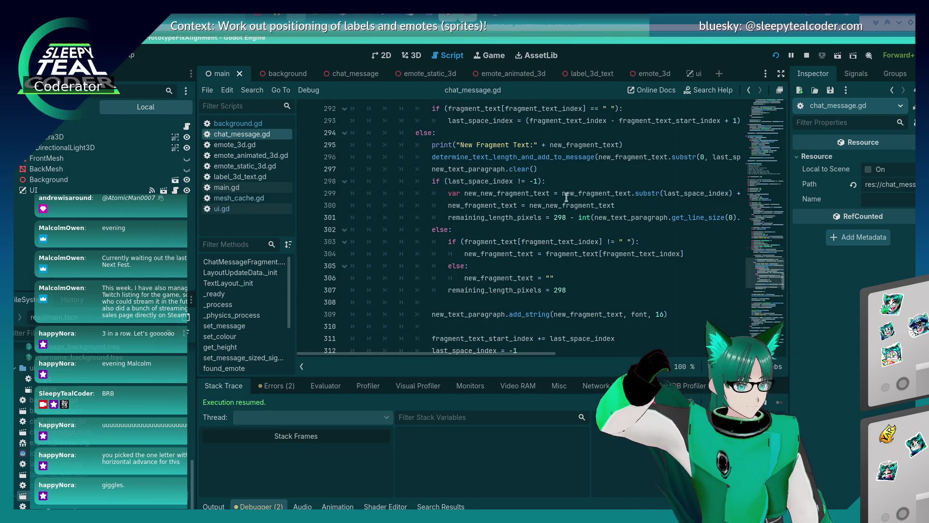
left_click(551, 169)
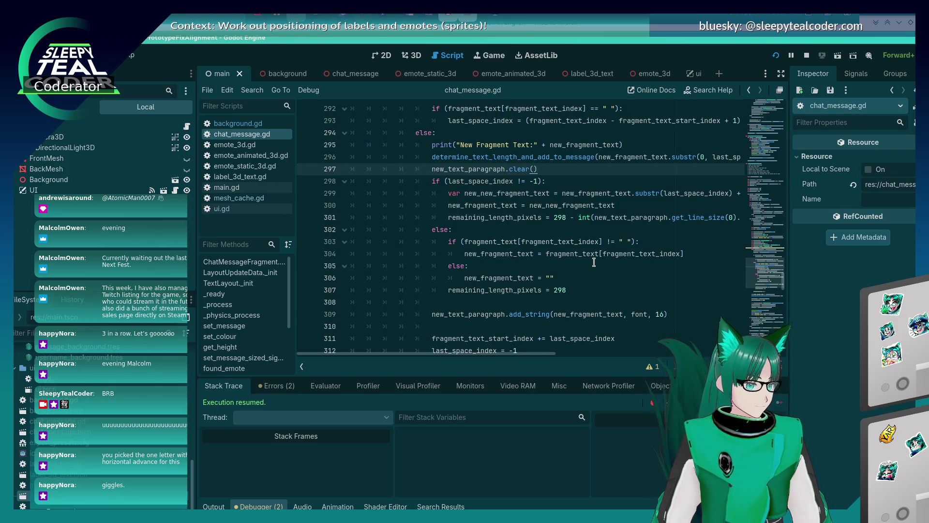
Change the if on line 303 to elif.
left_click(498, 240)
left_click(447, 241)
type("el")
key("Escape")
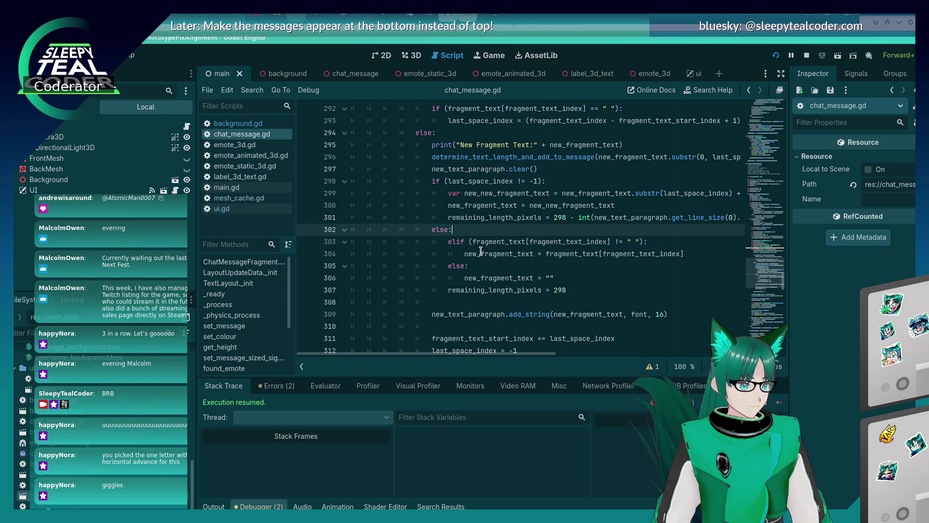
Insert an 'if (first_word):' branch above it that sets first_word = false, and save.
key("ctrl+shift+Return")
type("if (first_word)")
key("Return")
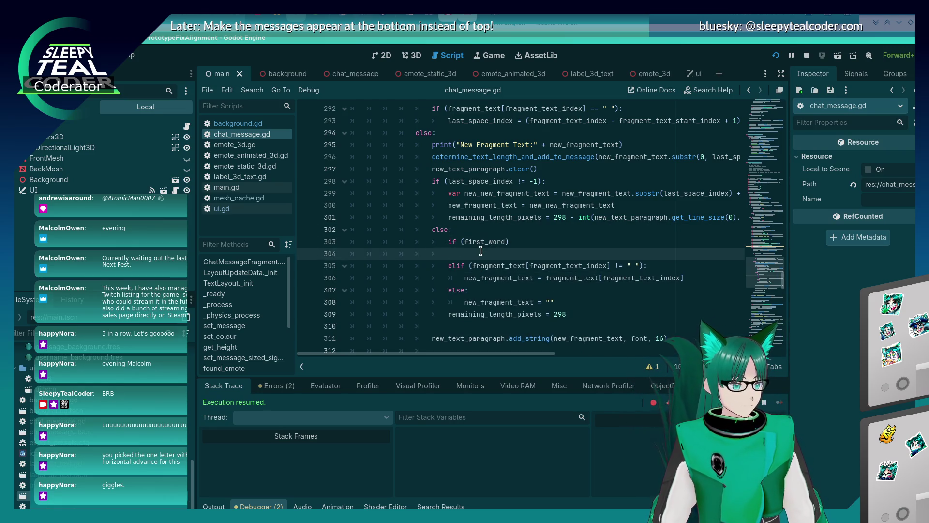
key("BackSpace")
type(":")
key("Return")
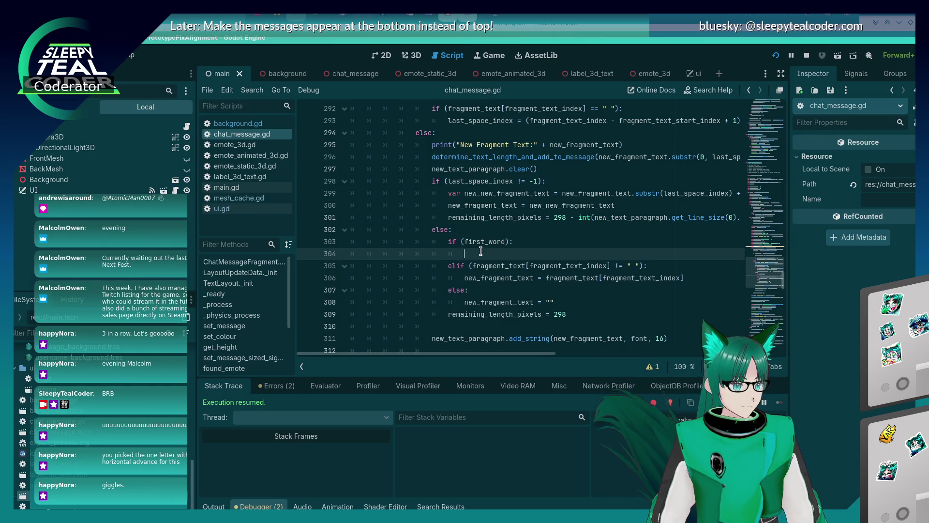
type("firs")
type("alse")
key("Return")
key("Return")
key("BackSpace")
key("BackSpace")
key("BackSpace")
key("ctrl+s")
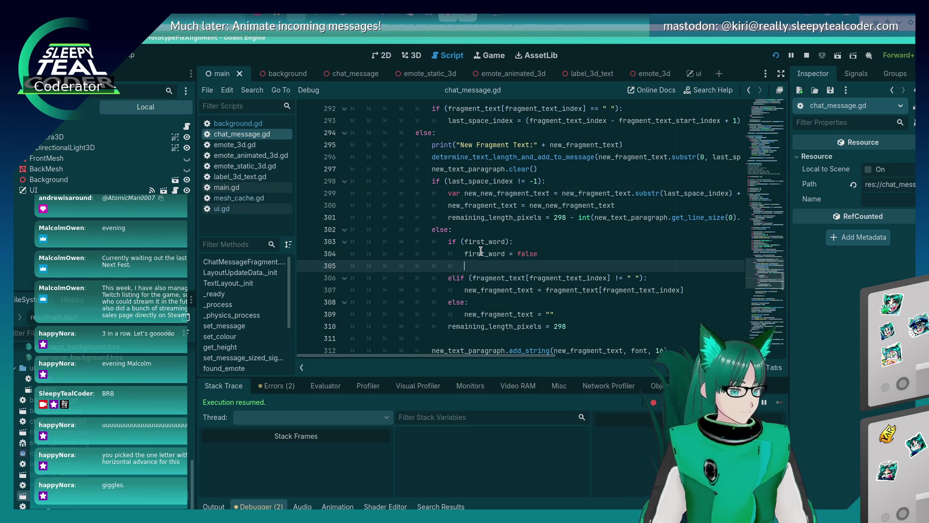
Add 'new_fragment_text += fragment_text[fragment_text_index]' inside the first_word branch and save.
scroll(480, 250, "down", 3)
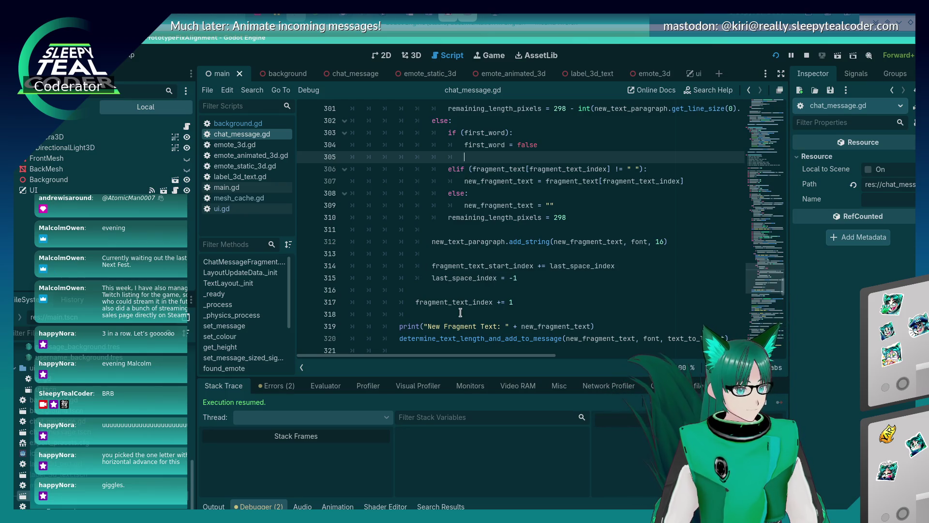
scroll(460, 312, "up", 1)
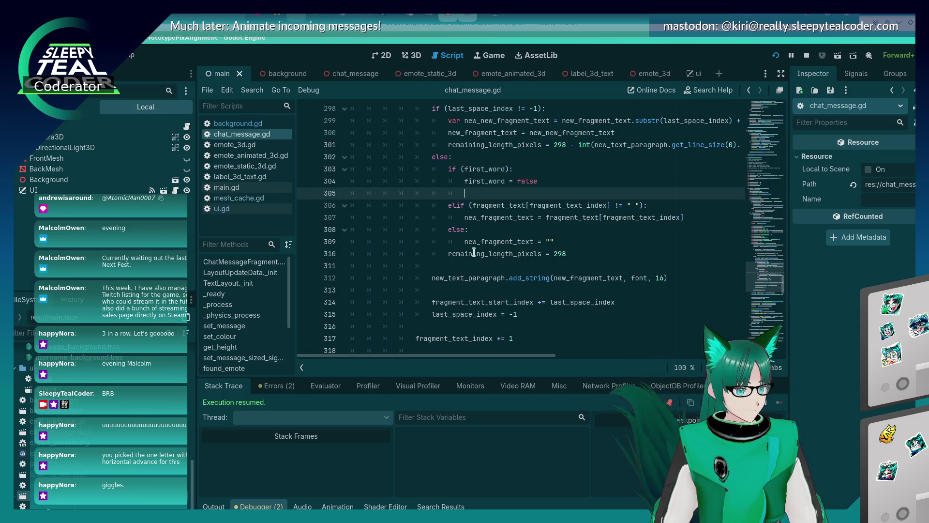
left_click(466, 217)
left_click_drag(465, 217, 694, 218)
key("ctrl+c")
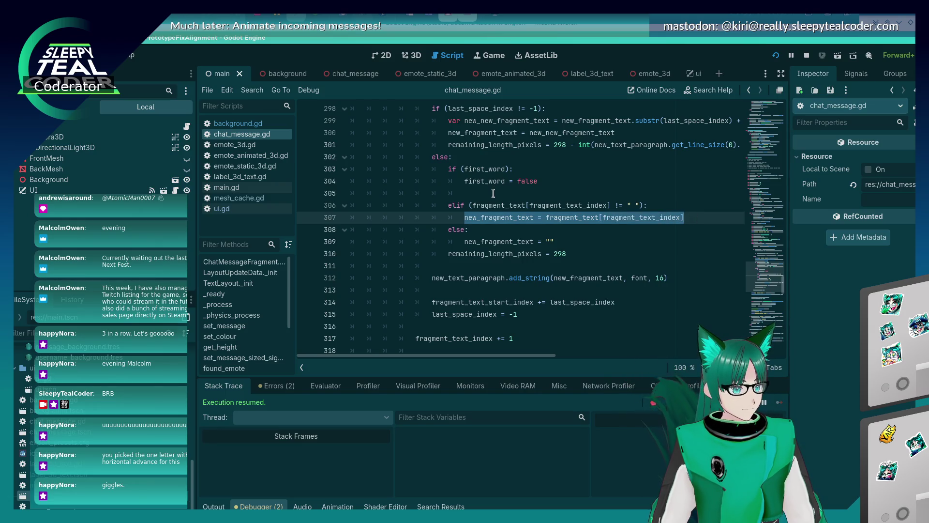
left_click(491, 192)
key("ctrl+v")
left_click(536, 192)
type("+")
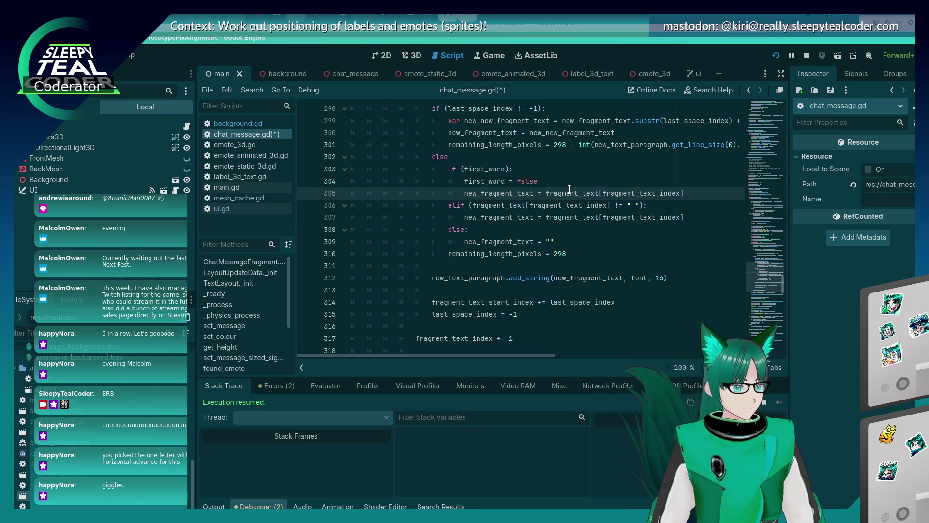
key("ctrl+s")
key("Home")
key("alt+Tab")
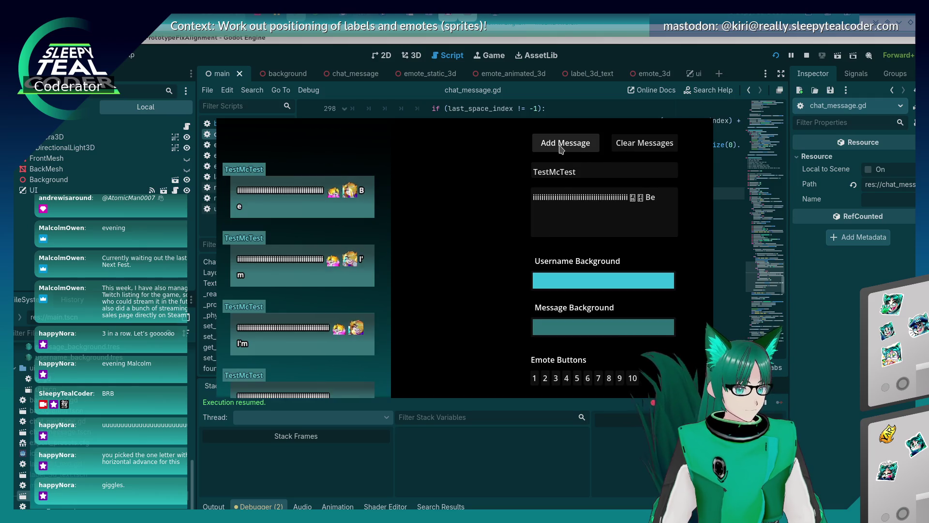
Post two more test messages in the running chat prototype to check how 'Be' wraps.
left_click(560, 149)
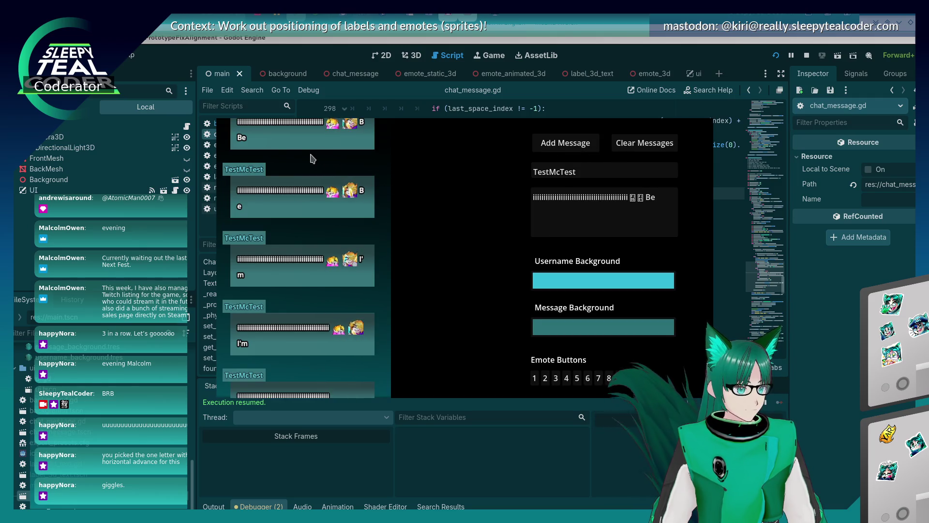
scroll(289, 147, "up", 2)
scroll(293, 155, "up", 3)
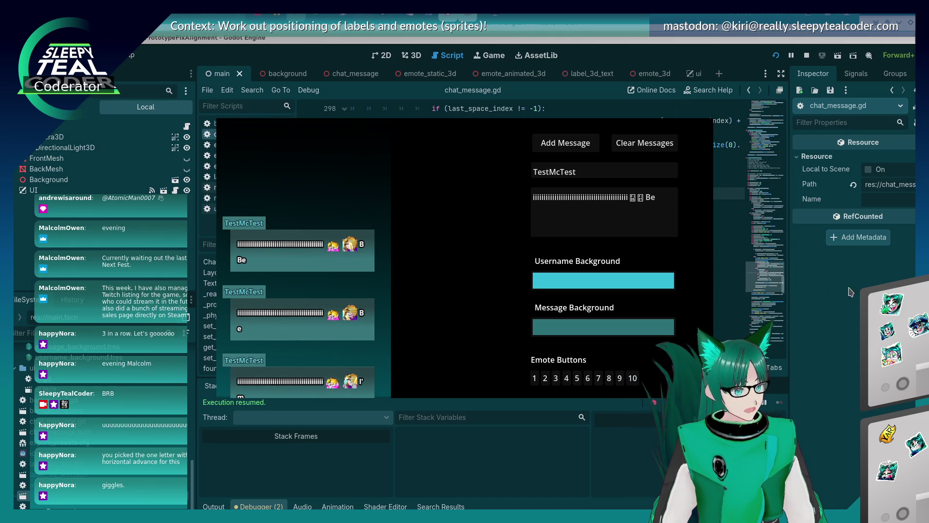
key("alt+Tab")
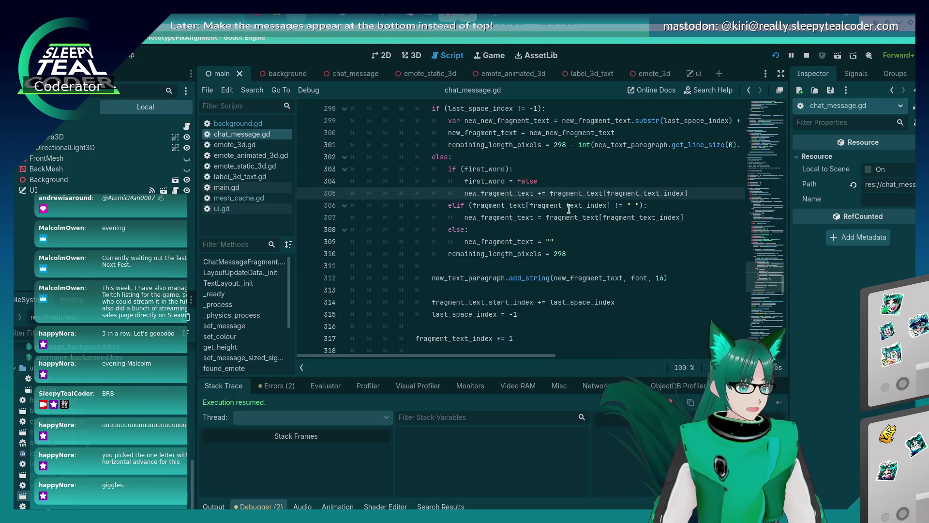
key("alt+Tab")
left_click(546, 144)
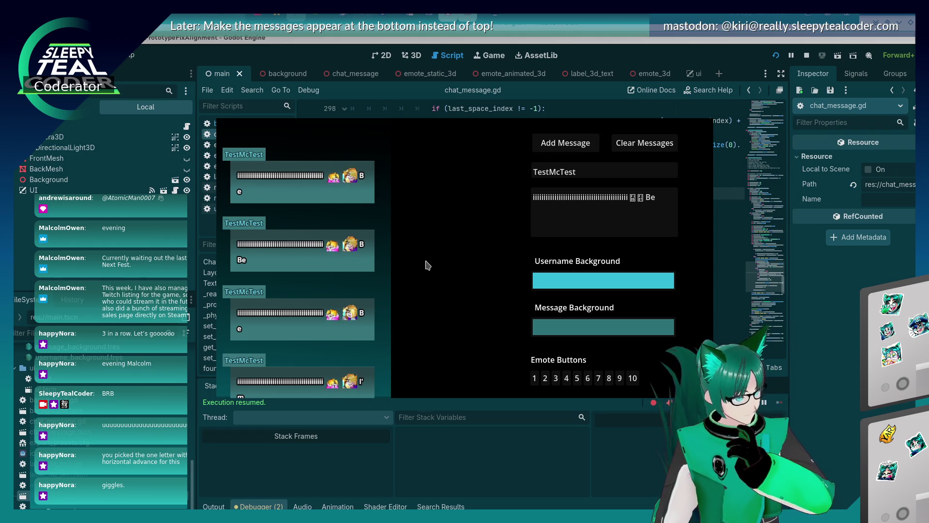
Set a breakpoint on line 305 and post a message to trigger it.
left_click(828, 295)
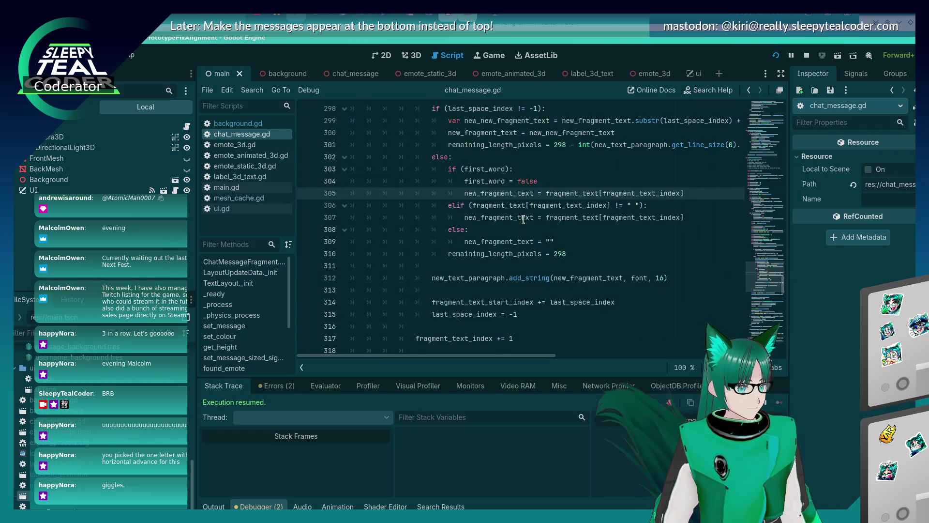
scroll(523, 220, "up", 1)
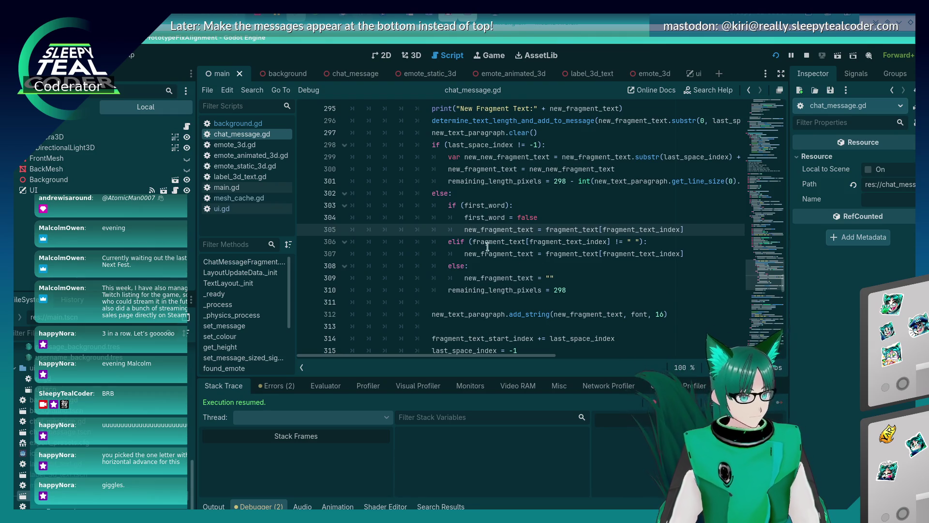
left_click(498, 217)
left_click(307, 230)
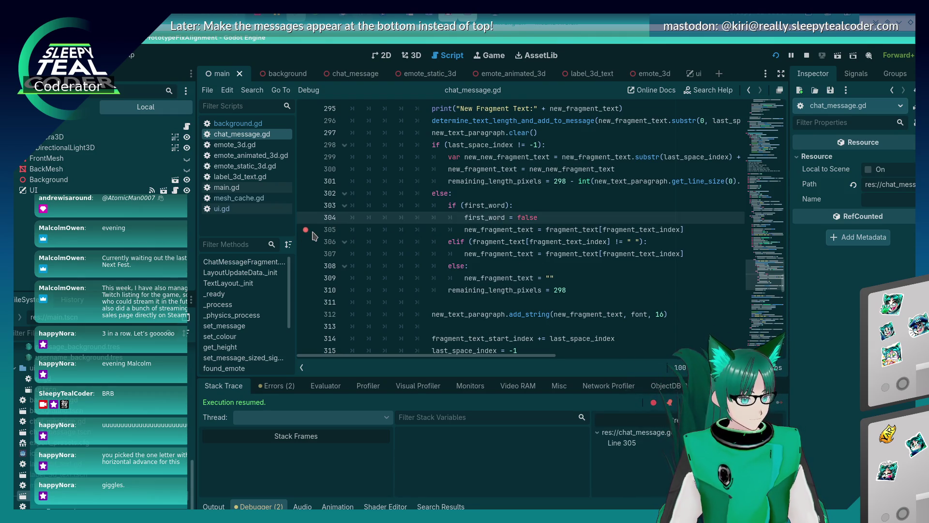
key("alt+Tab")
left_click(564, 144)
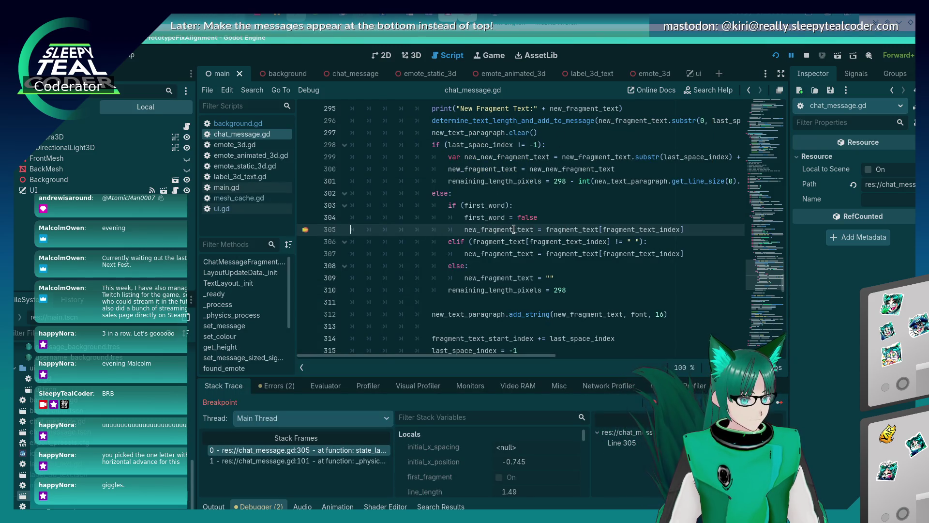
Inspect the paused values, change line 305's = to +=, save, and resume the game.
mouse_move(515, 229)
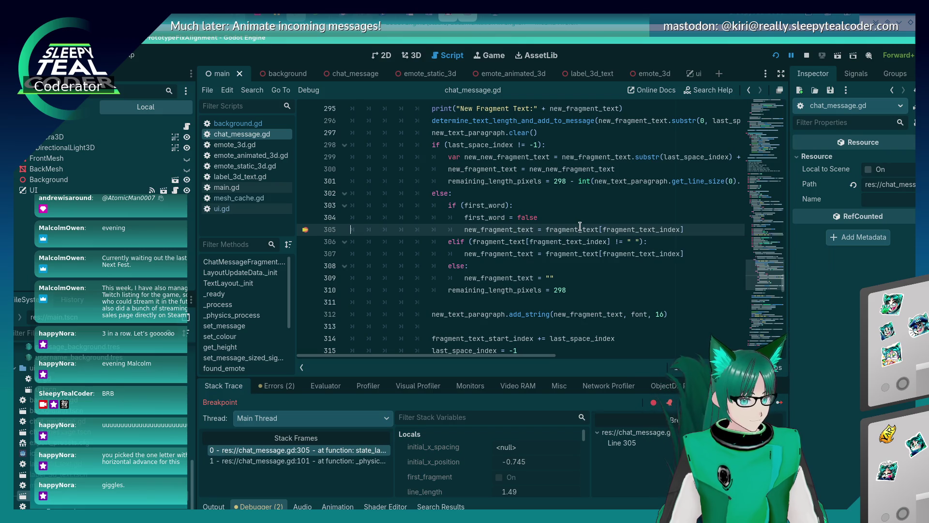
mouse_move(579, 226)
mouse_move(616, 228)
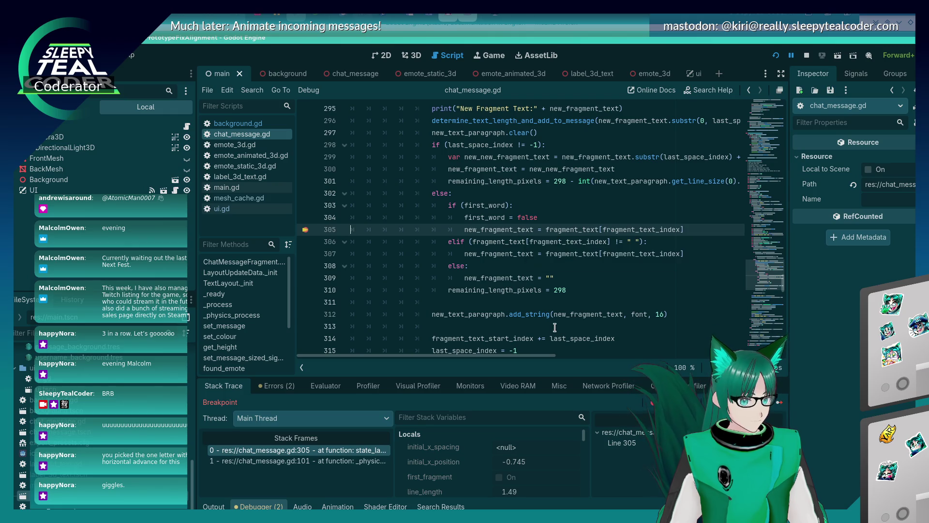
scroll(555, 328, "down", 2)
scroll(555, 327, "up", 2)
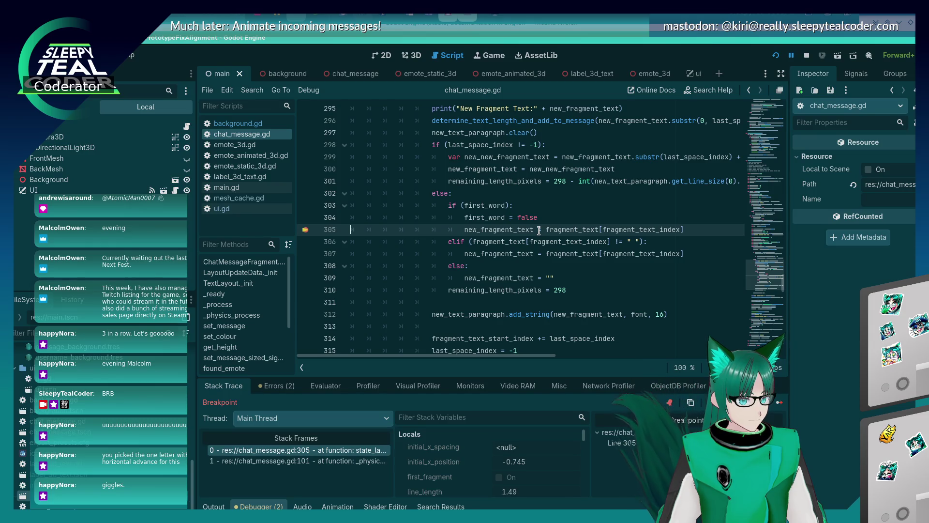
type("+")
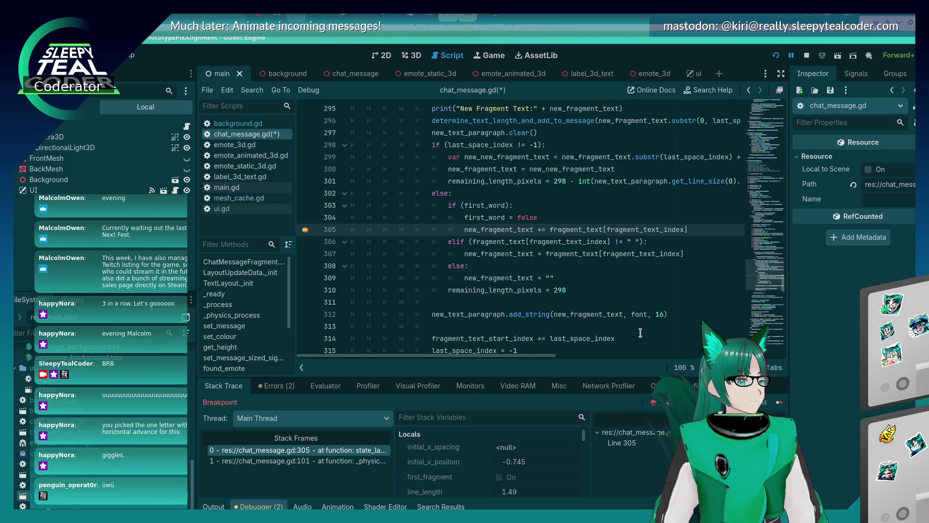
key("ctrl+s")
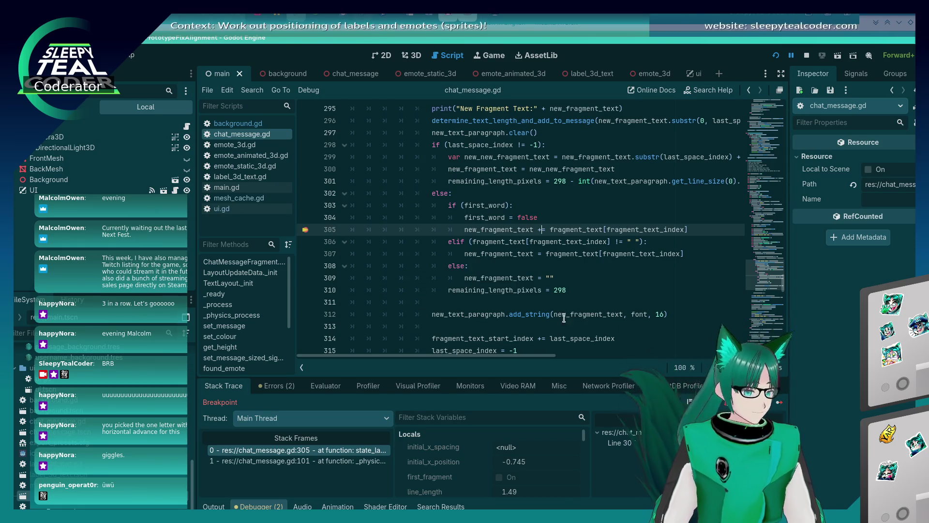
left_click(779, 402)
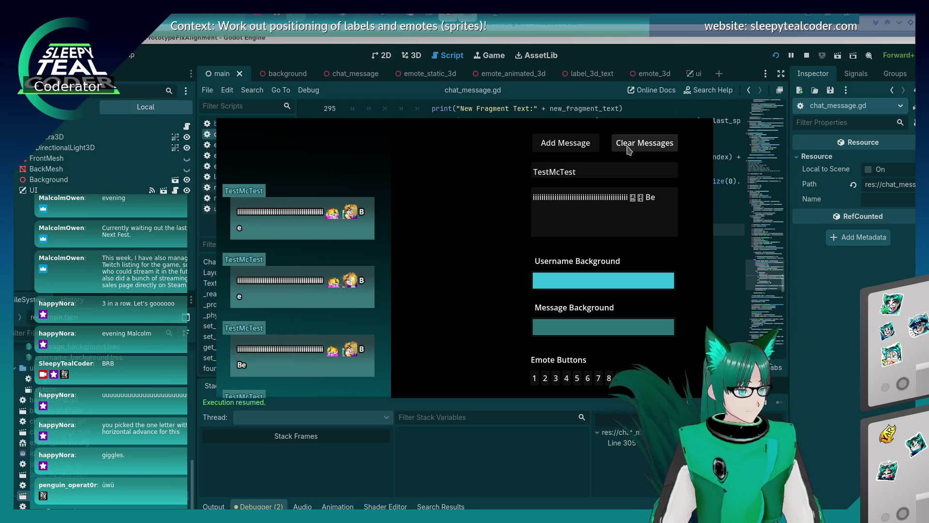
Clear the chat, post one fresh test message past the breakpoint, and return to chat_message.gd.
left_click(627, 145)
left_click(559, 145)
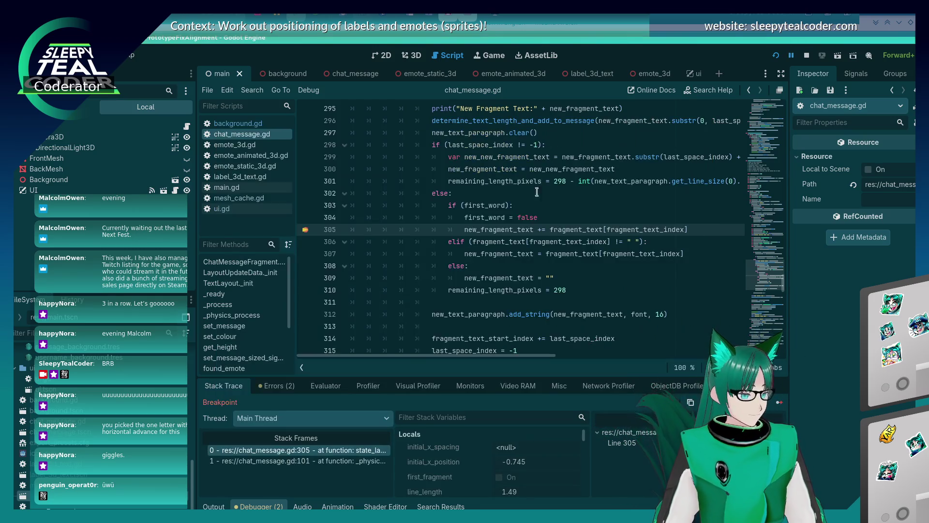
left_click(779, 404)
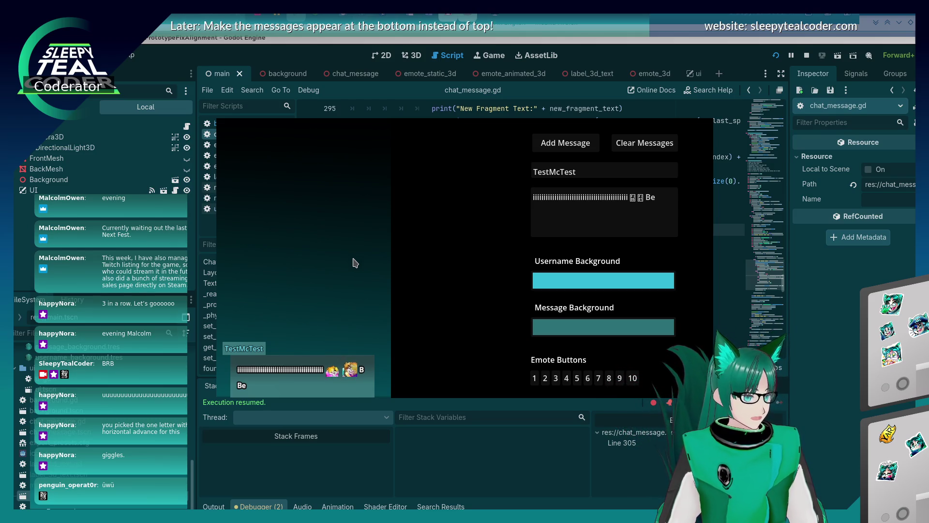
left_click(855, 381)
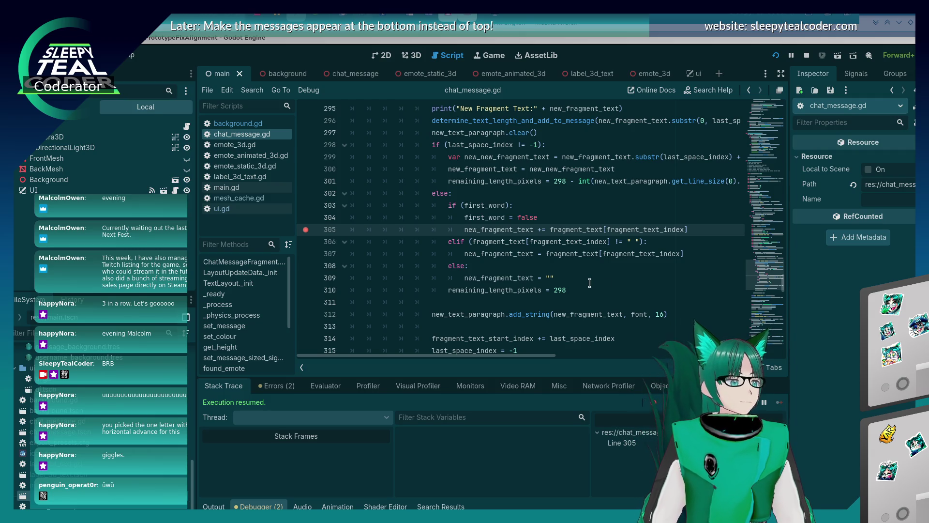
scroll(571, 278, "up", 1)
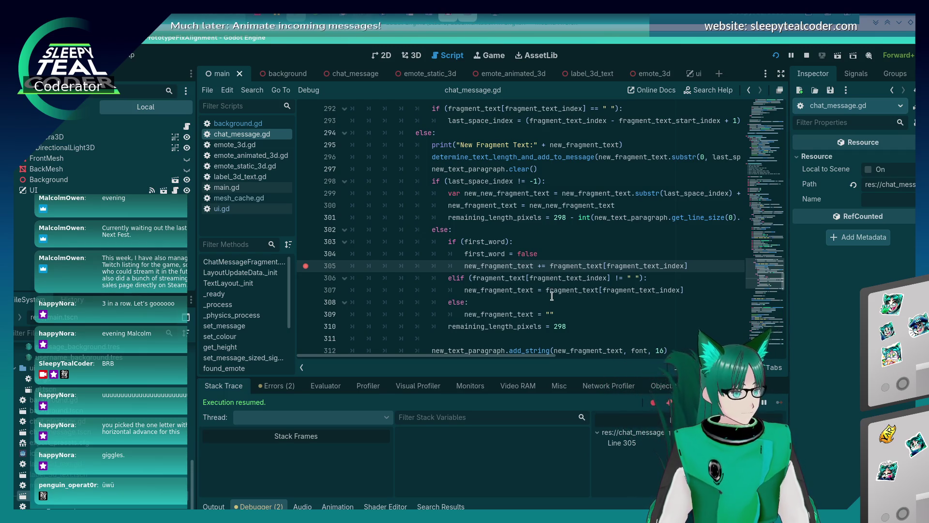
Cut the if (first_word) block out of the else branch.
key("alt+Tab")
key("alt+Tab")
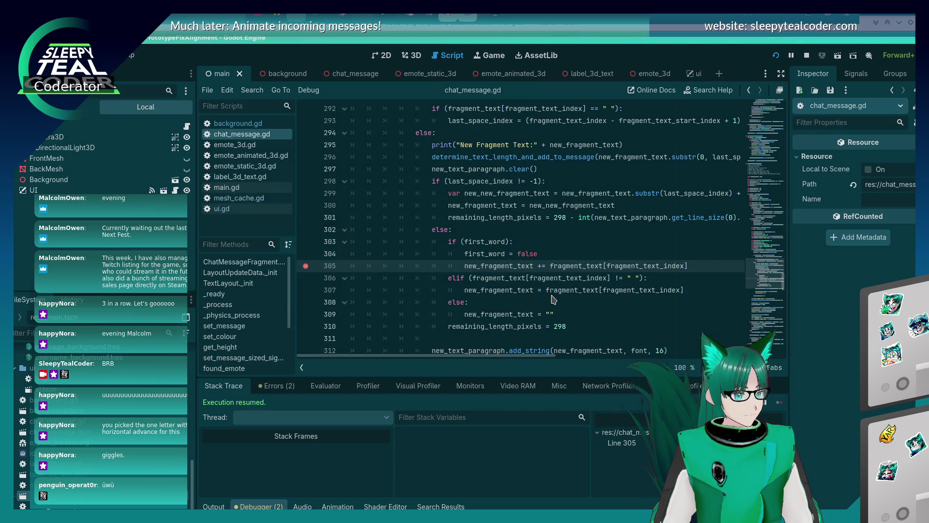
scroll(553, 298, "down", 1)
scroll(551, 296, "up", 1)
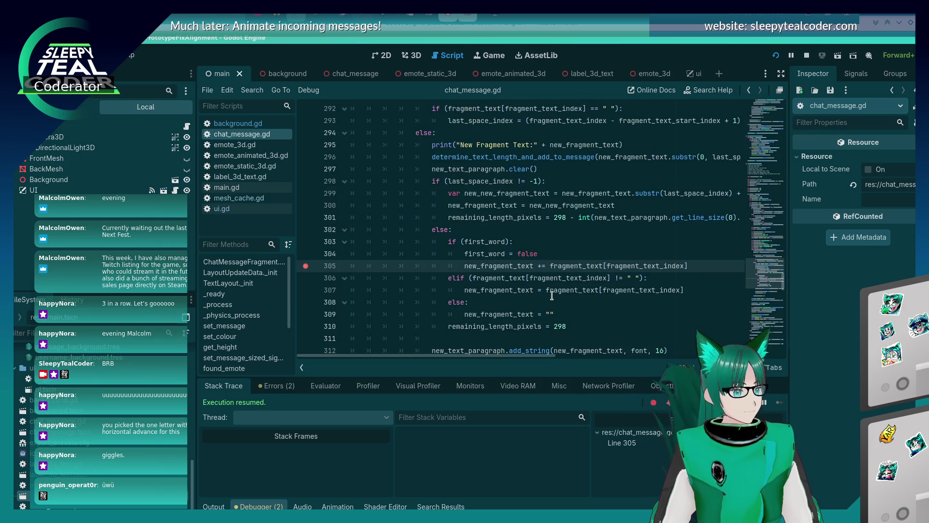
left_click(472, 158)
left_click(538, 266)
key("End")
key("shift+Home")
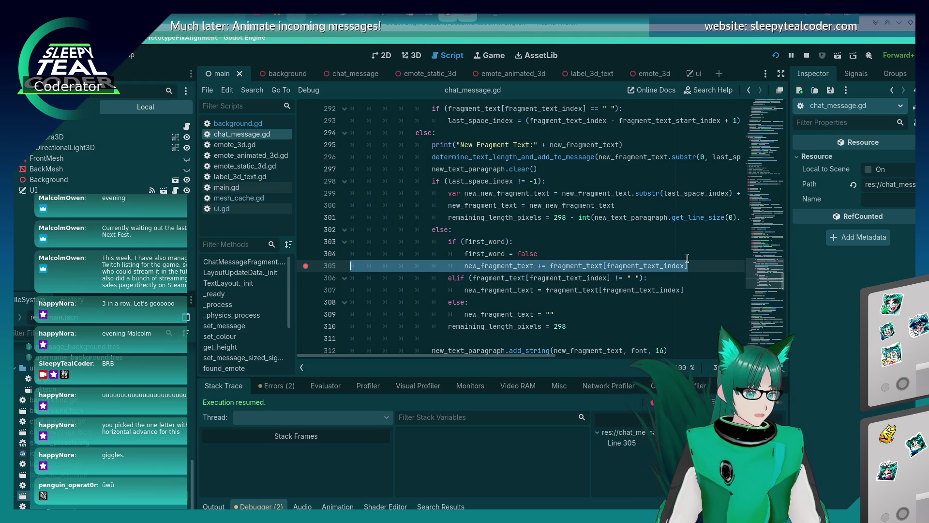
key("shift+Up")
key("shift+Up")
key("ctrl+c")
key("ctrl+shift+k")
key("Up")
key("Up")
key("Up")
key("Up")
key("Up")
key("Up")
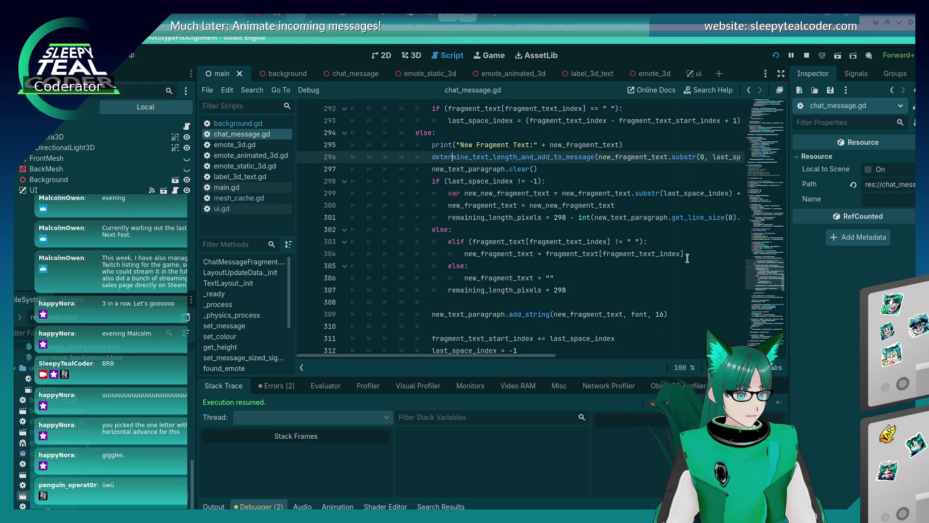
Turn the elif back into if and paste the first_word block above the text-length call.
key("ctrl+shift+Return")
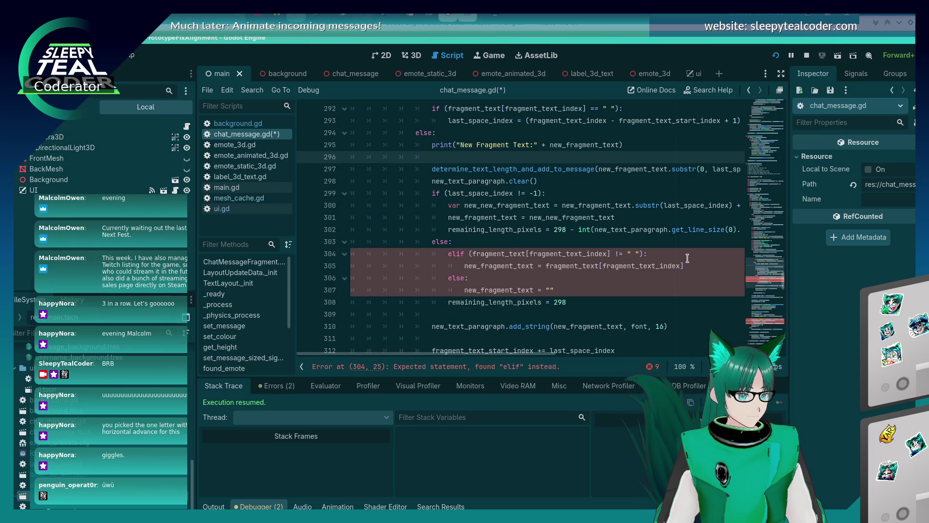
key("Down")
key("Down")
key("Down")
key("Down")
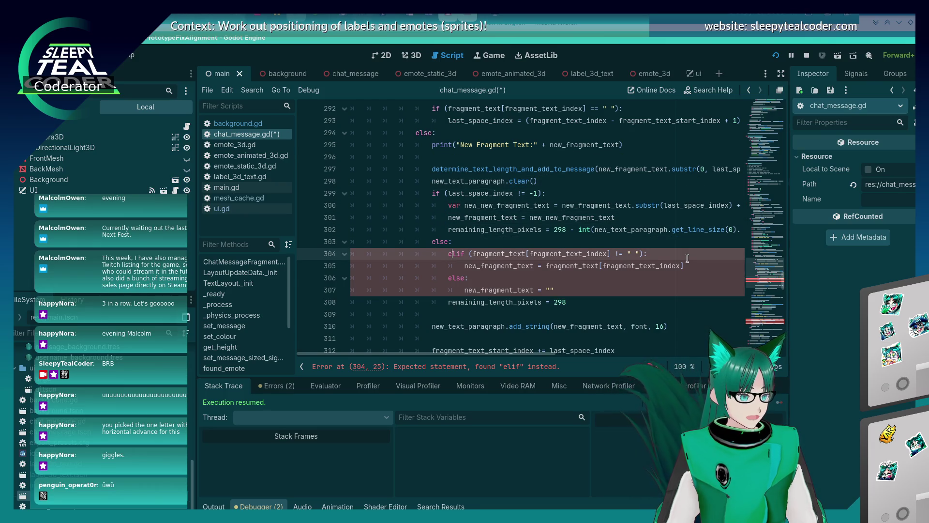
key("Delete")
key("Delete")
key("Up")
key("Up")
key("Up")
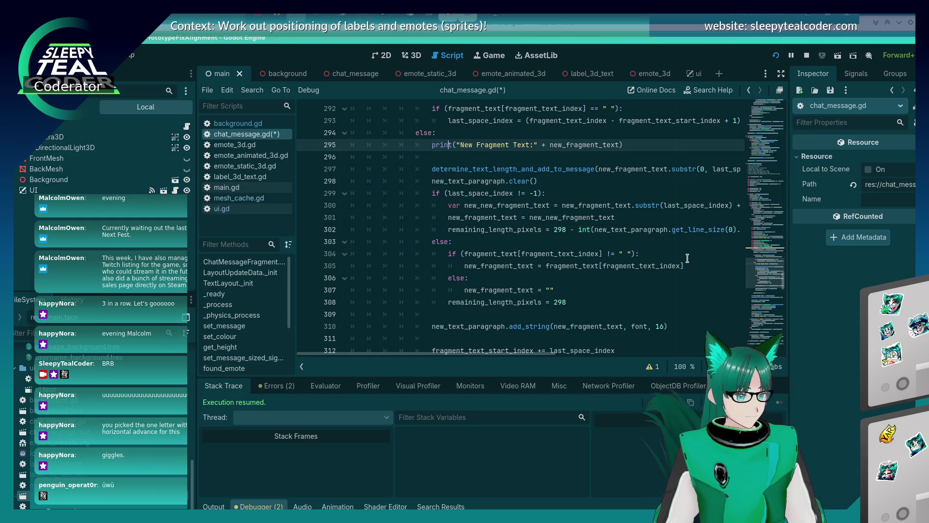
key("ctrl+v")
key("Up")
key("Up")
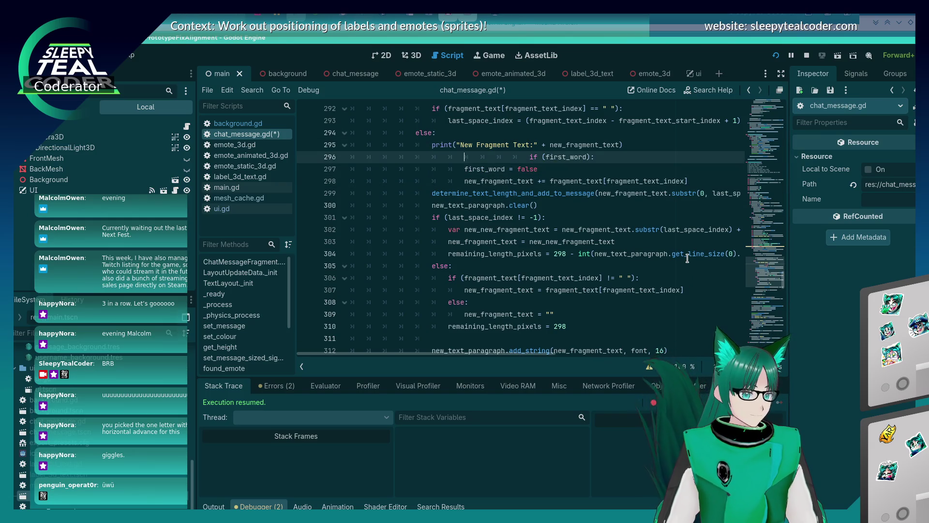
Put the determine_text_length call under a new else branch after the first_word check, and save.
key("Delete")
key("Delete")
key("Delete")
key("Down")
key("Down")
key("End")
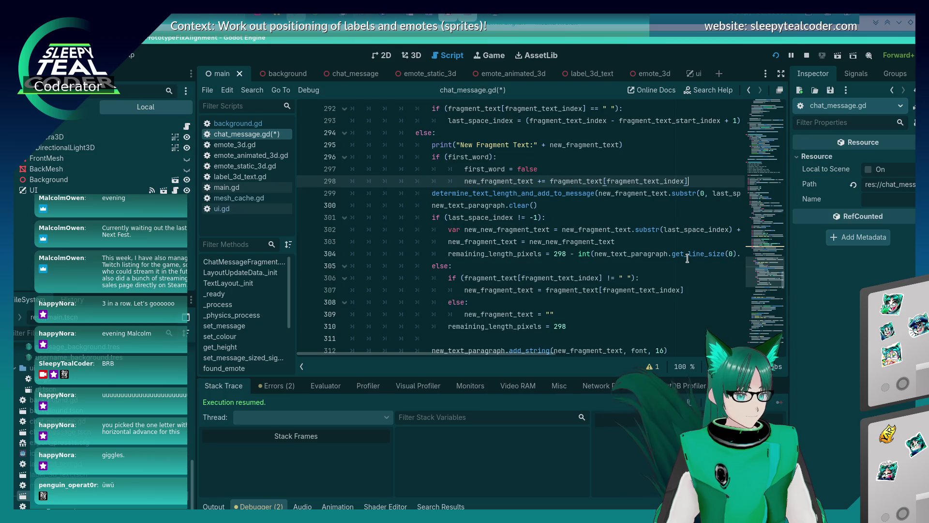
key("Return")
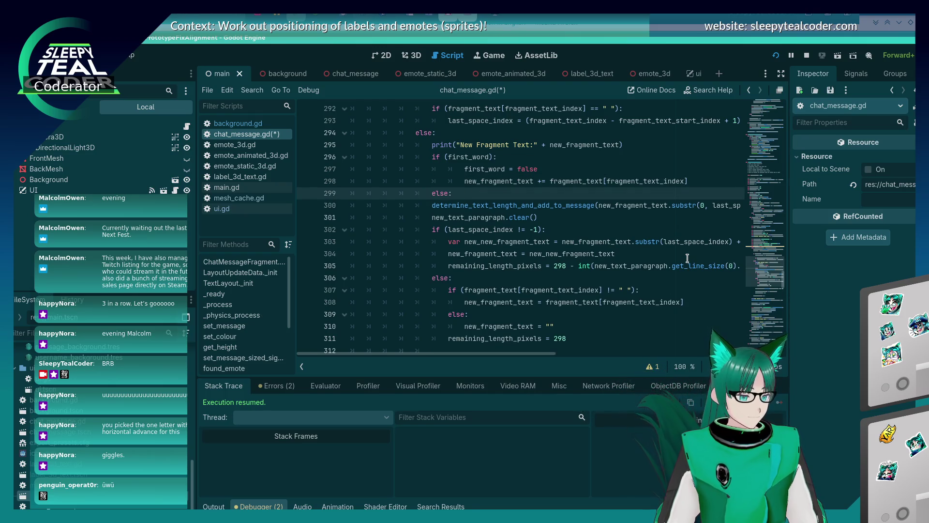
key("Down")
key("Tab")
key("Down")
key("Tab")
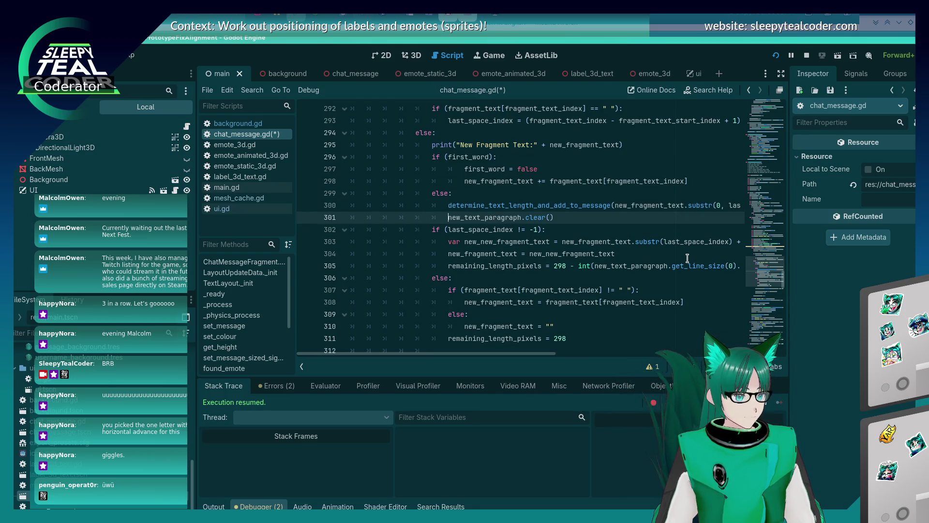
key("shift+Tab")
key("ctrl+s")
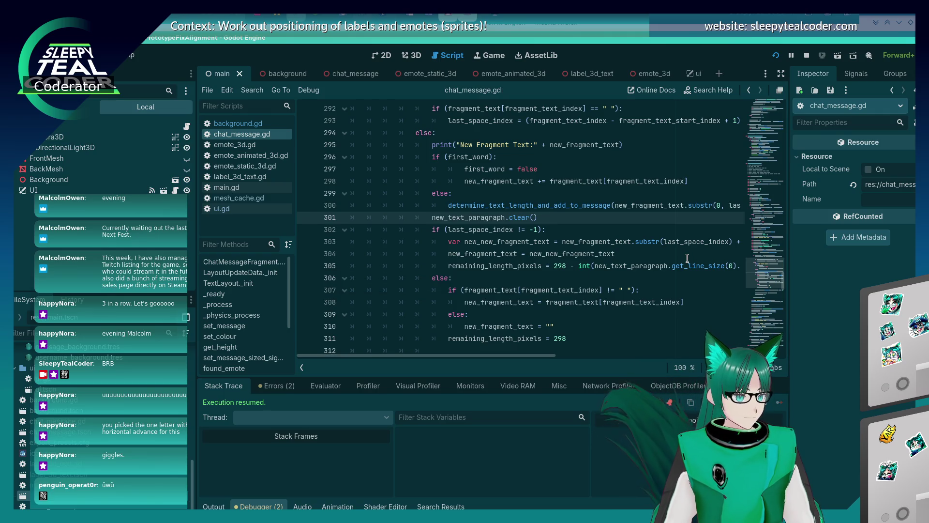
Outdent the first_word block body and post a new test message in the game.
key("Up")
key("Up")
key("Up")
key("shift+Tab")
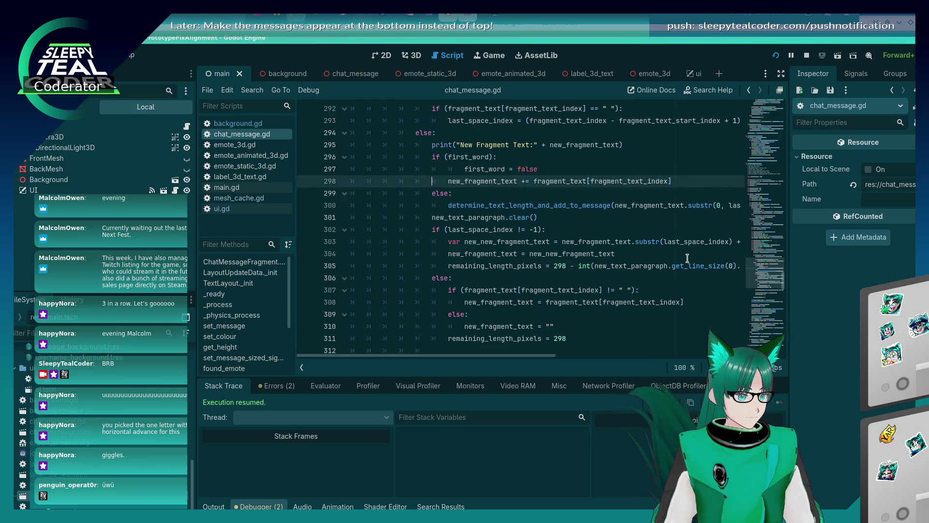
key("Up")
key("shift+Tab")
key("F5")
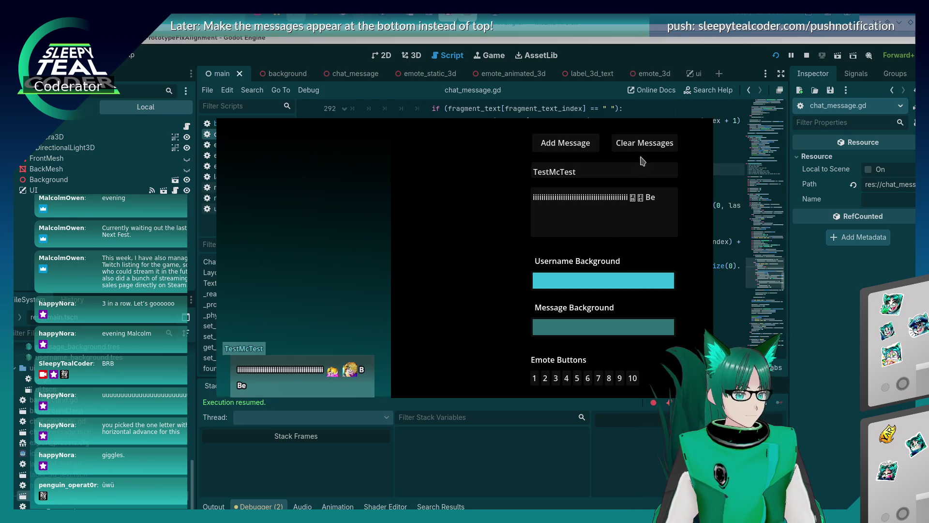
left_click(585, 144)
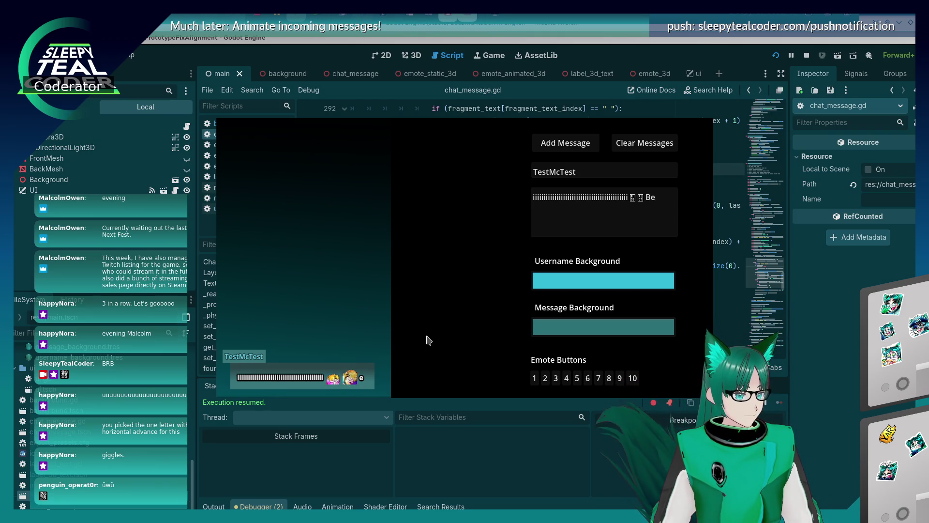
Return to the Godot editor showing chat_message.gd.
left_click(858, 364)
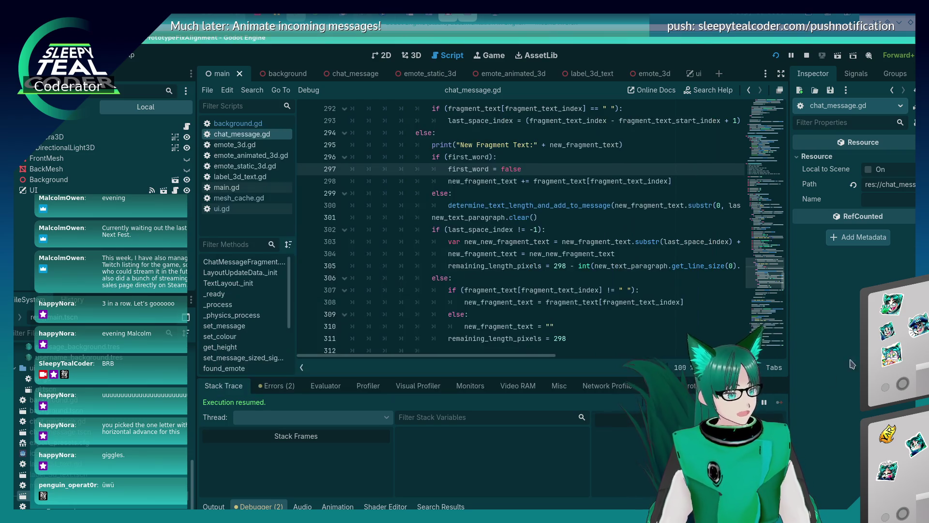
Indent lines 301–305, starting at new_text_paragraph.clear(), one level deeper.
scroll(483, 257, "up", 4)
scroll(486, 259, "down", 5)
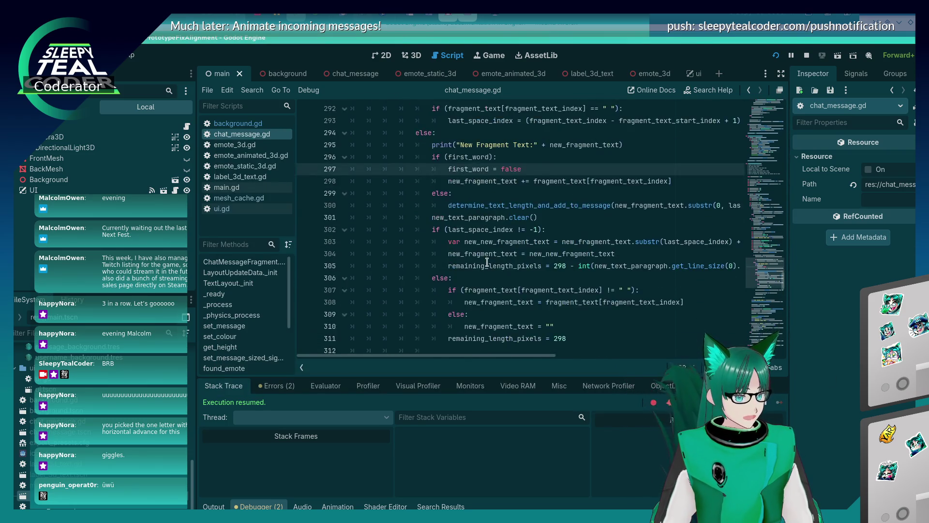
mouse_move(481, 284)
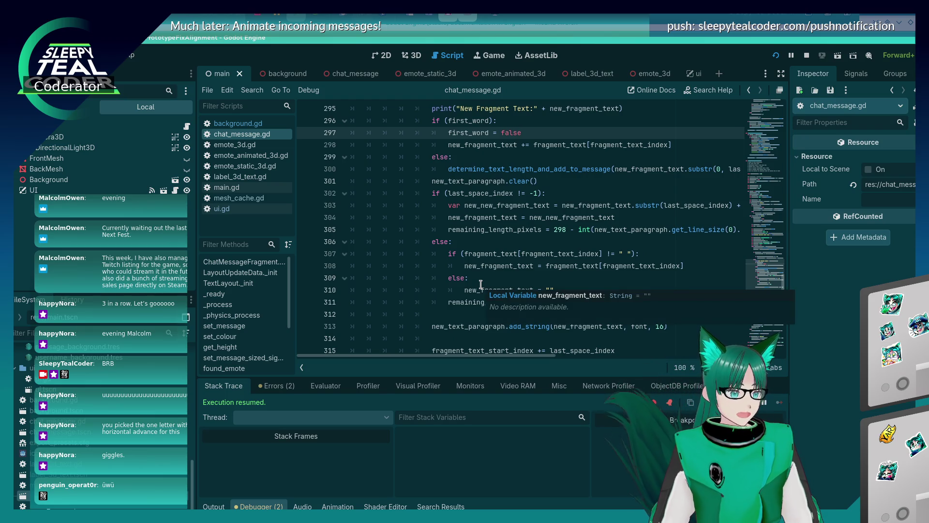
scroll(456, 314, "up", 1)
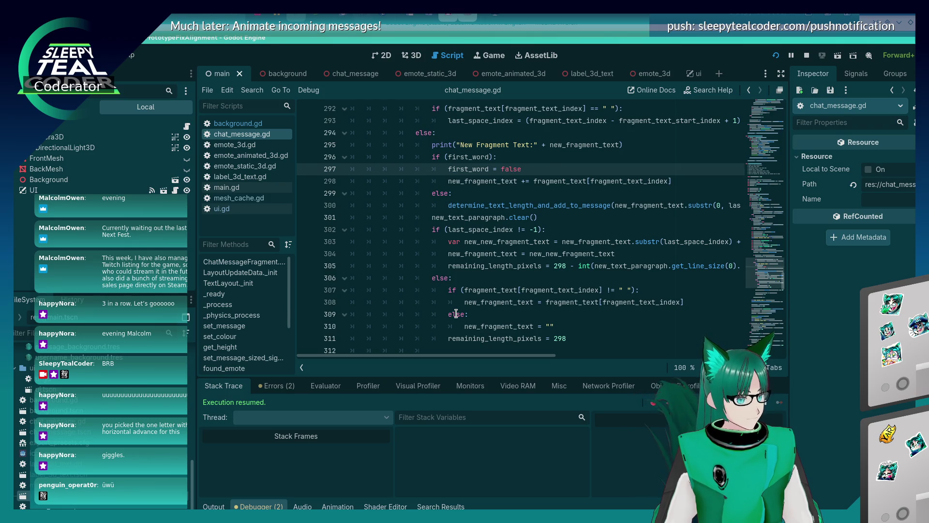
scroll(456, 314, "down", 2)
scroll(455, 314, "up", 2)
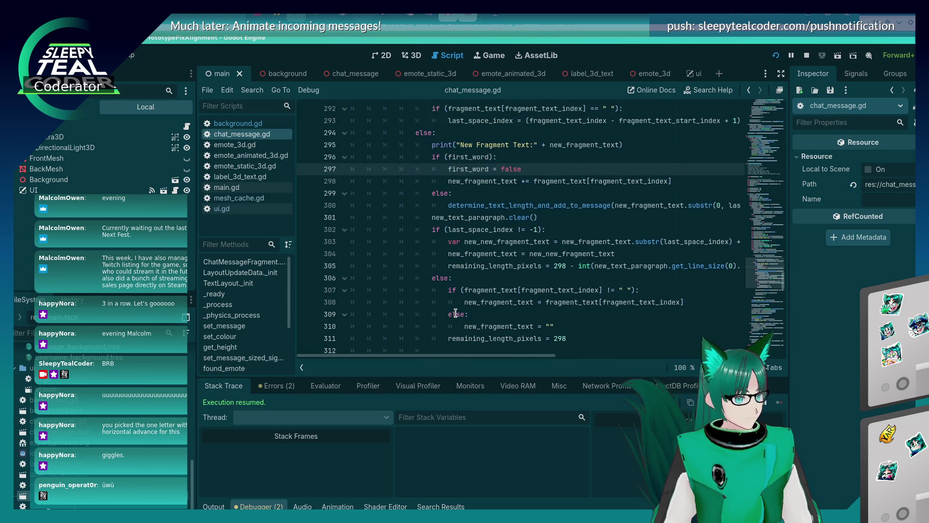
left_click(432, 217)
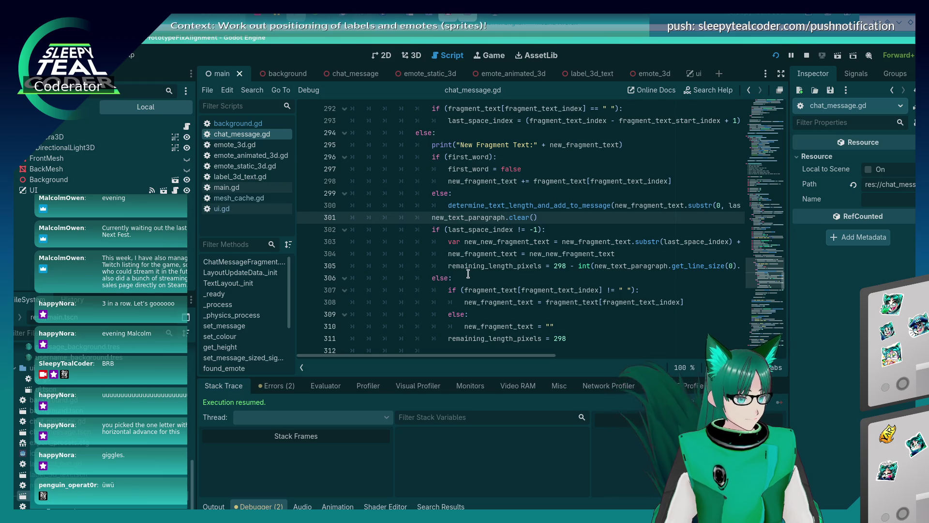
key("Tab")
key("Down")
key("Tab")
key("Down")
key("Tab")
key("Down")
key("Tab")
key("Down")
key("Tab")
key("Down")
key("Down")
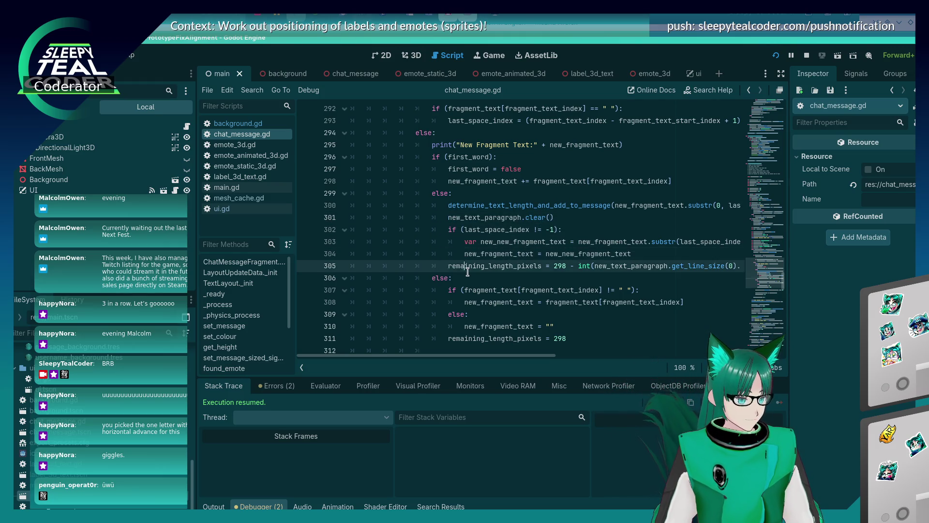
Indent lines 306–311, including the inner else branch, one level deeper.
key("Up")
key("Tab")
key("Down")
key("Tab")
key("Down")
key("Tab")
key("Down")
key("Tab")
key("Down")
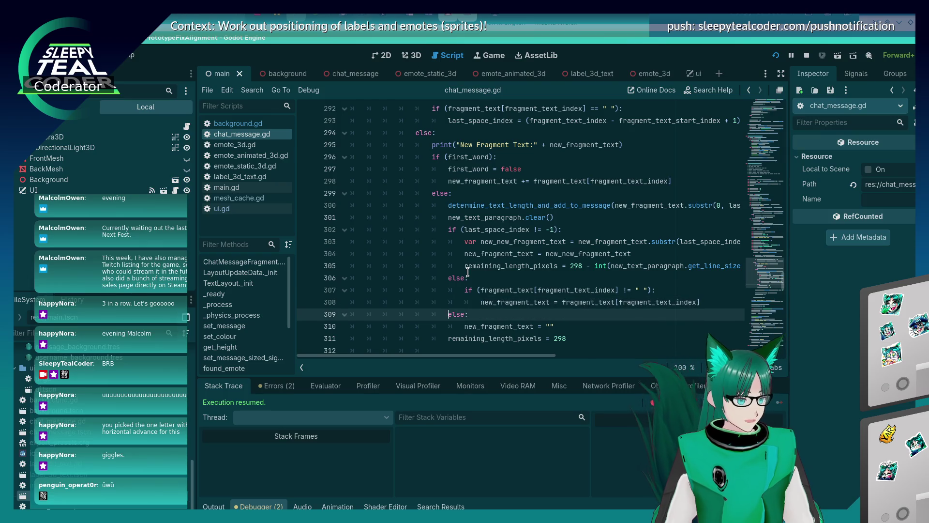
key("Tab")
key("Down")
key("Tab")
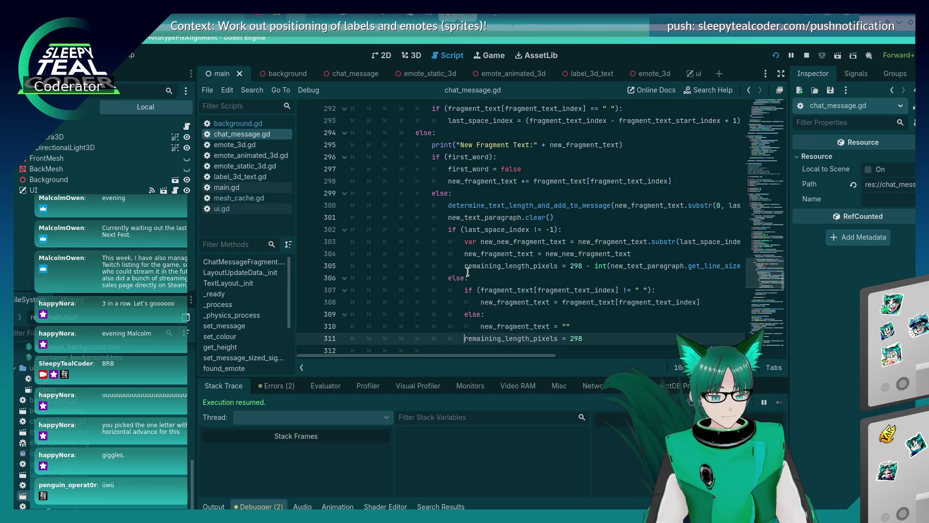
scroll(413, 207, "down", 3)
scroll(471, 257, "up", 3)
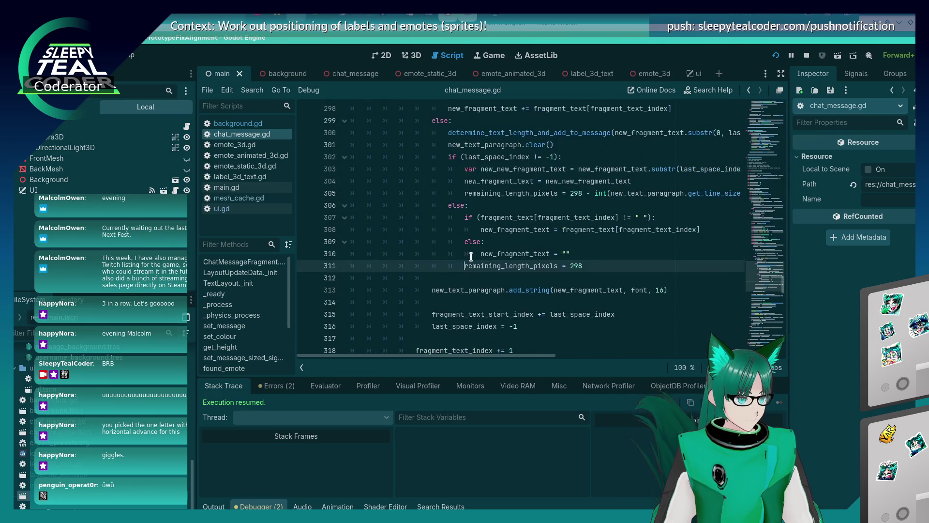
scroll(473, 258, "down", 1)
key("alt+Tab")
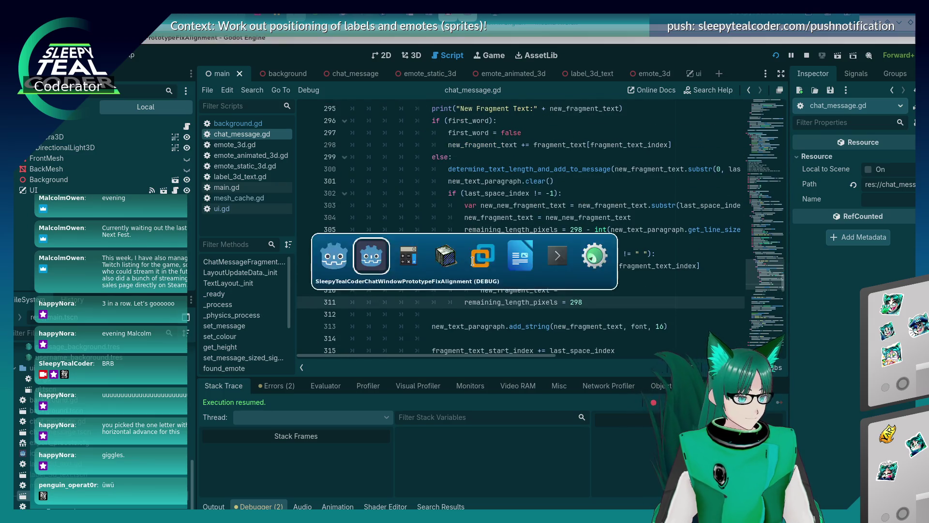
Post test messages ending in 'Be', 'Bee', then 'Be' again to compare bubble wrapping.
left_click(565, 143)
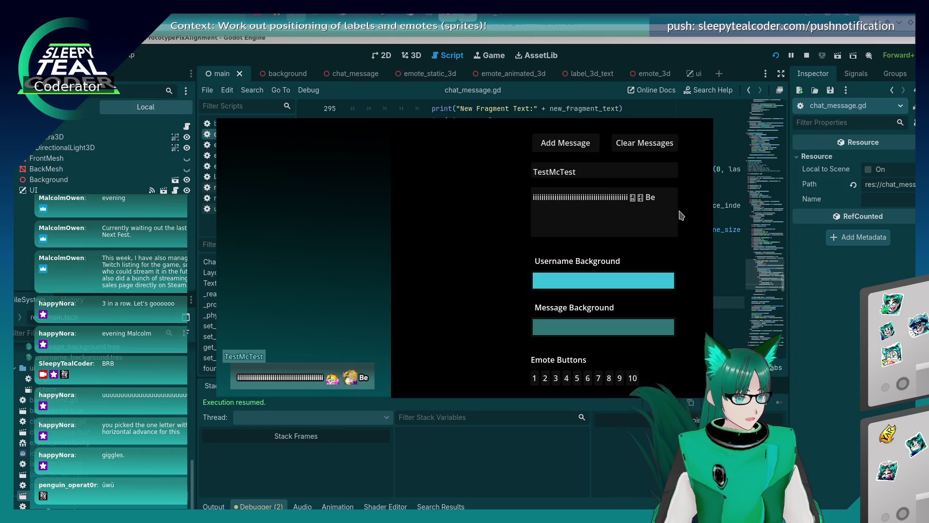
left_click(661, 208)
type("e")
left_click(578, 148)
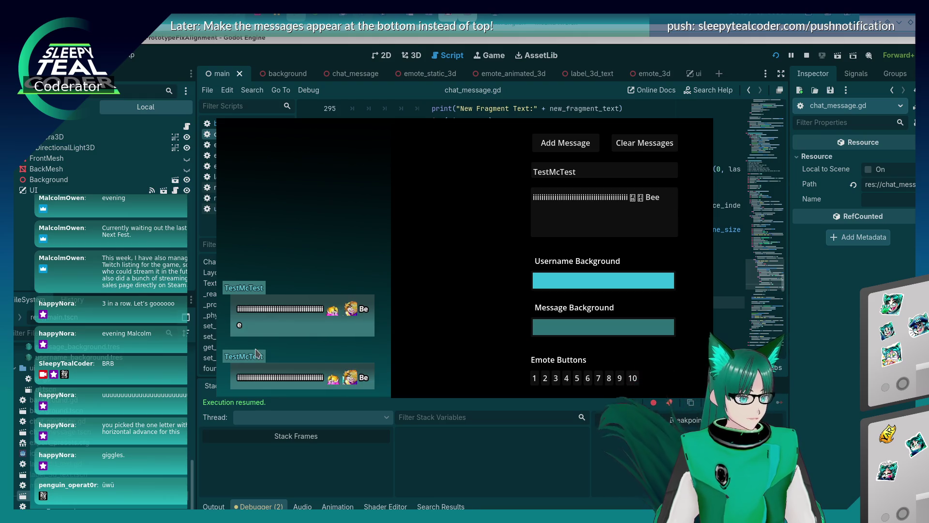
left_click(672, 197)
key("BackSpace")
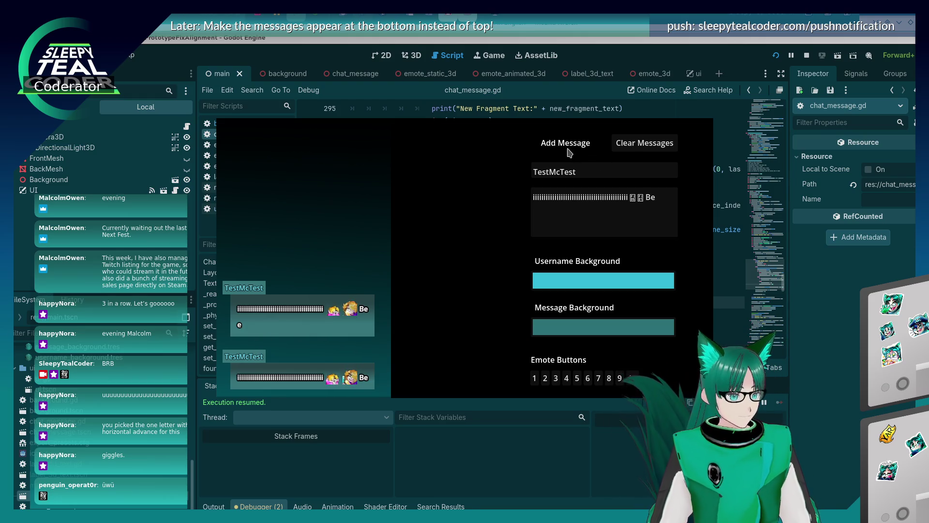
left_click(566, 143)
key("alt+Tab")
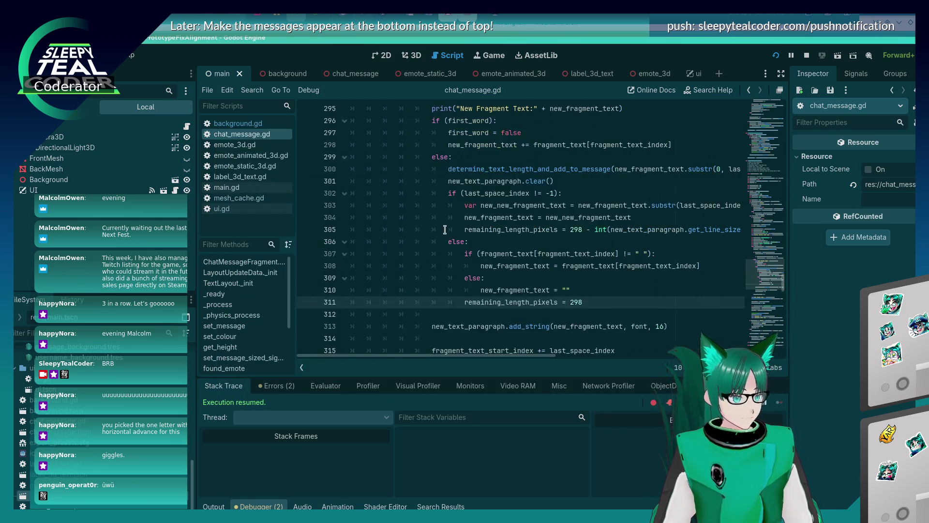
scroll(445, 229, "up", 4)
scroll(446, 230, "down", 4)
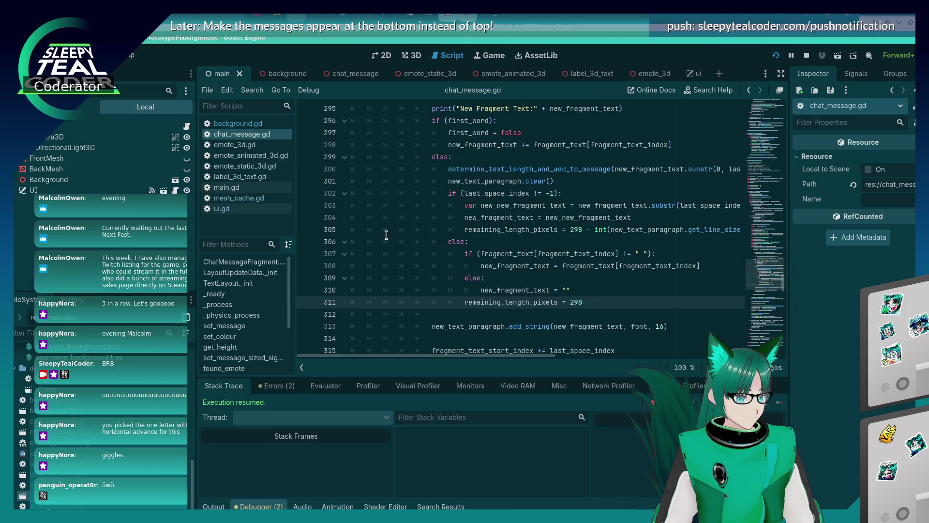
scroll(386, 235, "down", 2)
scroll(387, 234, "down", 4)
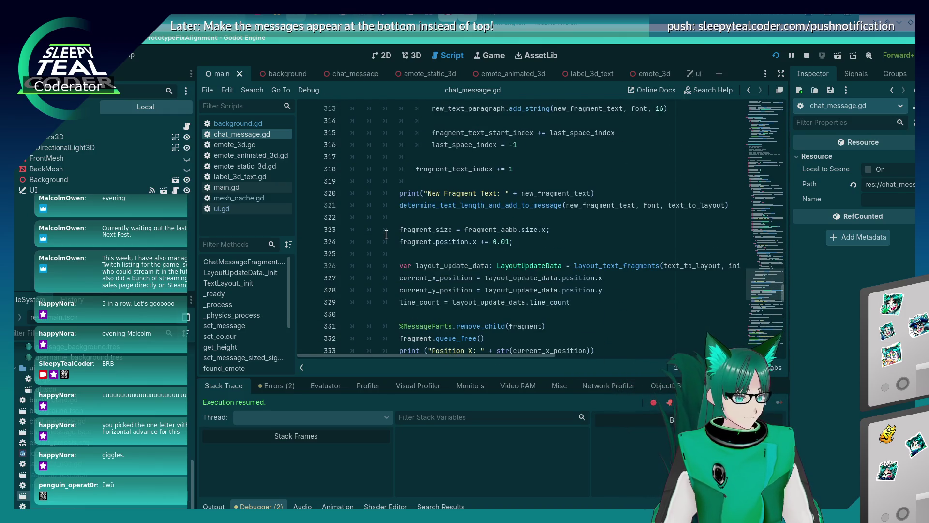
scroll(386, 234, "down", 1)
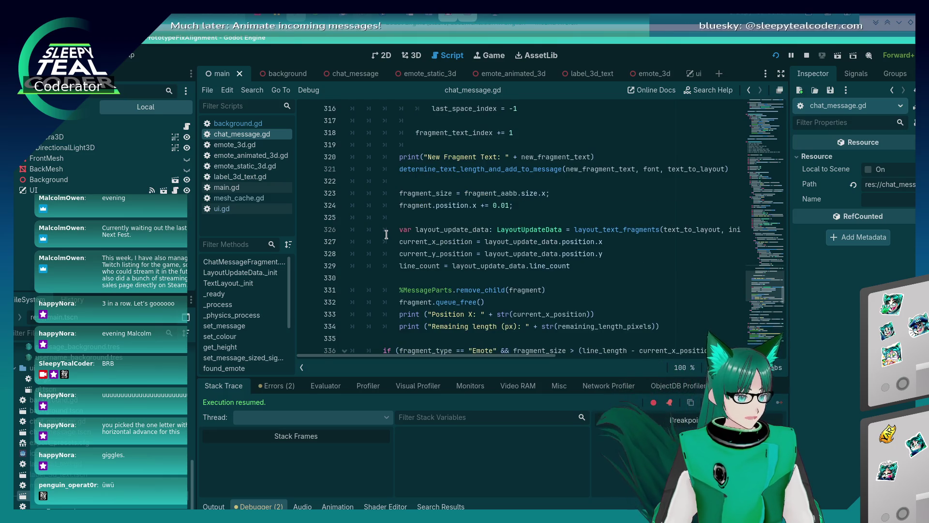
scroll(387, 235, "up", 2)
scroll(386, 234, "up", 2)
scroll(386, 235, "down", 2)
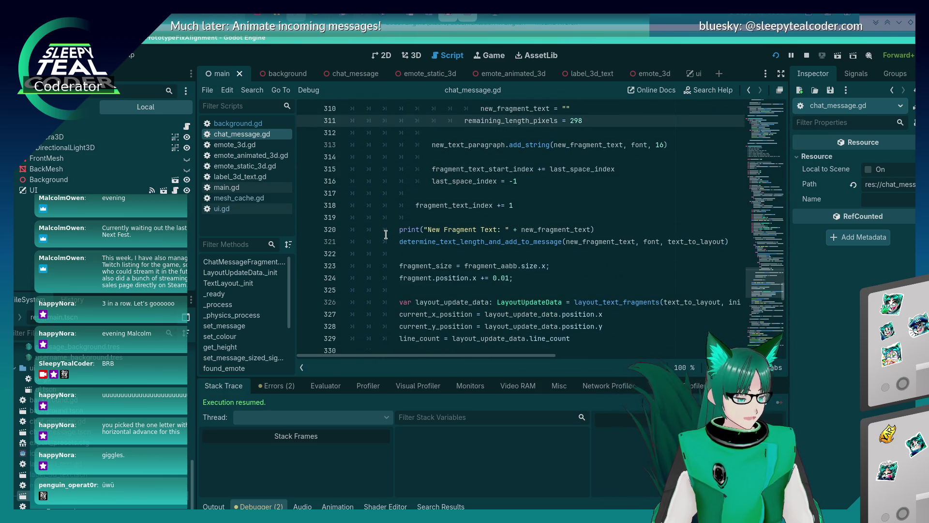
scroll(386, 235, "up", 5)
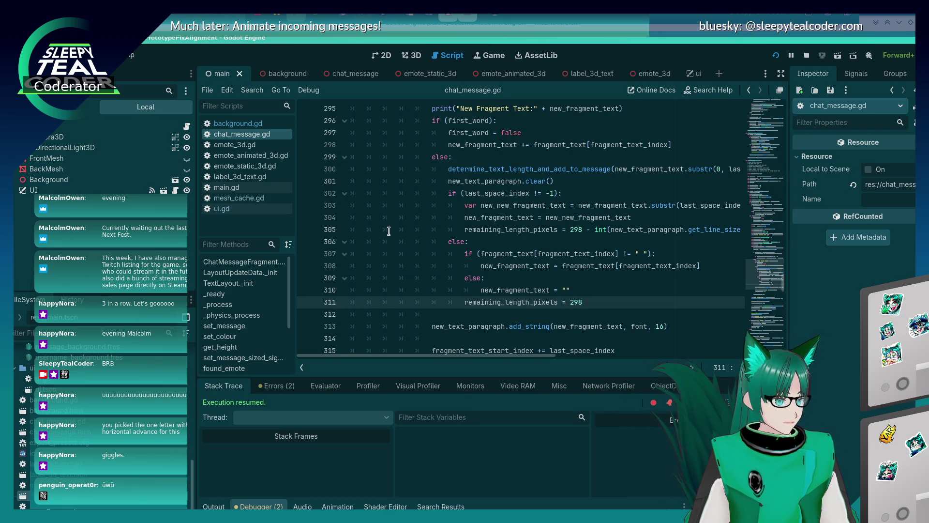
left_click(465, 170)
left_click(465, 170, "ctrl")
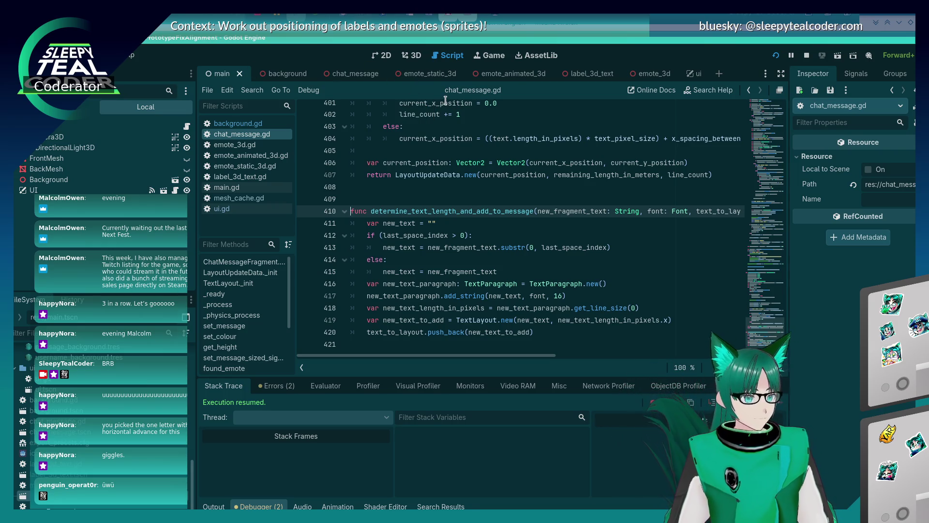
scroll(497, 242, "up", 5)
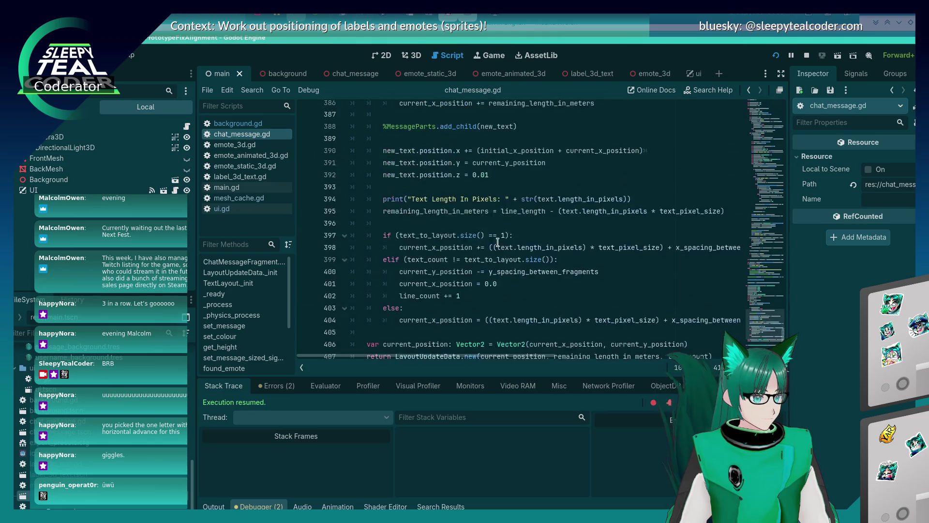
scroll(489, 237, "down", 4)
double_click(481, 248)
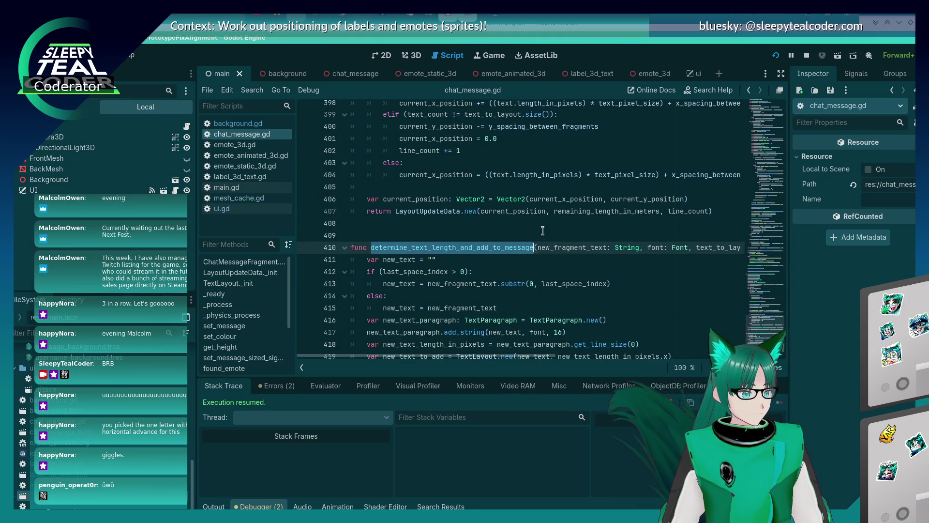
key("ctrl+f")
key("Return")
key("Escape")
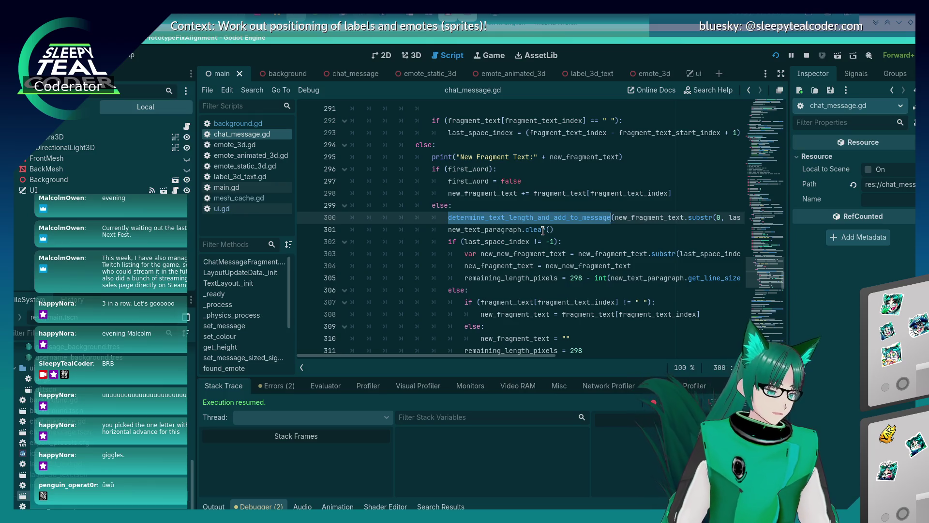
left_click(532, 266)
scroll(517, 274, "down", 4)
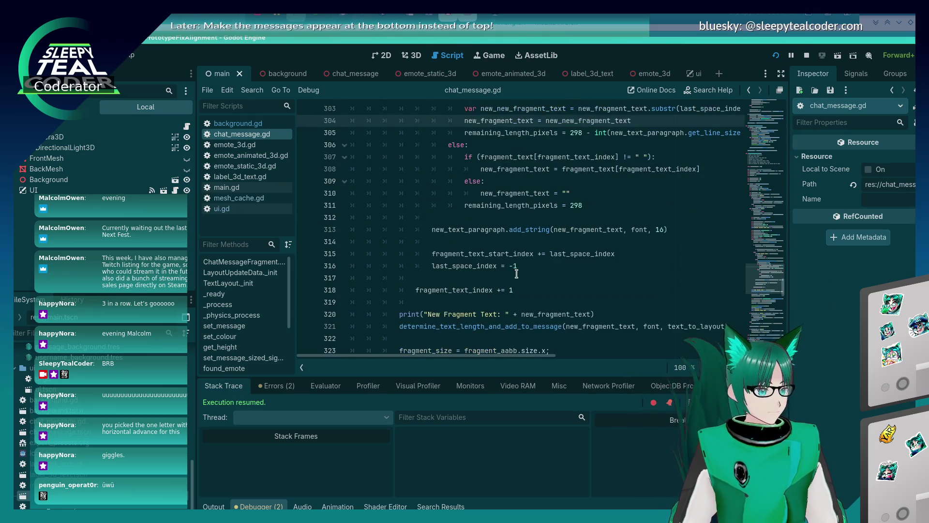
scroll(517, 272, "up", 1)
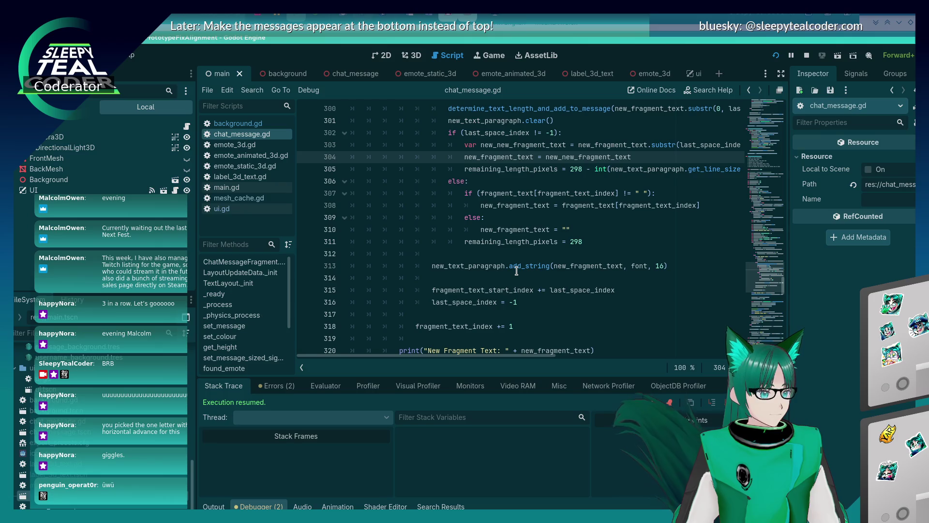
scroll(517, 271, "up", 1)
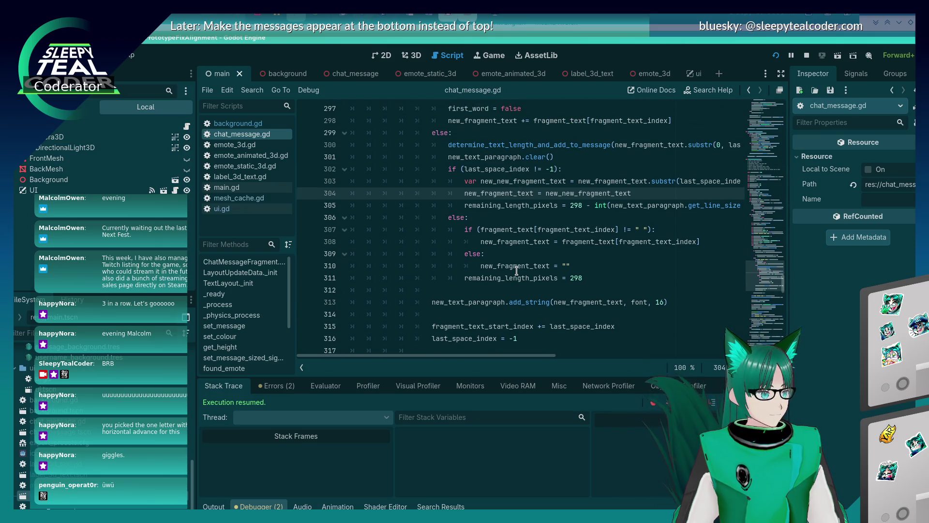
scroll(516, 271, "up", 2)
scroll(517, 272, "down", 2)
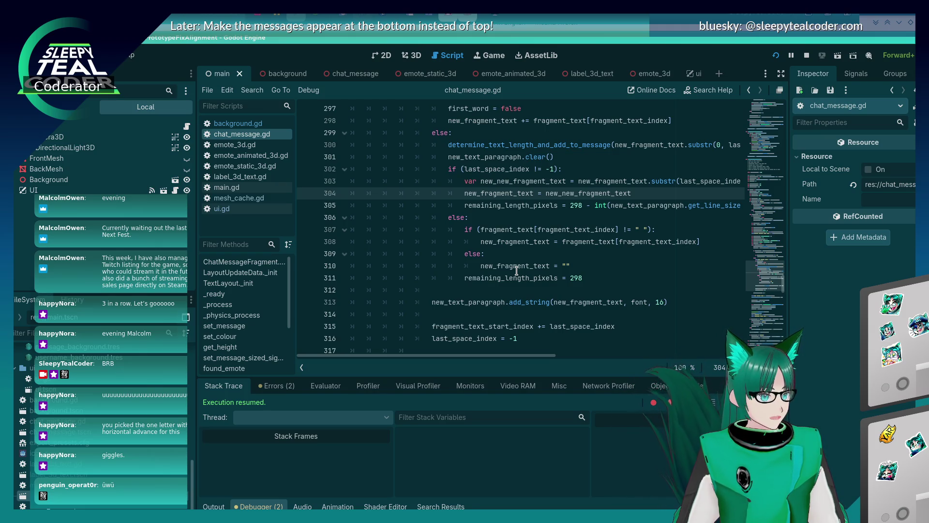
scroll(516, 272, "down", 1)
scroll(515, 273, "up", 1)
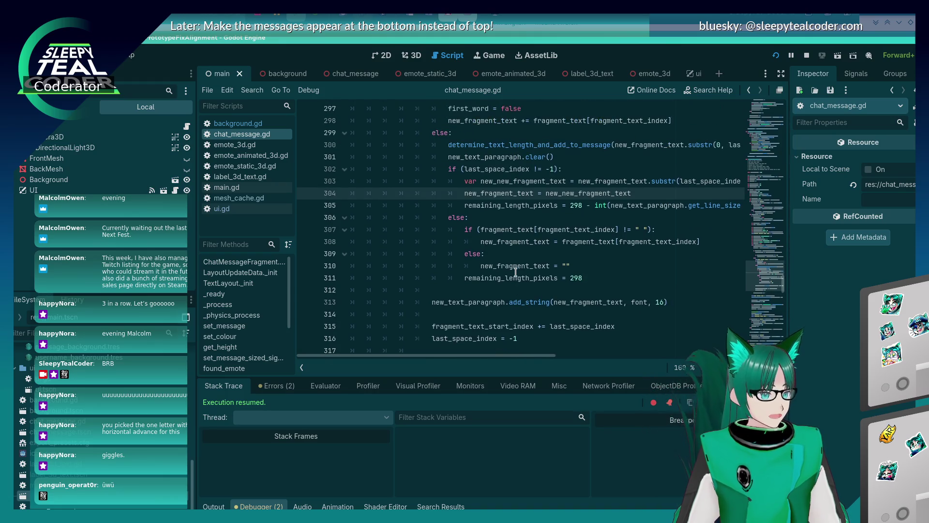
scroll(516, 273, "up", 3)
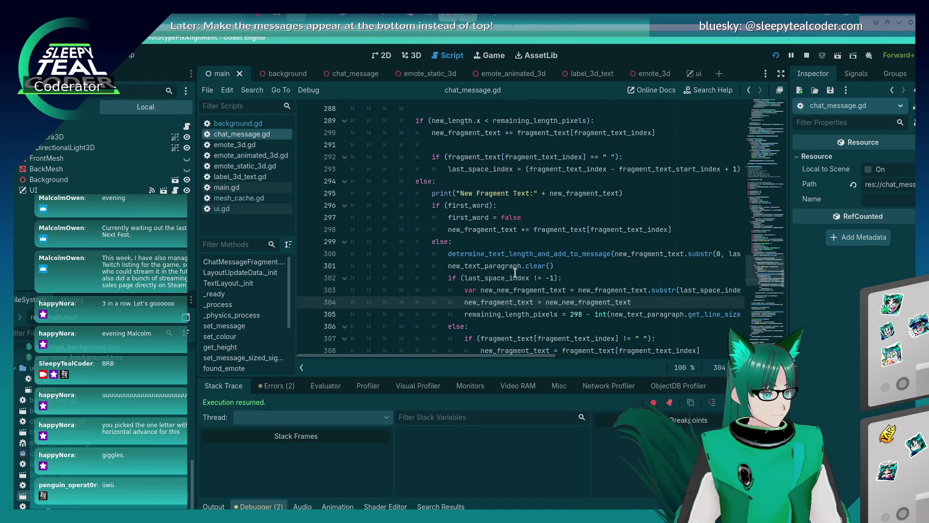
scroll(512, 276, "up", 1)
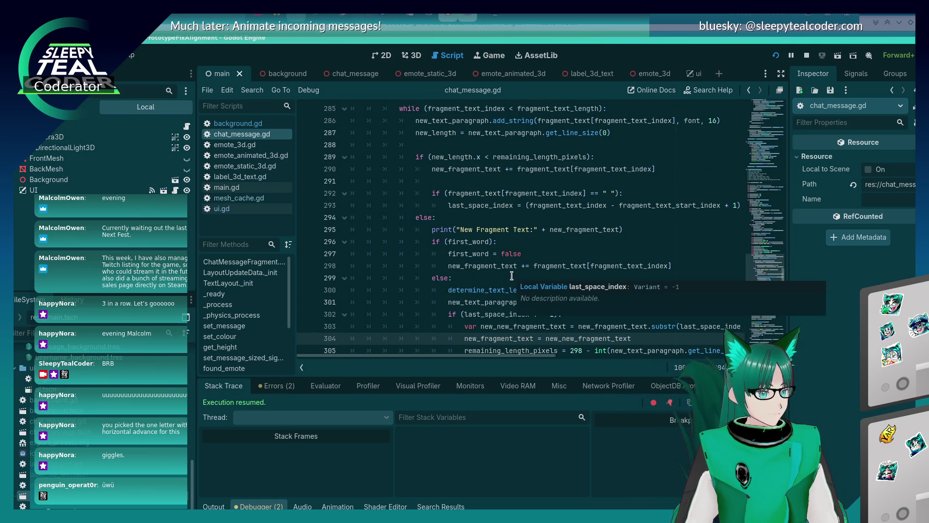
scroll(509, 276, "down", 4)
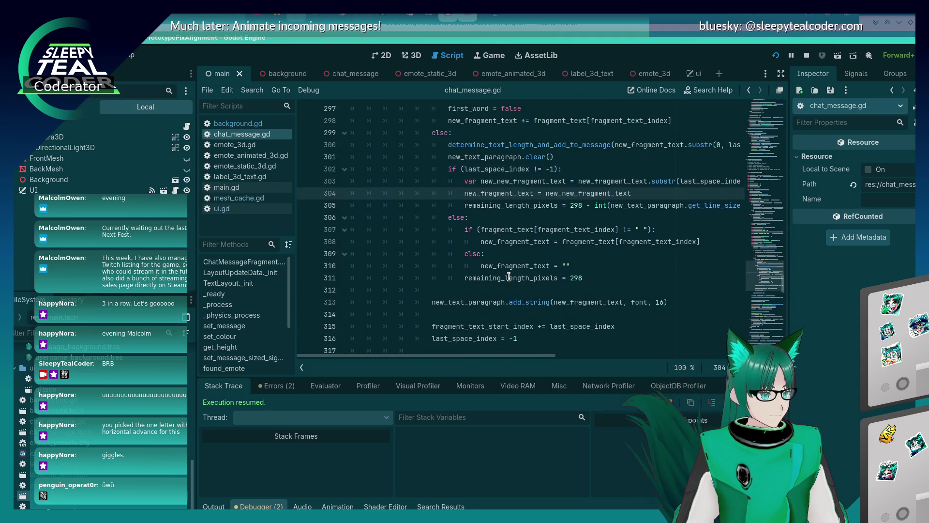
left_click_drag(466, 277, 593, 274)
key("ctrl+c")
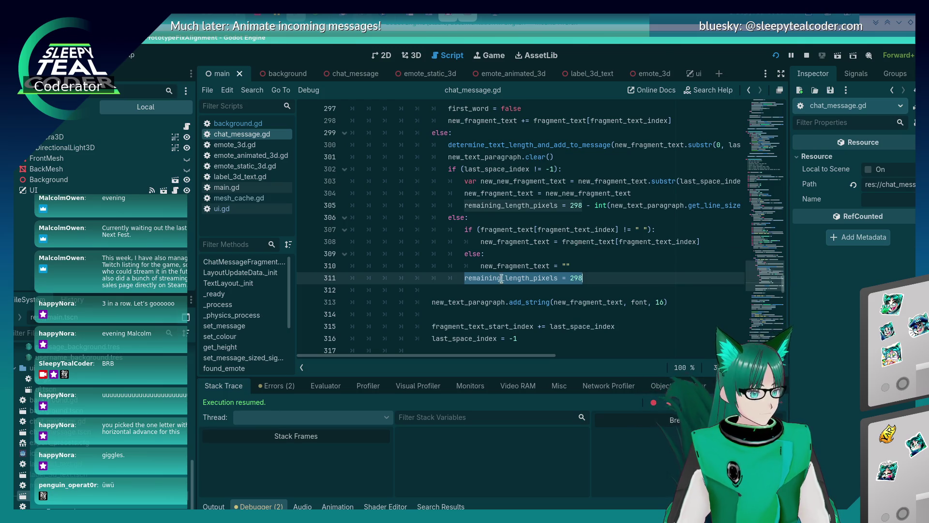
scroll(501, 272, "up", 2)
left_click(715, 192)
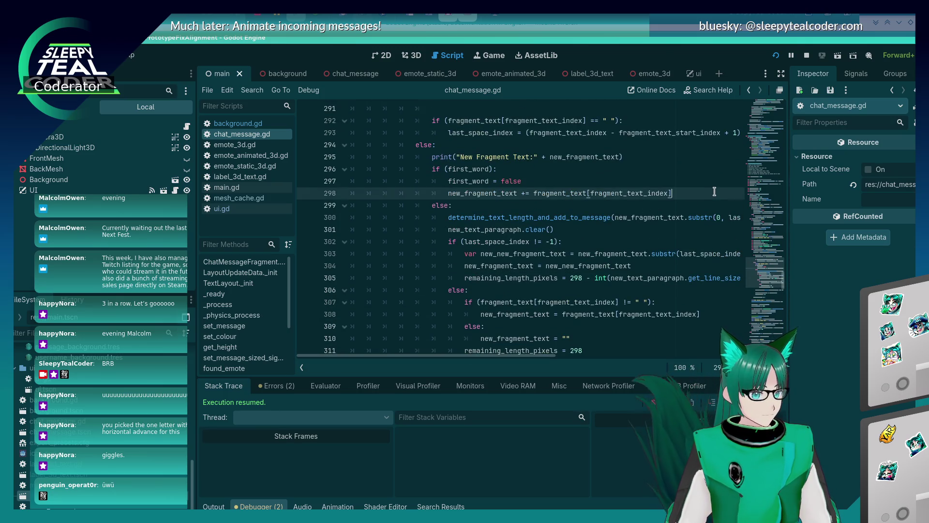
Insert 'remaining_length_pixels = 298' as a new line 299 in chat_message.gd.
key("Return")
key("ctrl+v")
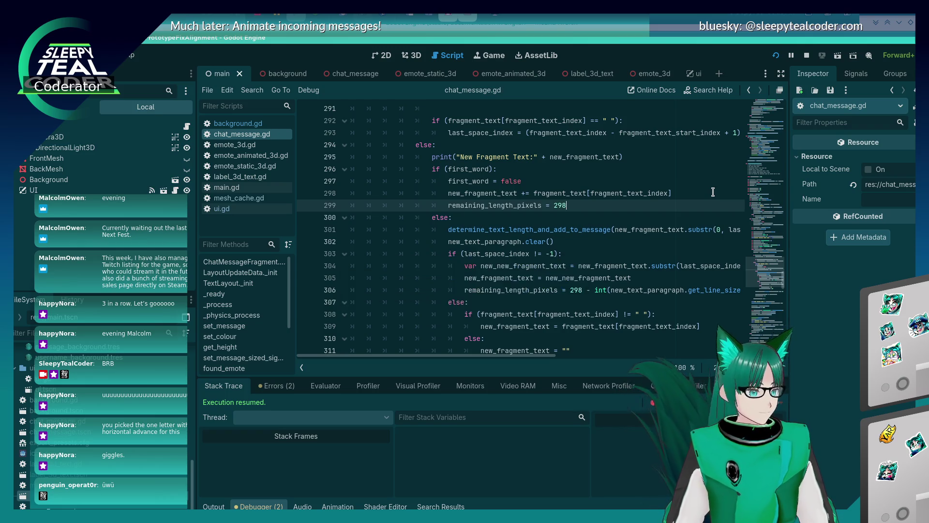
scroll(433, 267, "down", 3)
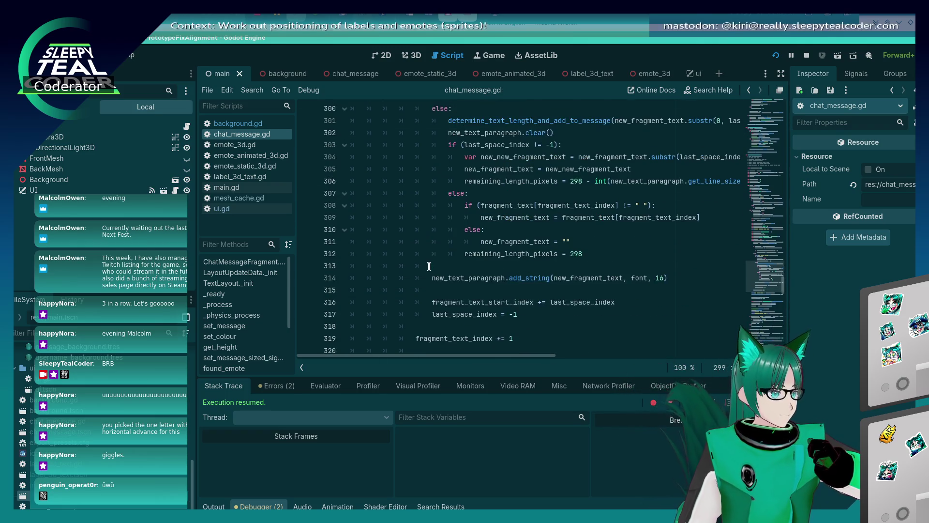
scroll(433, 267, "down", 1)
scroll(433, 267, "up", 2)
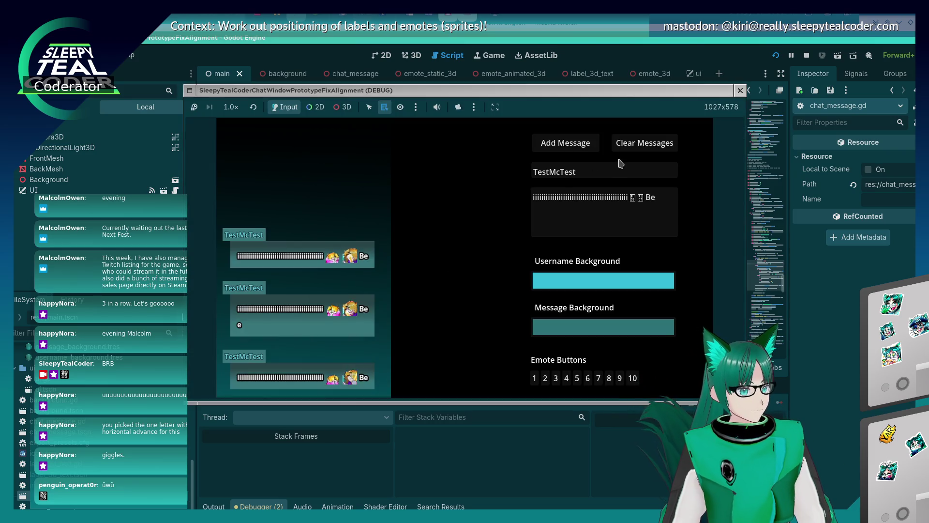
Post the test message twice, then a version lengthened with 'aaa'.
left_click(566, 148)
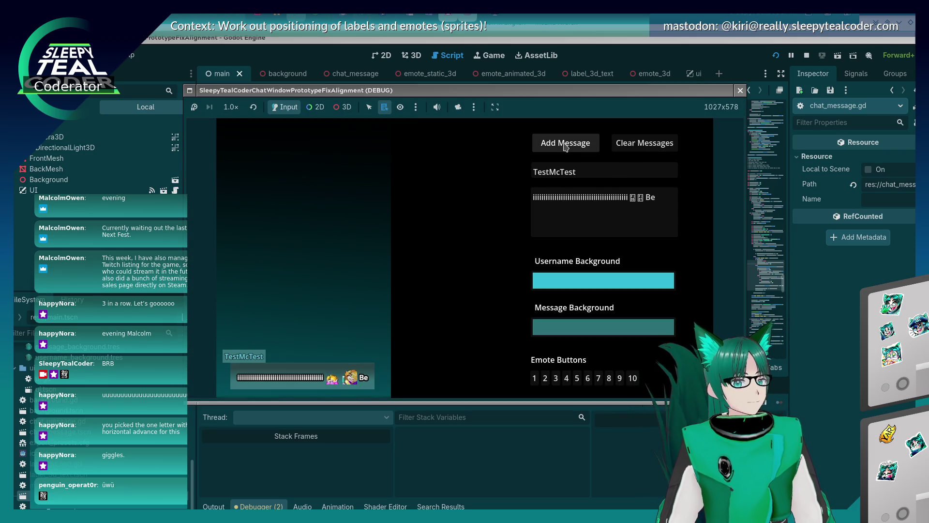
left_click(565, 147)
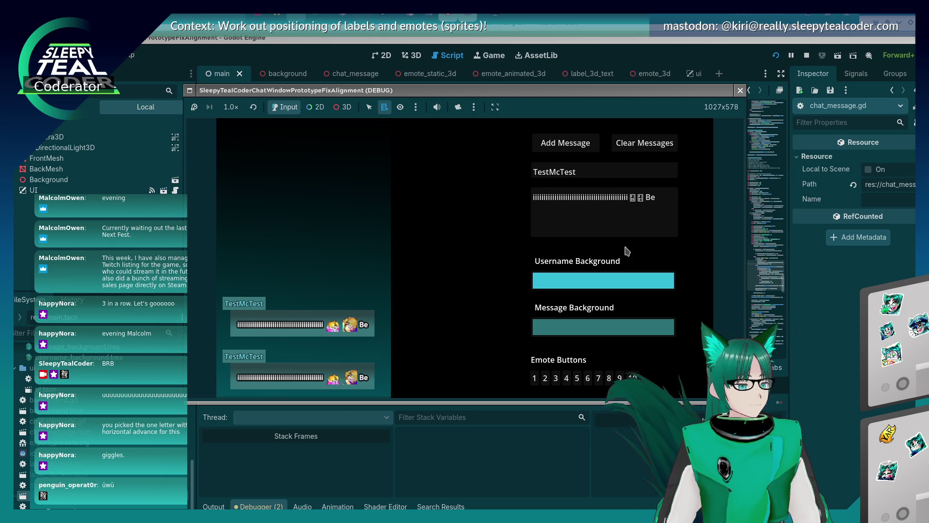
left_click(658, 221)
type("aaa")
left_click(581, 147)
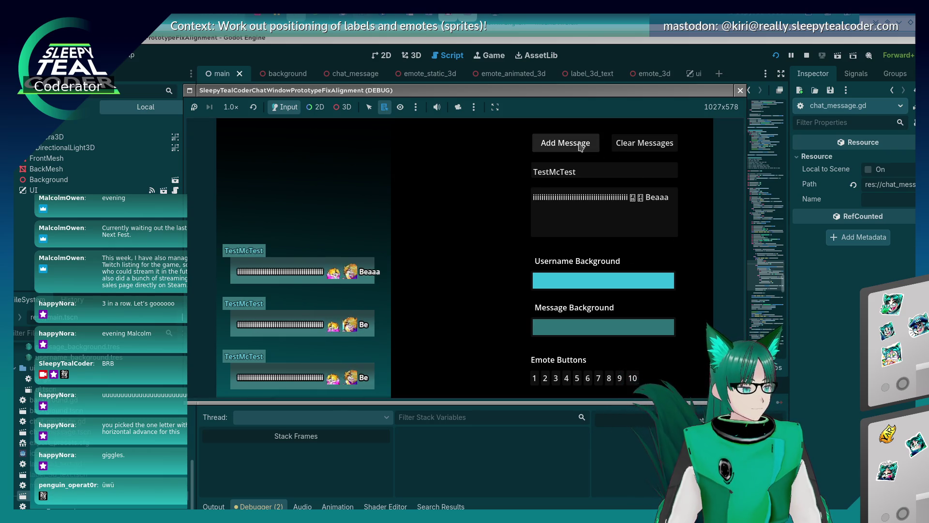
Post longer variants ending in 'Beaaaaaaaa' and then 'aa 2223344'.
left_click(674, 203)
type("aaa")
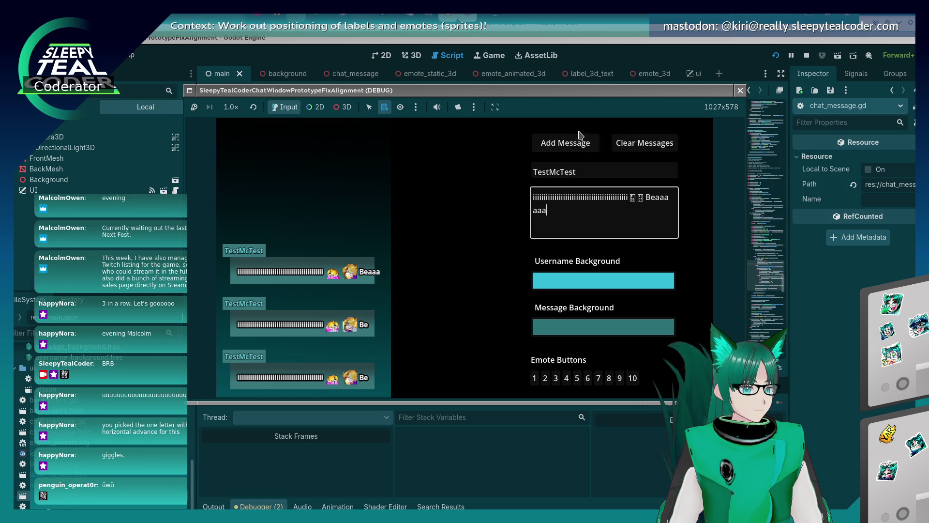
left_click(581, 141)
left_click(607, 199)
type("aa 2")
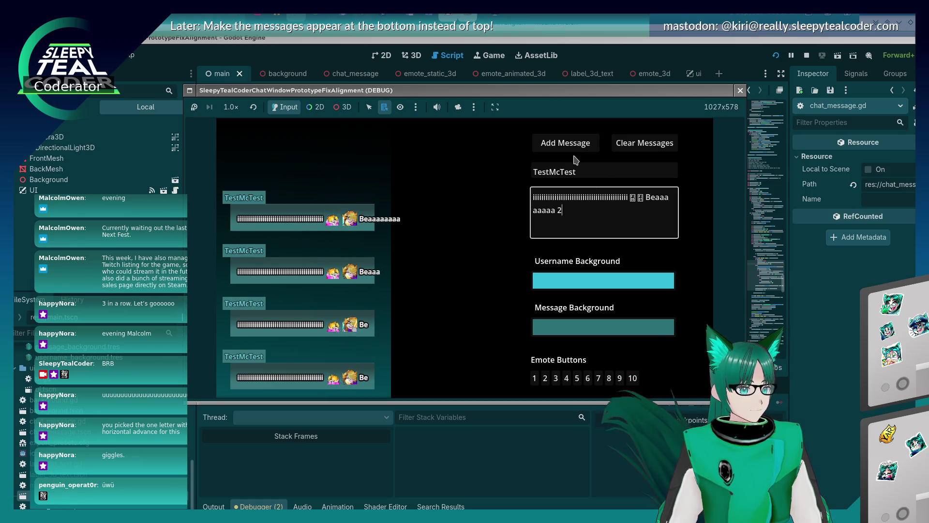
type("223344")
left_click(573, 151)
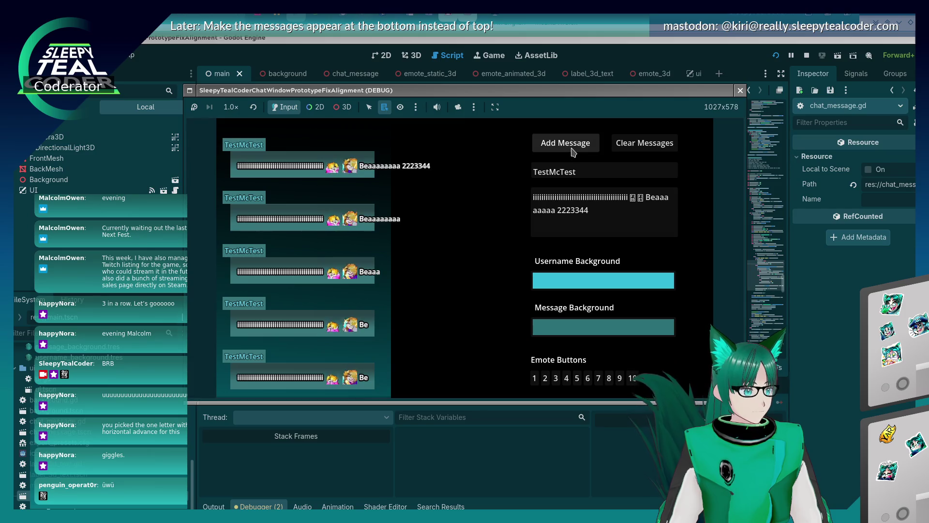
Post messages extended with '55556666' and then an emote, and stop the game.
left_click(581, 203)
type("55556666")
left_click(564, 141)
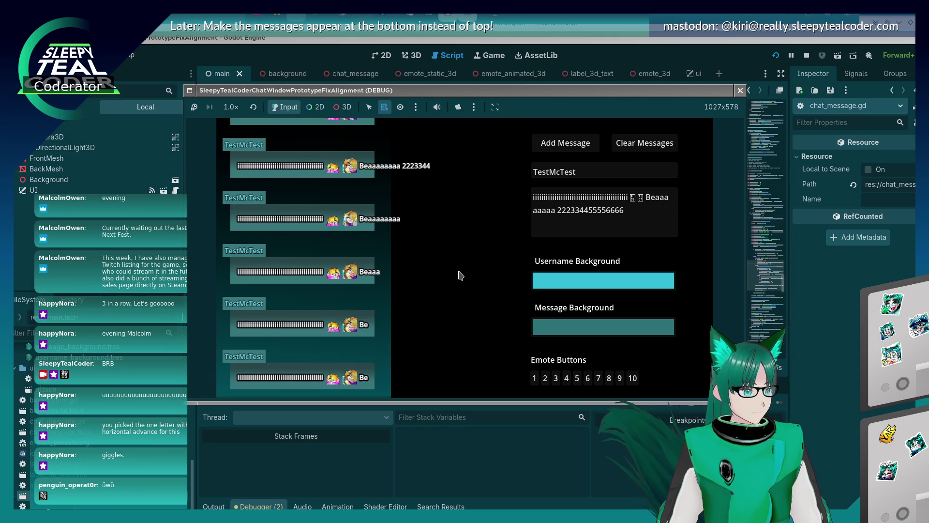
left_click(651, 225)
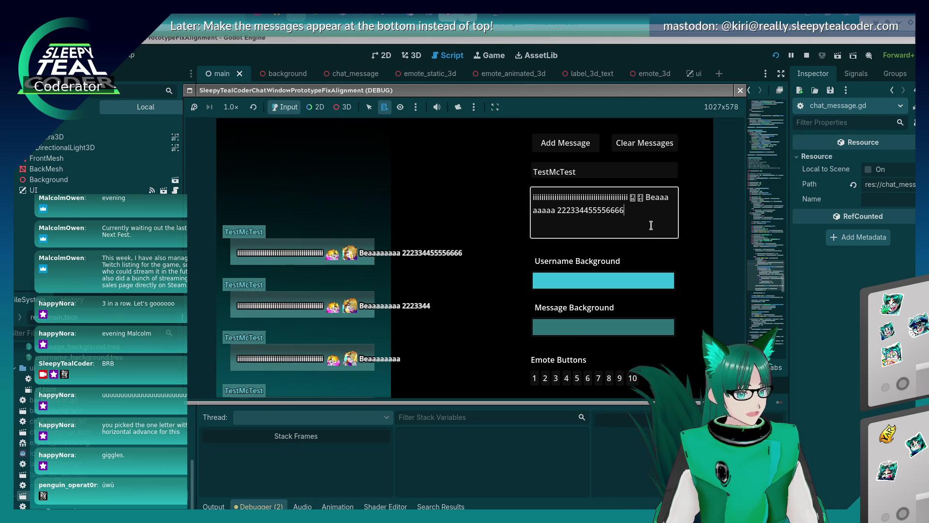
left_click(566, 377)
left_click(580, 148)
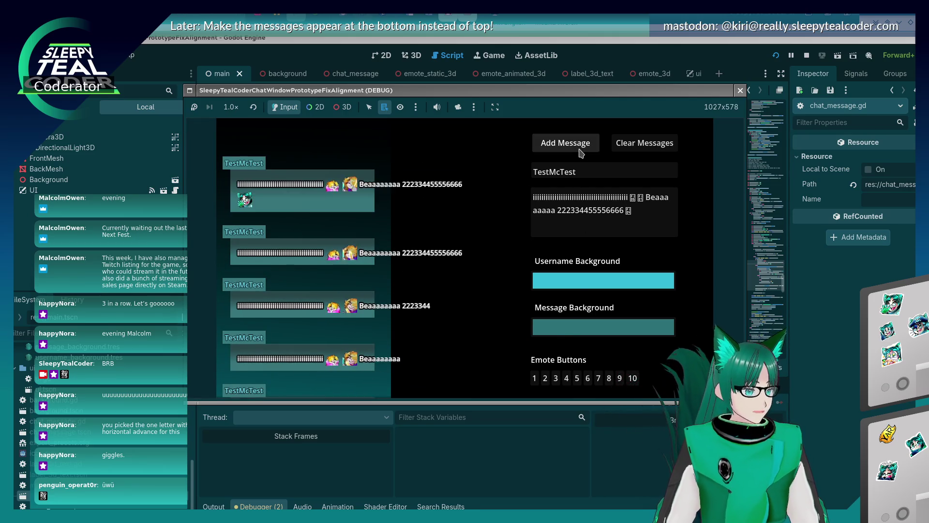
key("F8")
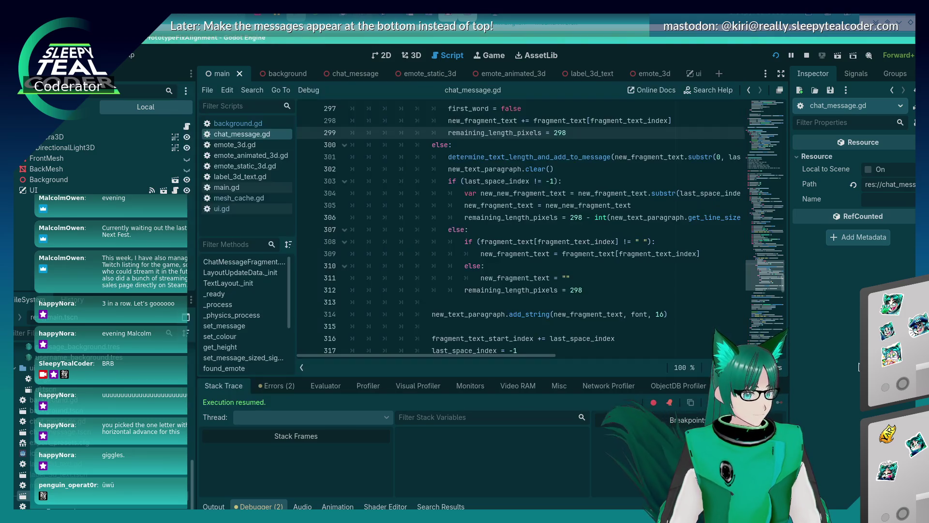
scroll(607, 265, "down", 1)
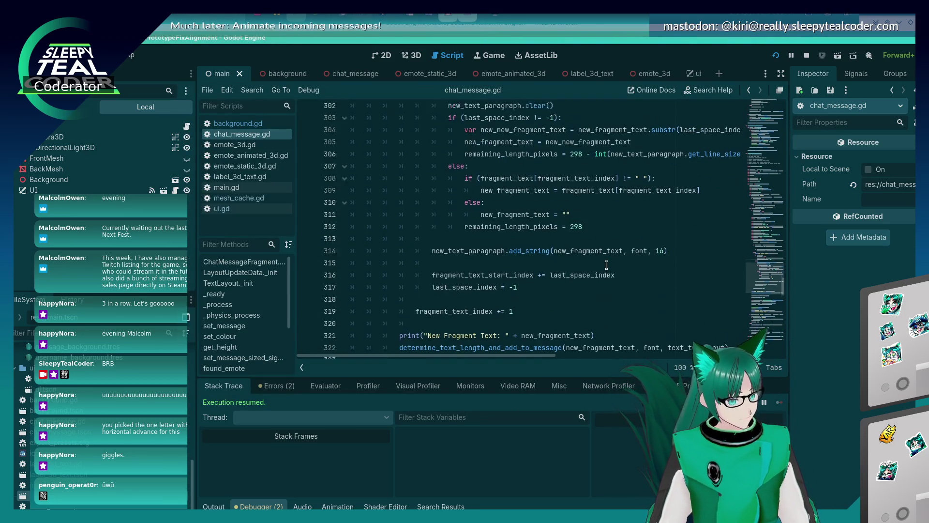
scroll(607, 265, "down", 2)
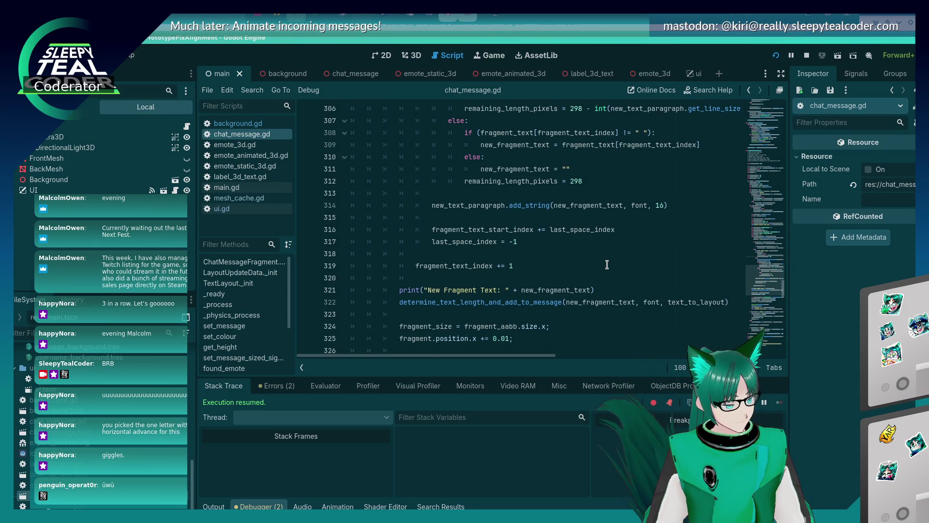
scroll(607, 265, "down", 1)
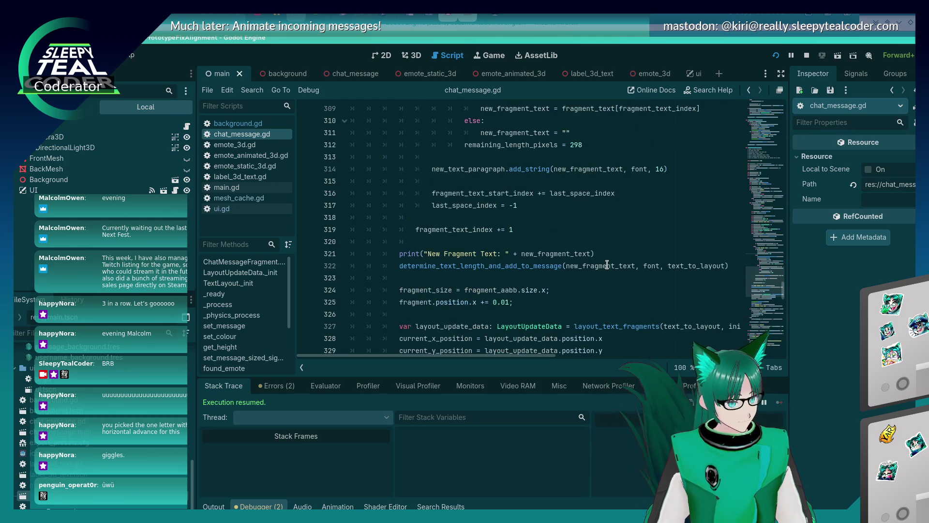
scroll(606, 265, "down", 2)
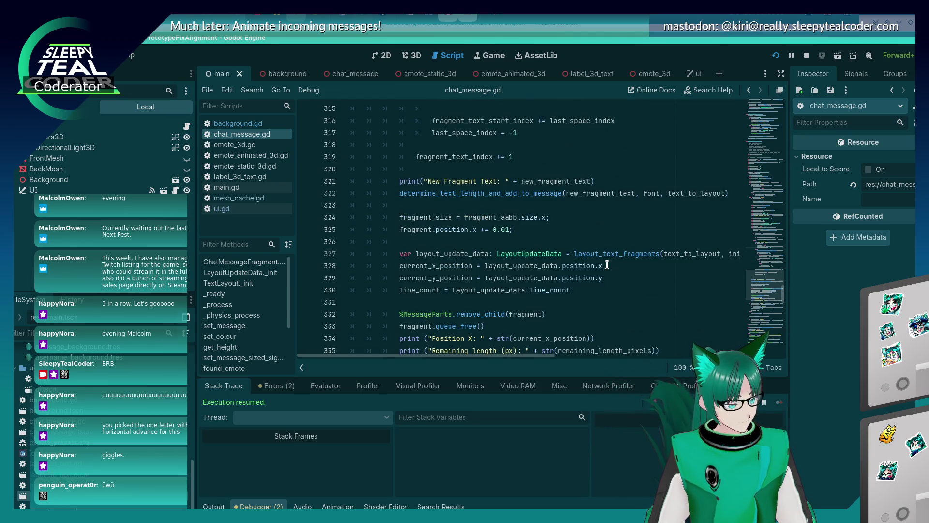
scroll(606, 264, "down", 1)
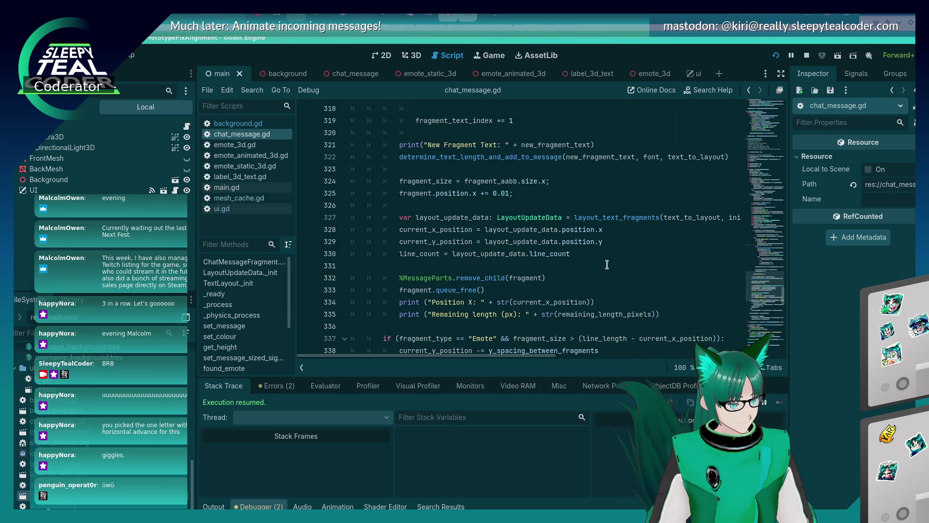
scroll(606, 265, "down", 1)
scroll(607, 264, "down", 1)
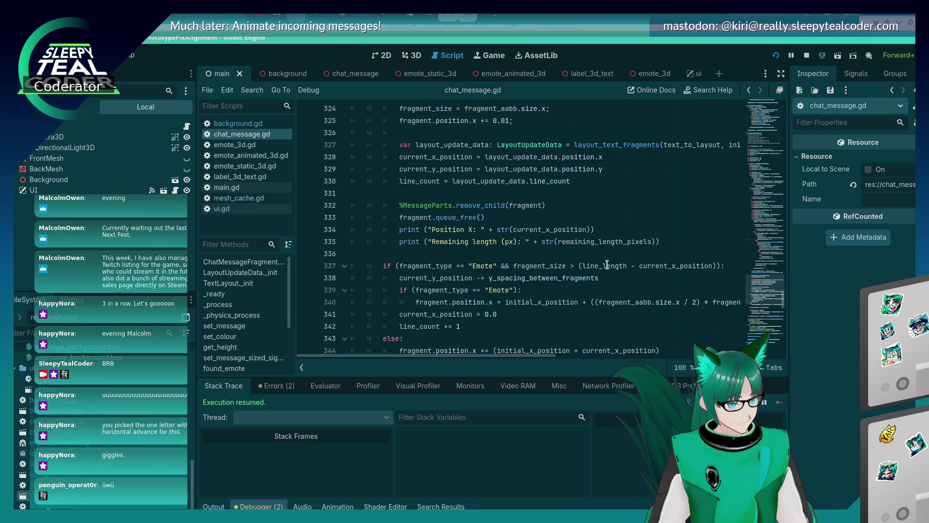
scroll(606, 265, "down", 1)
scroll(607, 264, "down", 1)
scroll(607, 265, "down", 1)
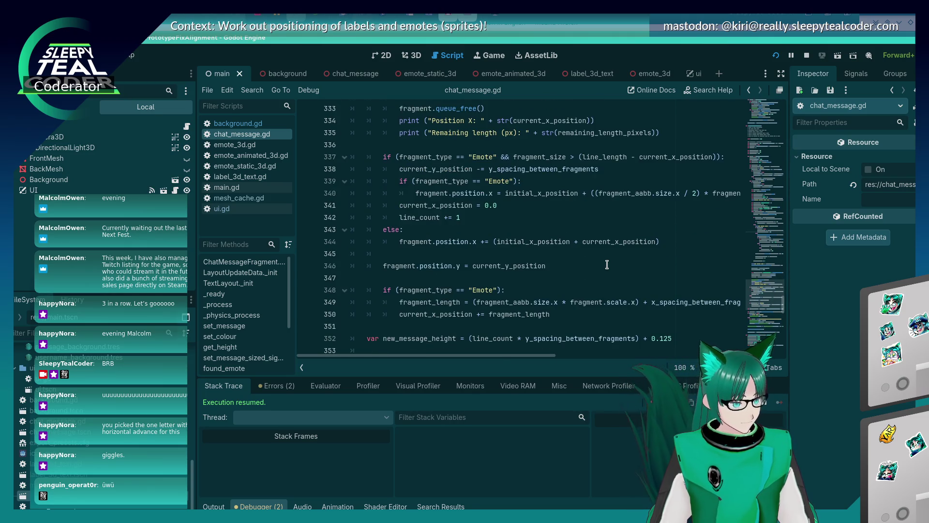
scroll(607, 265, "down", 2)
scroll(605, 267, "up", 8)
scroll(603, 270, "up", 7)
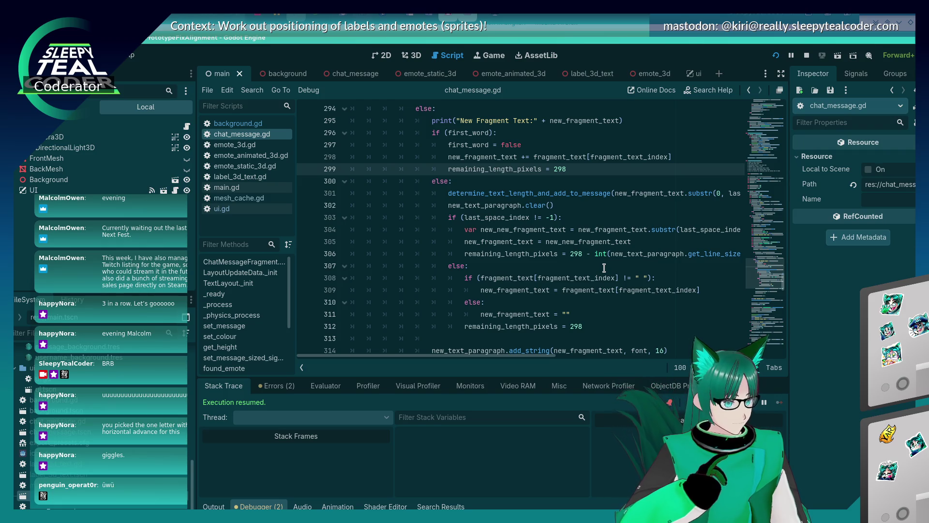
Check the running game, then undo the last edit at line 299.
key("alt+Tab")
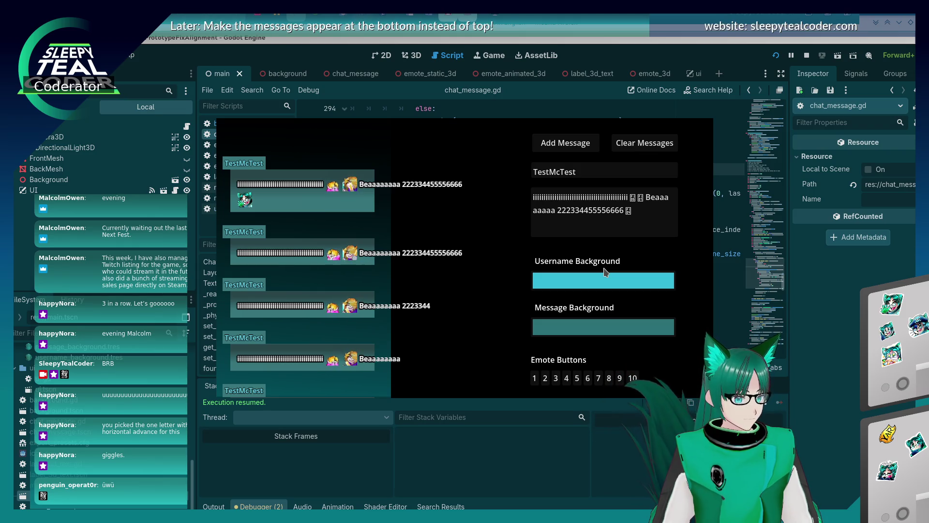
key("alt+Tab")
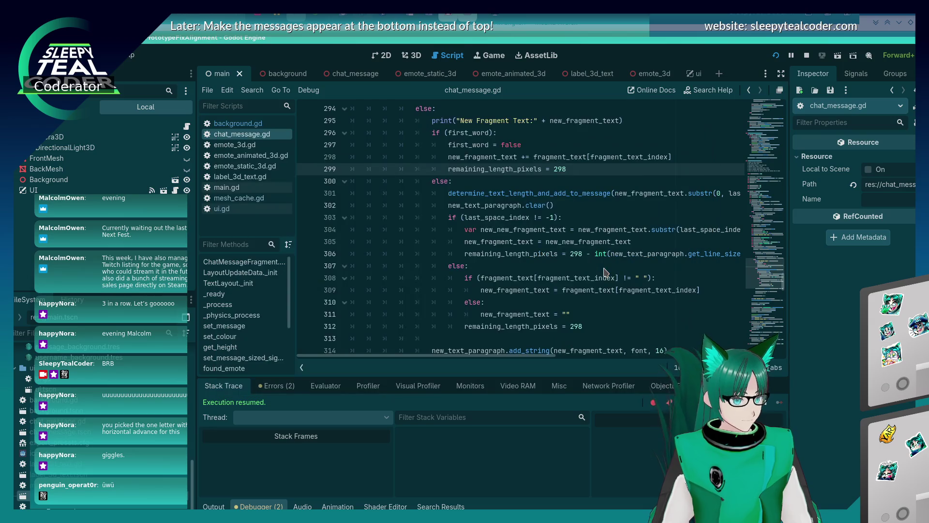
left_click(574, 267)
key("ctrl+z")
Post the long numeric emote message in the chat and review the wrapping code.
key("alt+Tab")
left_click(581, 146)
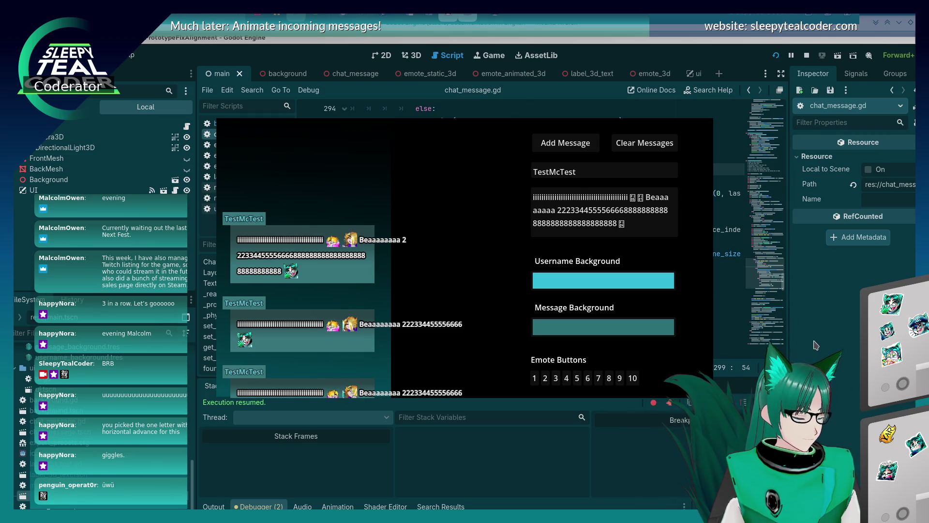
key("alt+Tab")
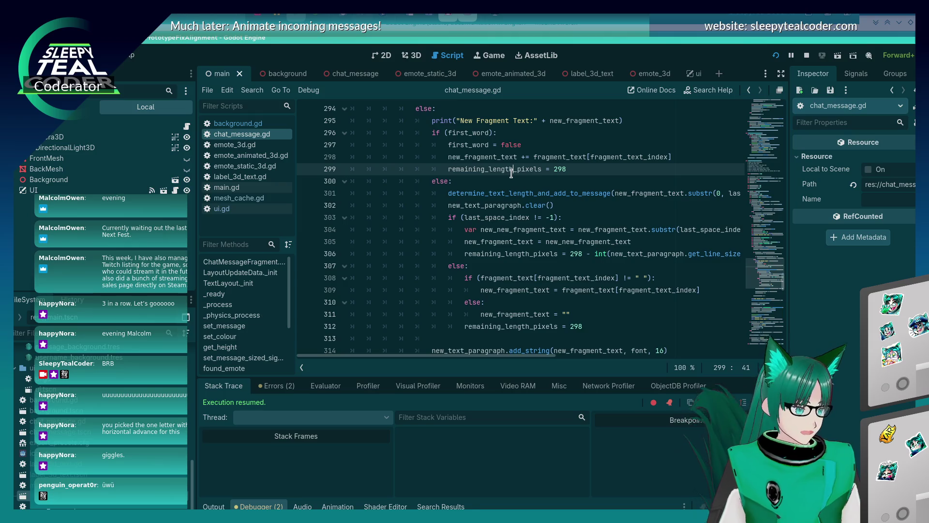
mouse_move(512, 169)
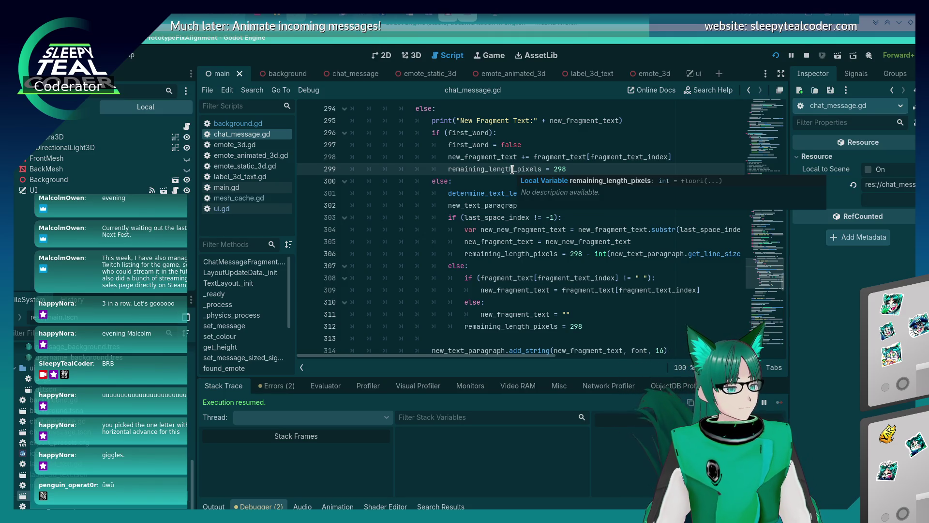
scroll(505, 251, "down", 4)
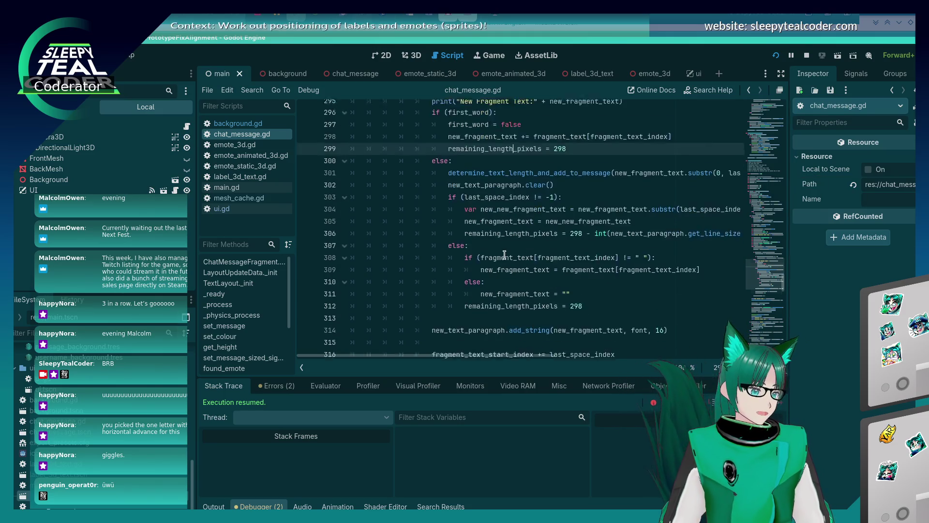
scroll(505, 255, "up", 6)
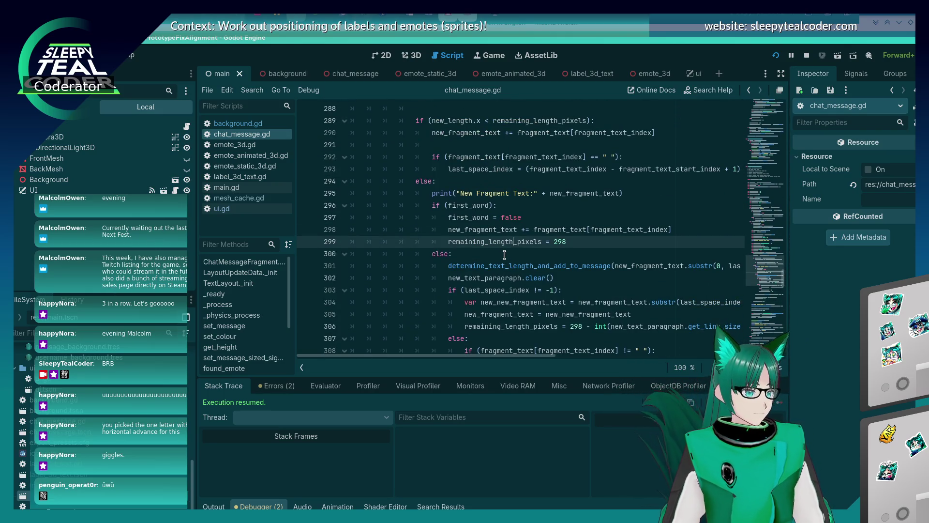
key("alt+Tab")
key("alt+Tab")
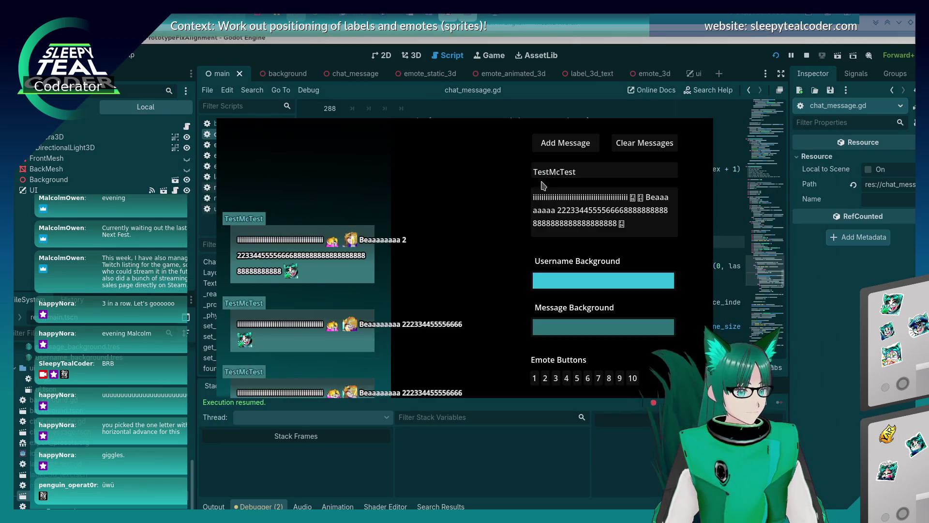
left_click_drag(625, 223, 655, 197)
type("ee")
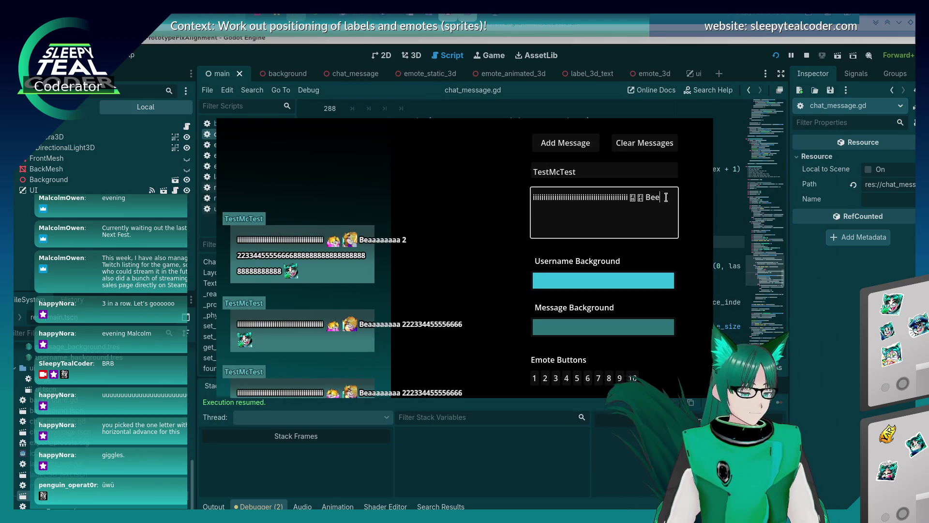
type("eeeeeeep")
left_click(557, 142)
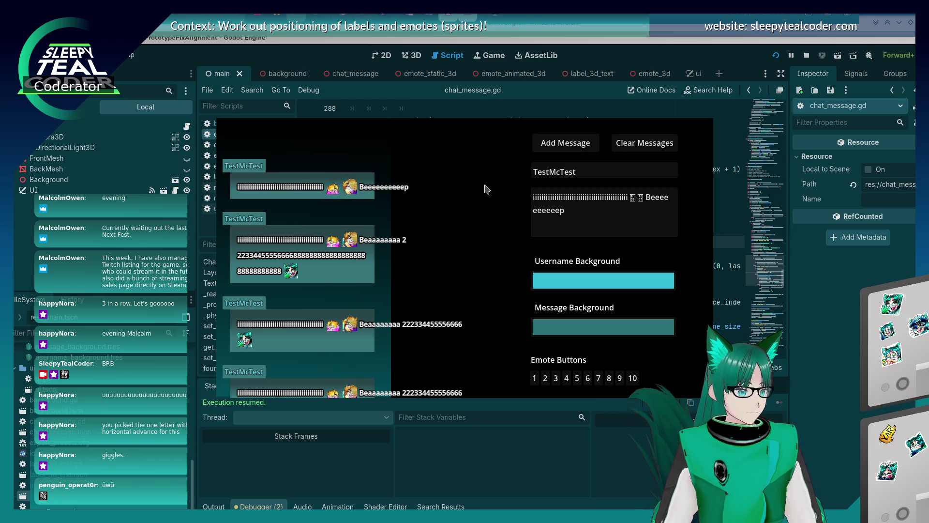
key("alt+Tab")
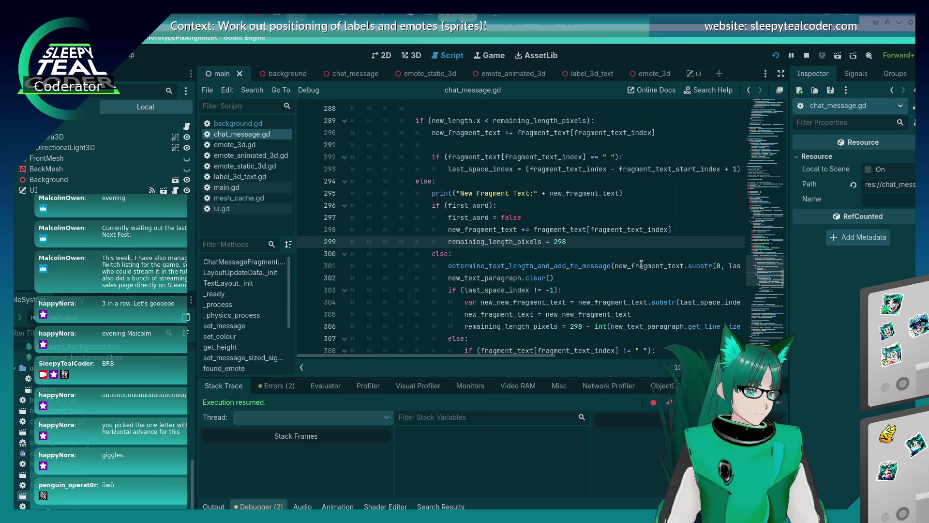
scroll(594, 267, "down", 3)
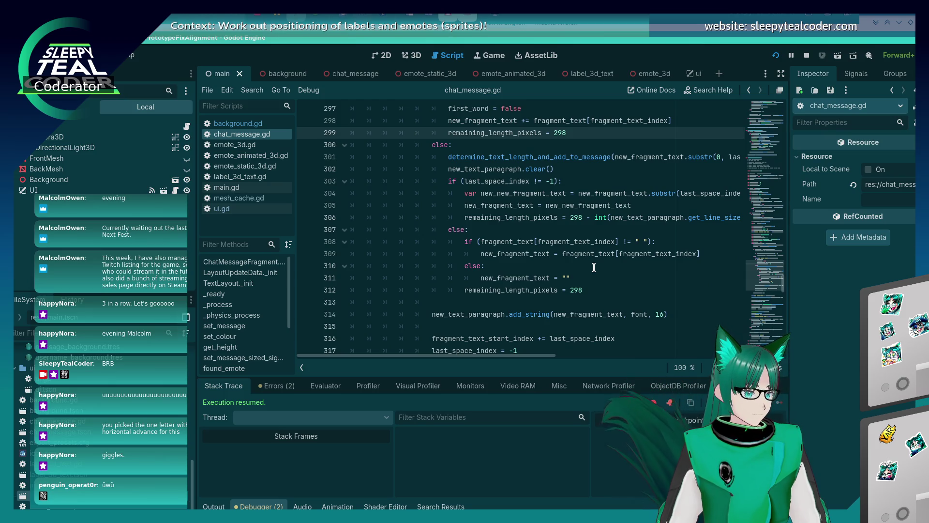
scroll(594, 267, "up", 2)
key("alt+Tab")
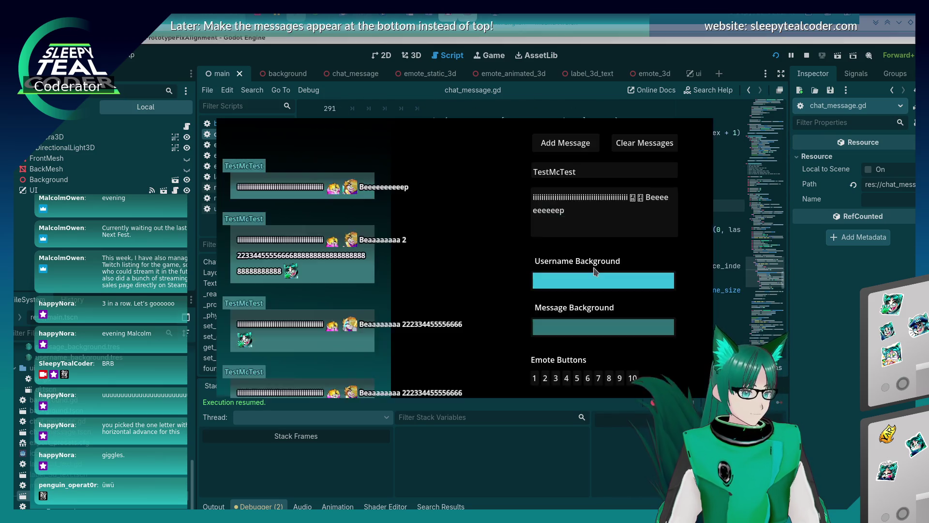
Delete the 'remaining_length_pixels = 298' statement on line 299.
key("alt+Tab")
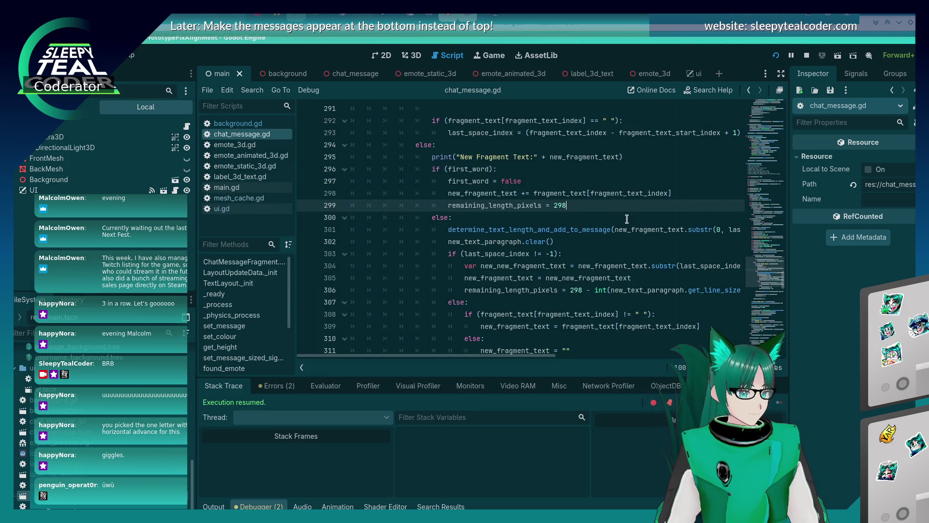
key("shift+Home")
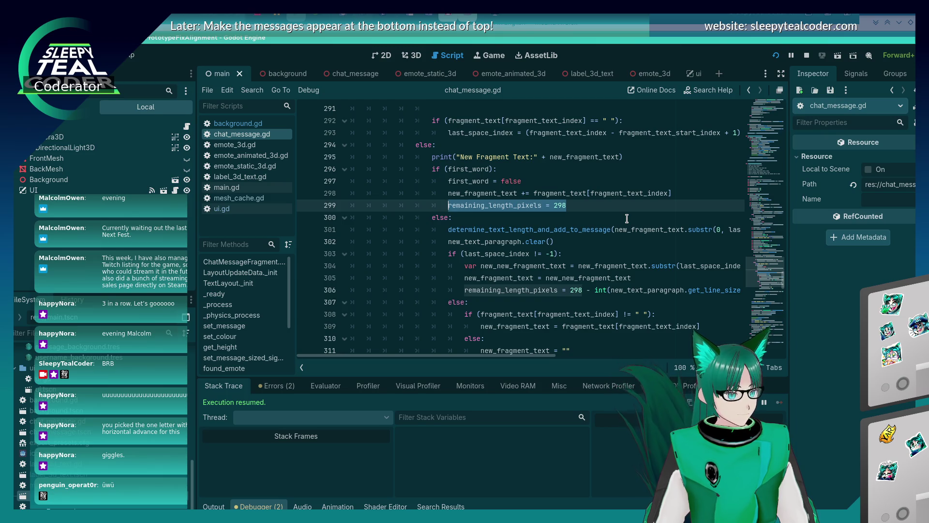
key("BackSpace")
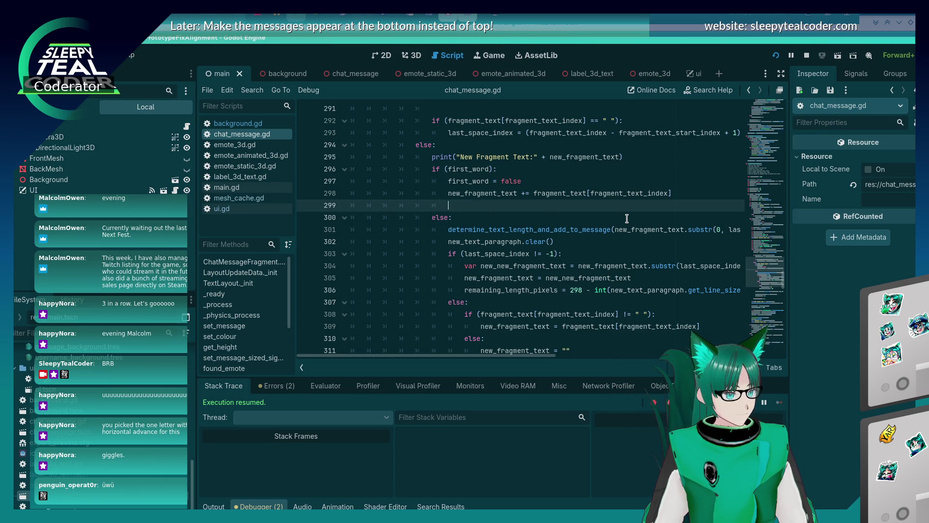
Find and select the layout_text_fragments function name.
scroll(626, 219, "up", 20)
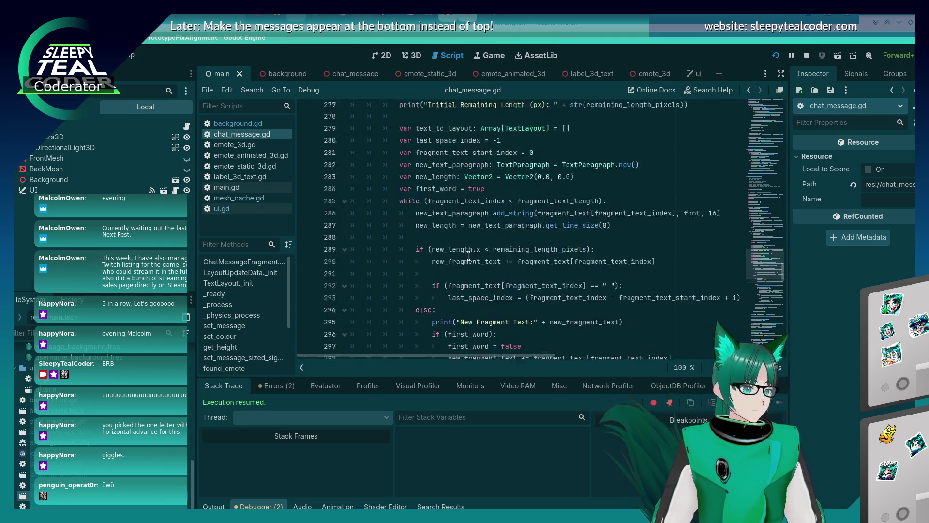
scroll(468, 257, "up", 2)
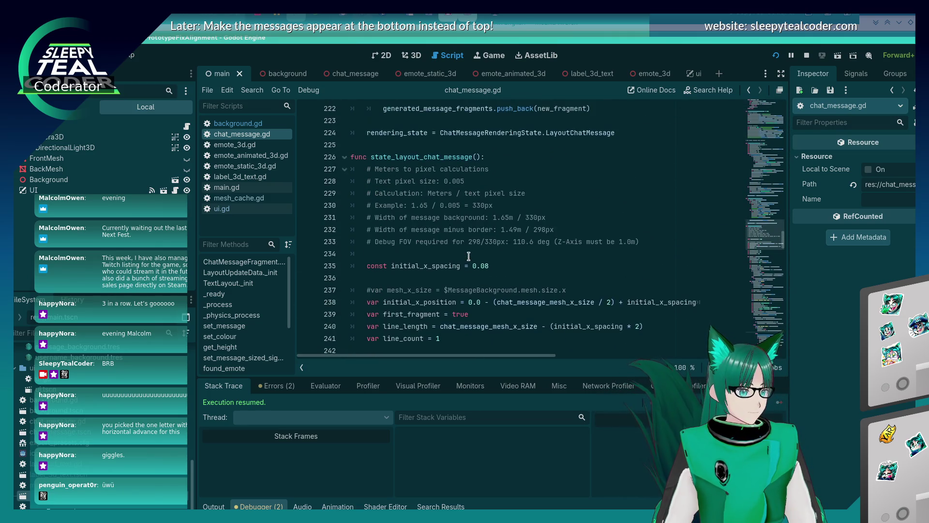
scroll(468, 257, "down", 20)
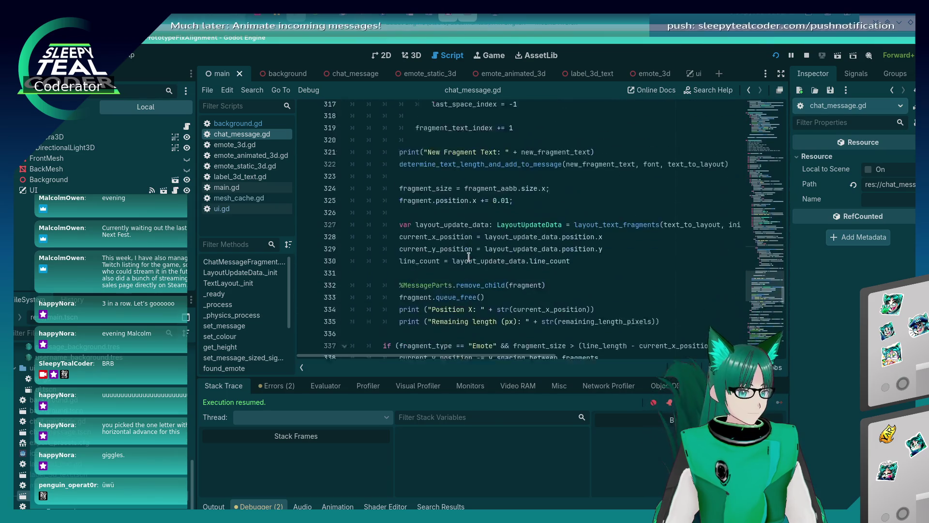
scroll(469, 257, "down", 12)
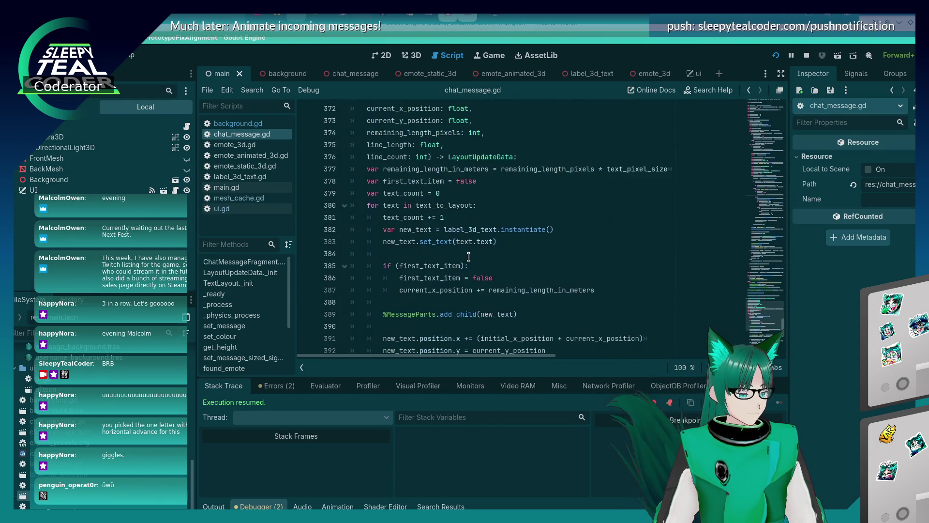
scroll(468, 257, "down", 5)
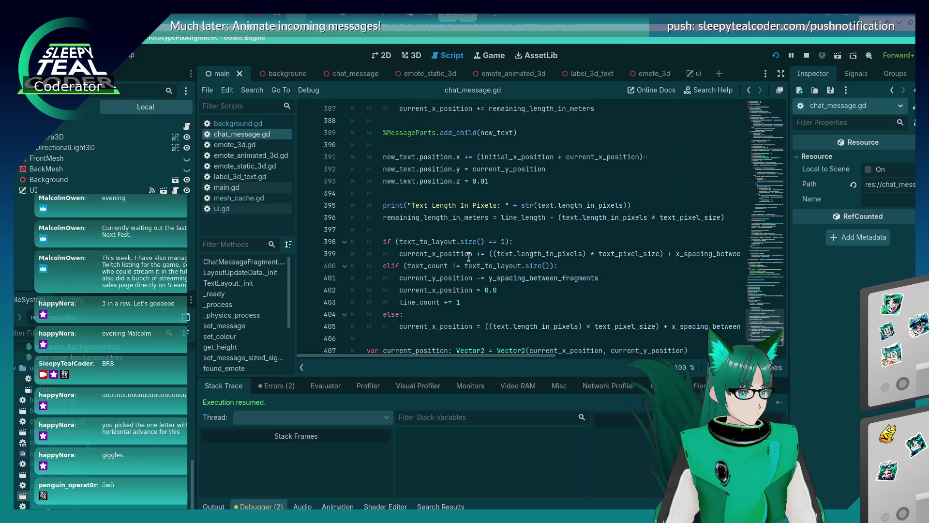
scroll(468, 257, "down", 2)
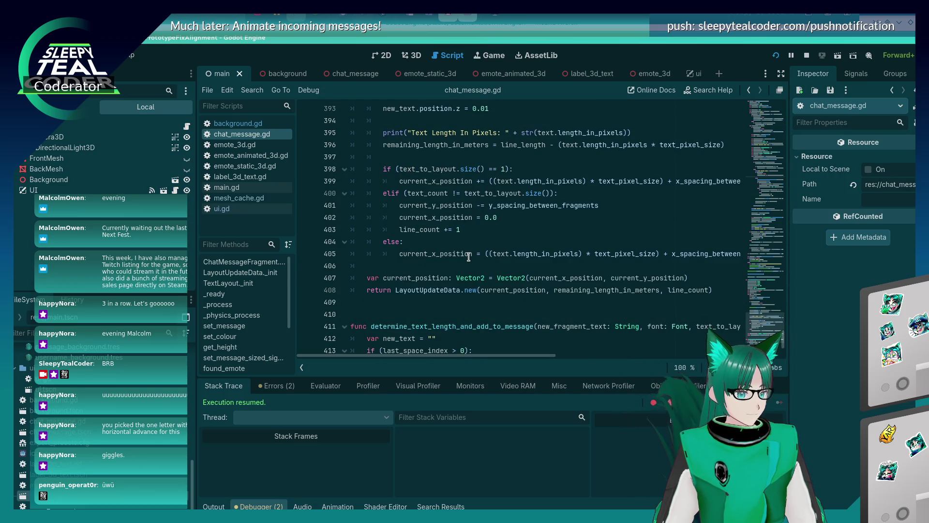
scroll(468, 257, "down", 1)
scroll(468, 257, "up", 2)
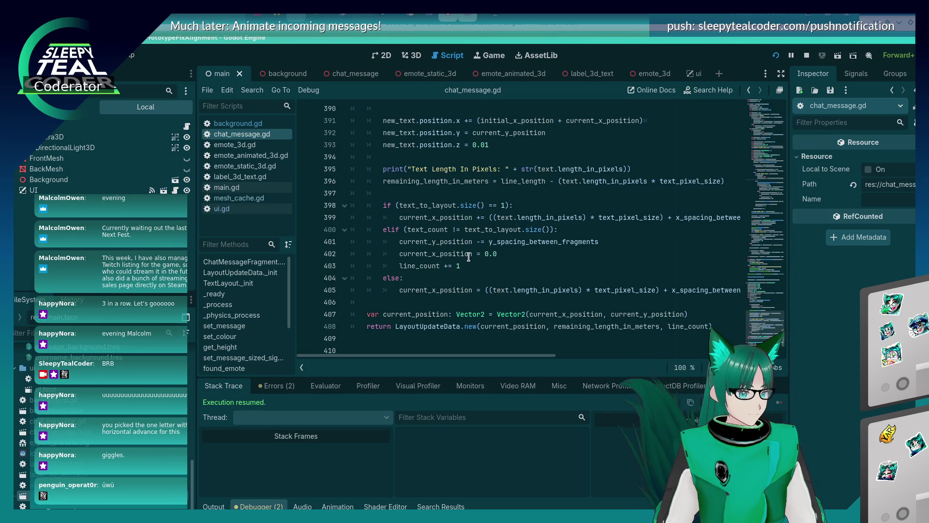
scroll(468, 257, "up", 2)
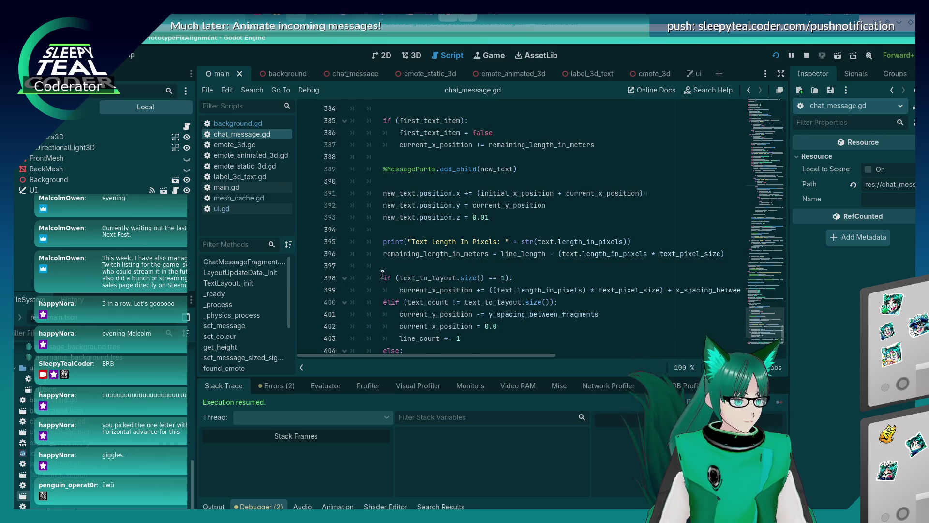
scroll(381, 272, "up", 4)
scroll(381, 272, "up", 5)
double_click(426, 266)
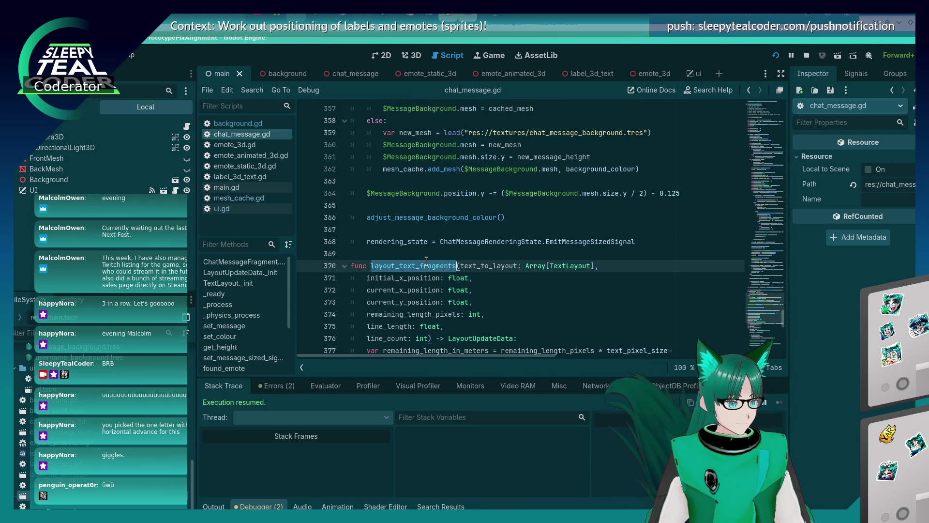
key("ctrl+f")
key("Return")
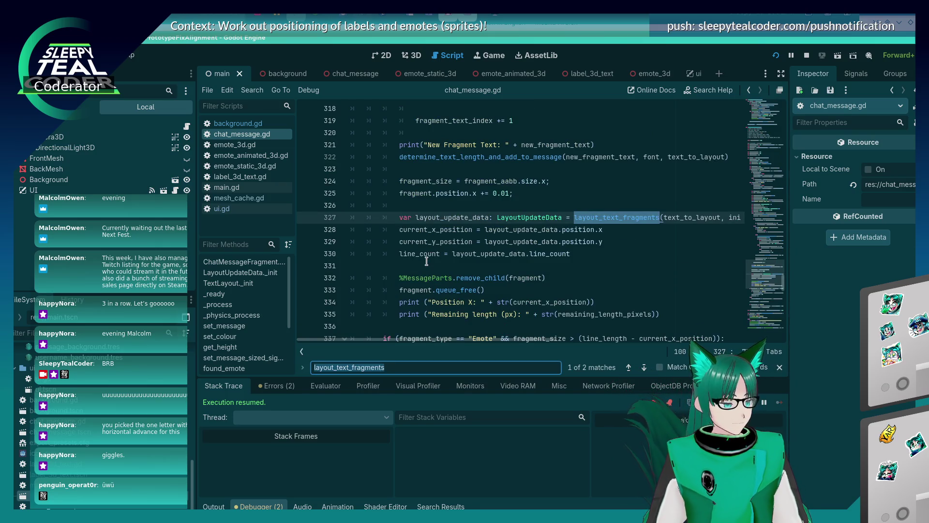
key("Escape")
scroll(429, 261, "up", 2)
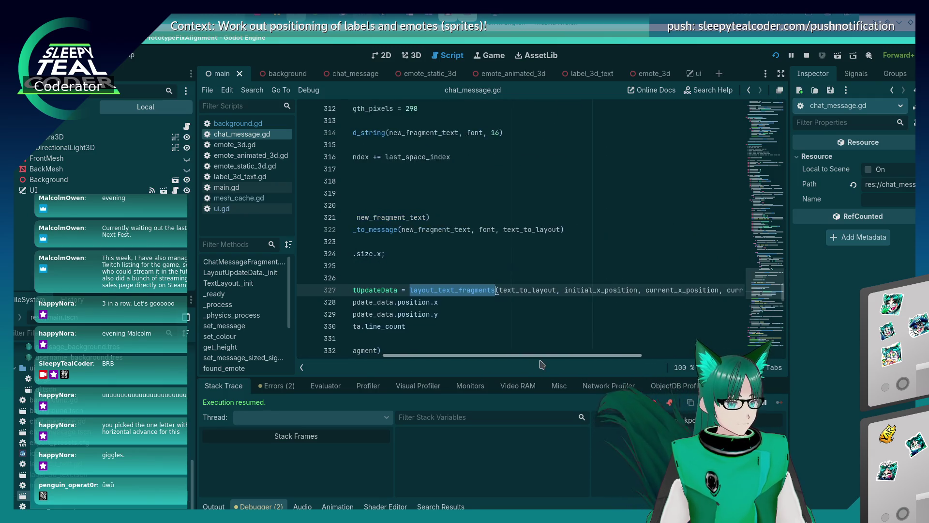
scroll(542, 327, "right", 3)
scroll(635, 290, "left", 3)
scroll(636, 289, "up", 10)
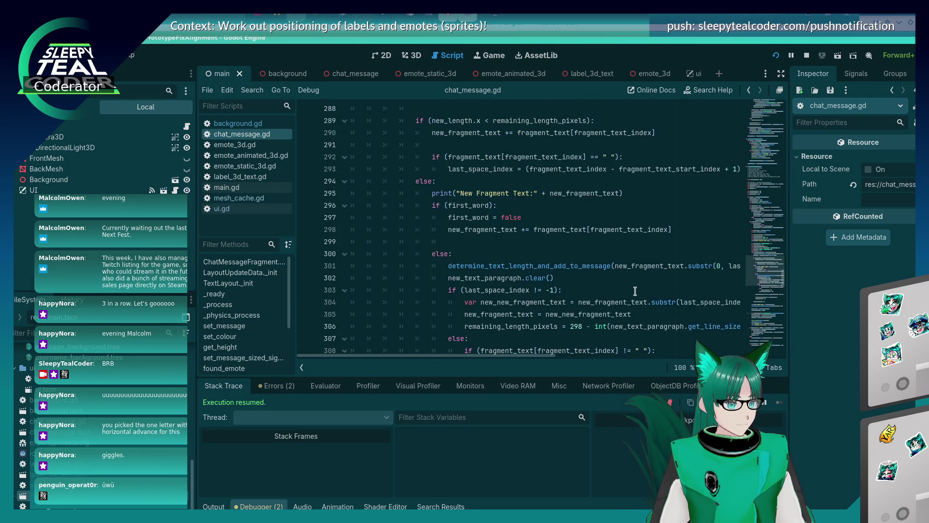
mouse_move(635, 290)
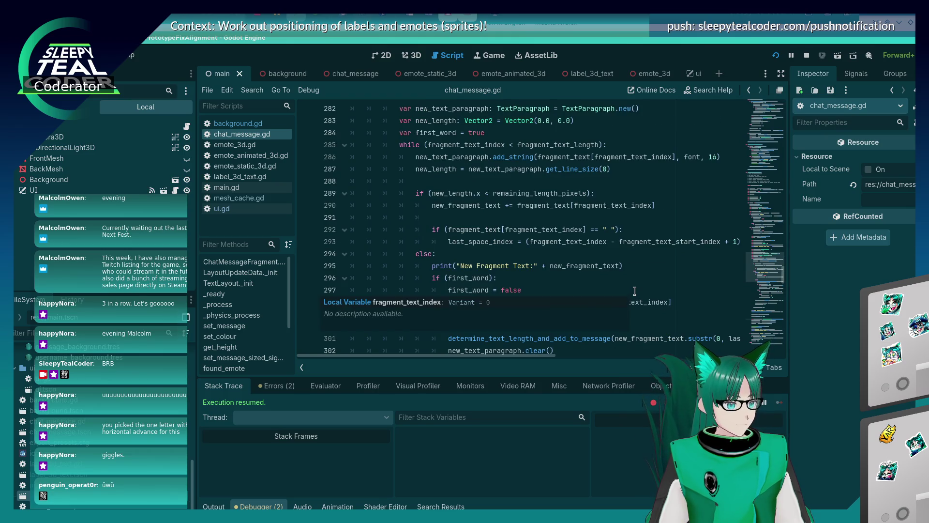
scroll(634, 290, "down", 1)
left_click(514, 272)
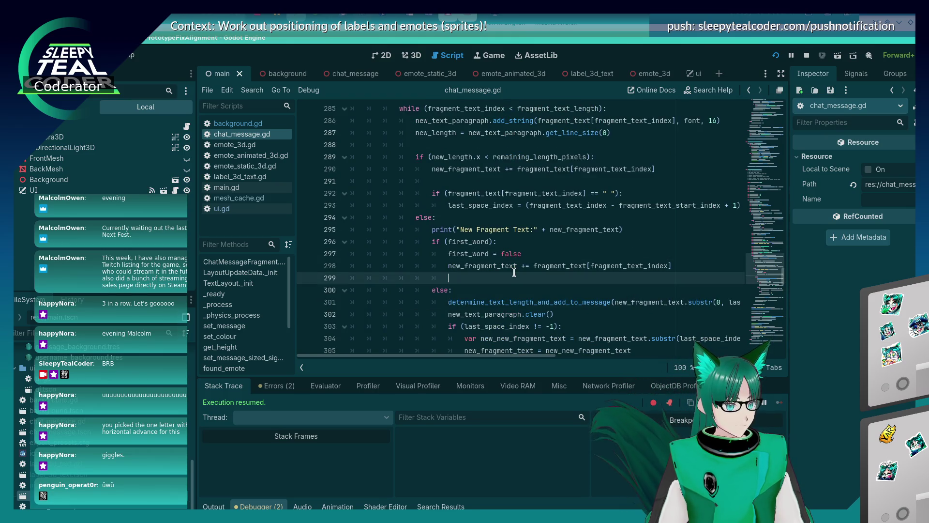
key("Up")
key("Up")
key("Up")
scroll(517, 285, "down", 2)
left_click(541, 181)
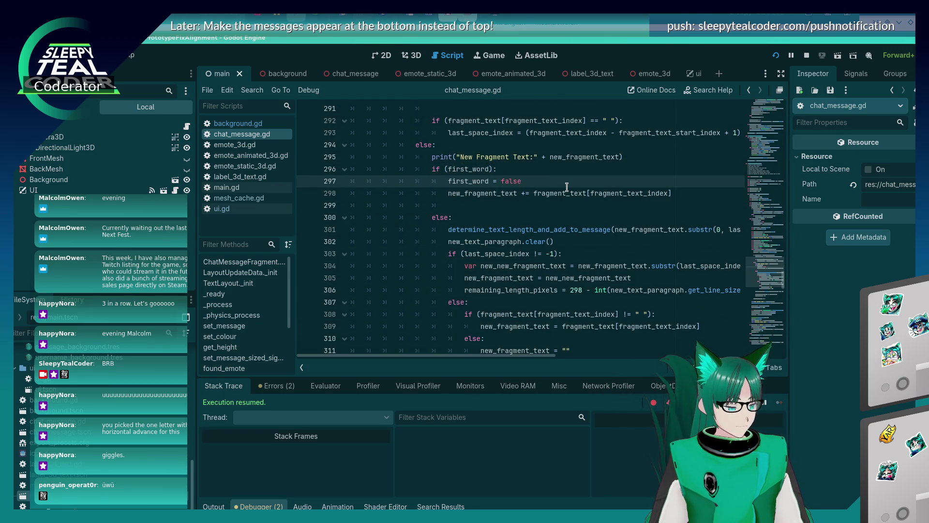
Nest the character-append line under 'if (last_space_index != 1):' after first_word = false.
key("Return")
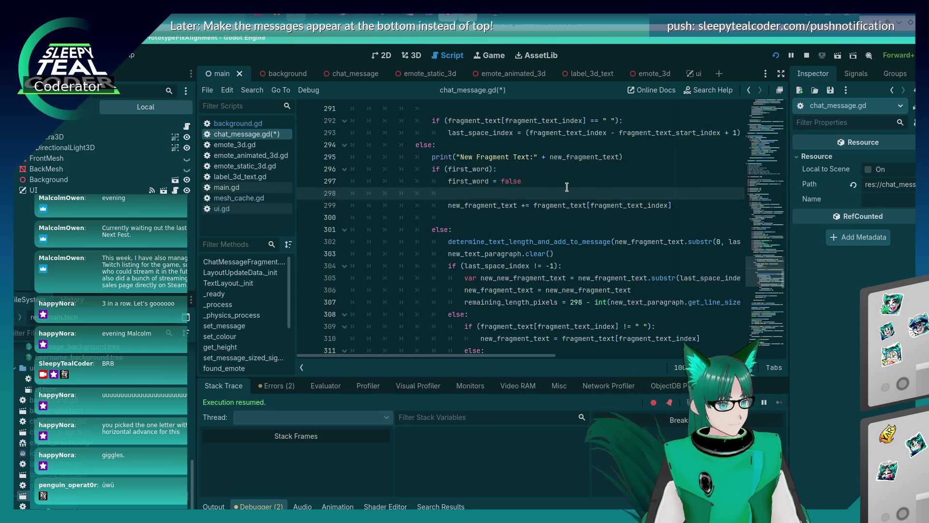
type("if (last_space_")
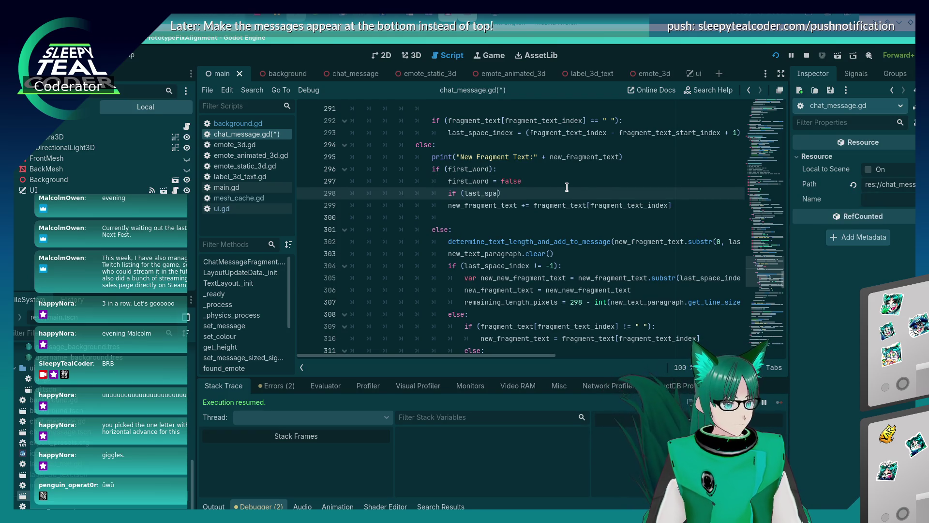
type("index != 1)")
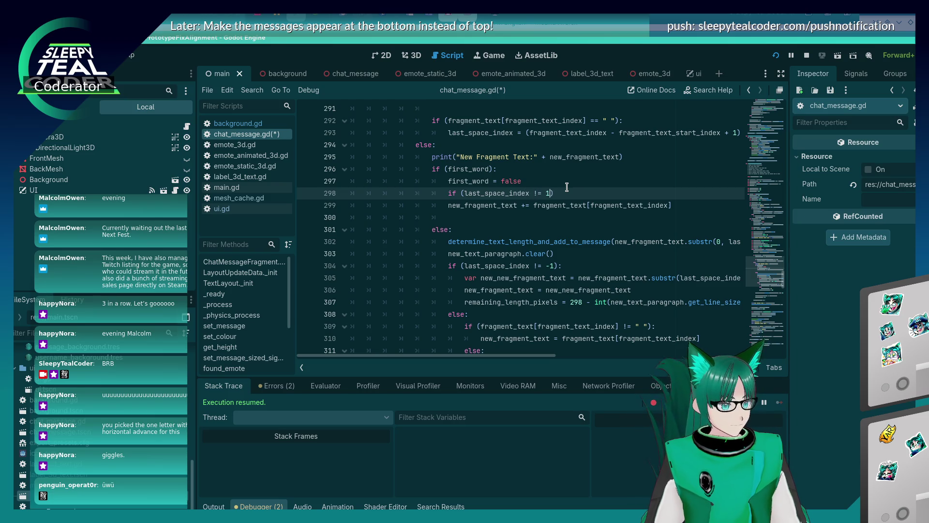
type(":")
key("Down")
key("Home")
key("Tab")
key("End")
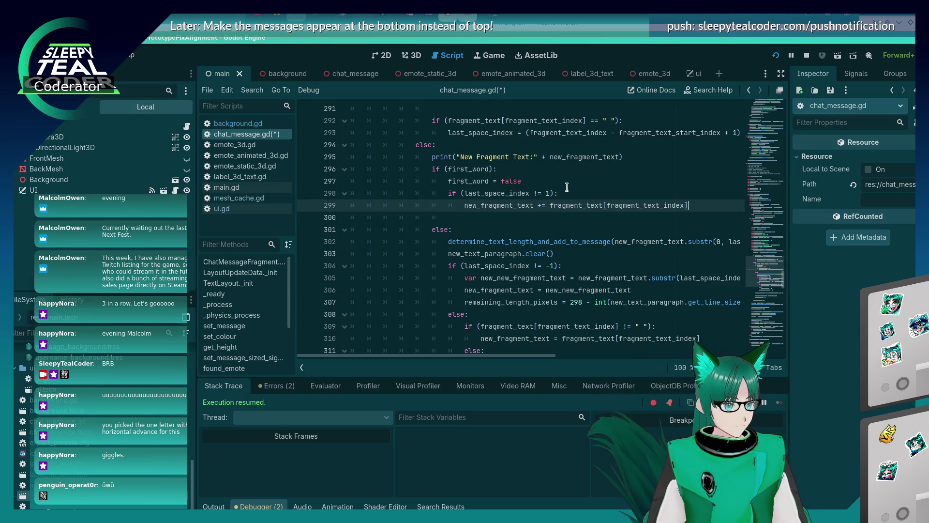
Save chat_message.gd, bring up the chat prototype and clear all messages.
key("Down")
key("ctrl+s")
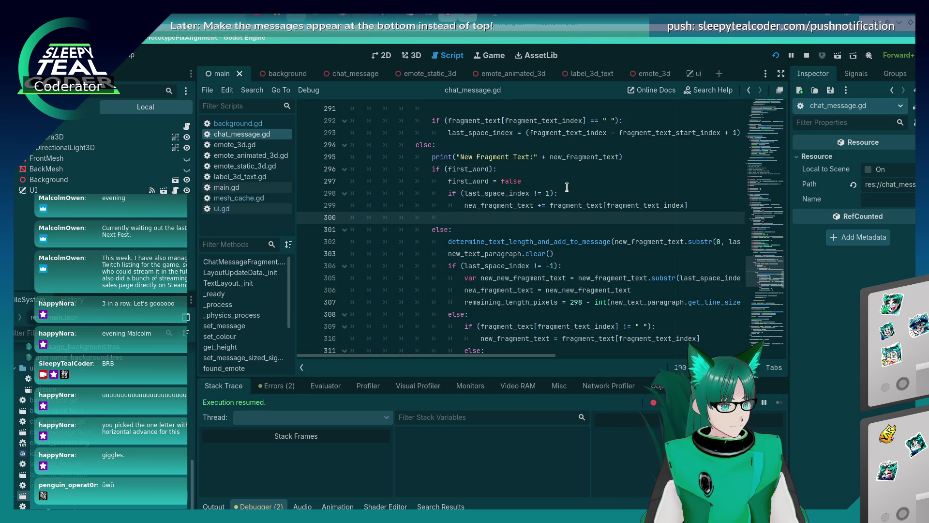
key("F5")
left_click(622, 145)
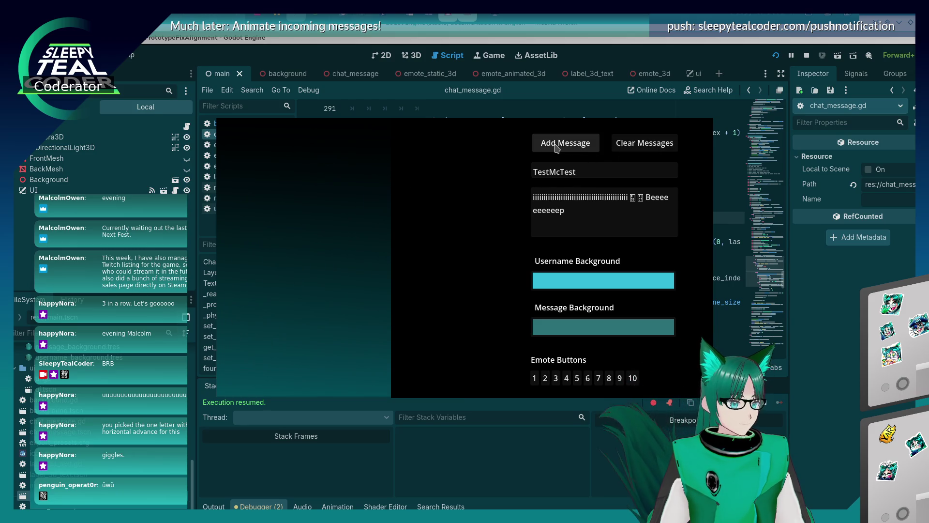
Add two test bubbles; the newest wraps 'eeeeeeeep' onto its second line.
left_click(557, 146)
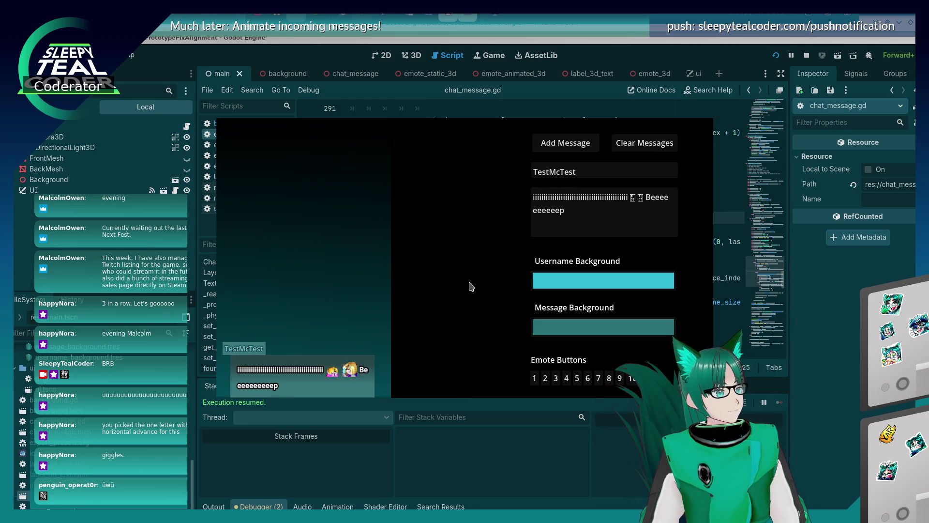
left_click(566, 154)
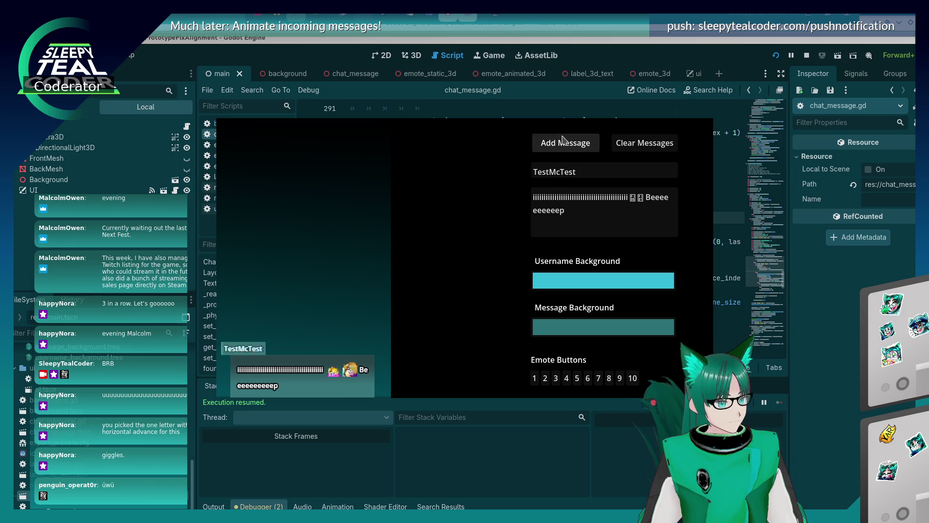
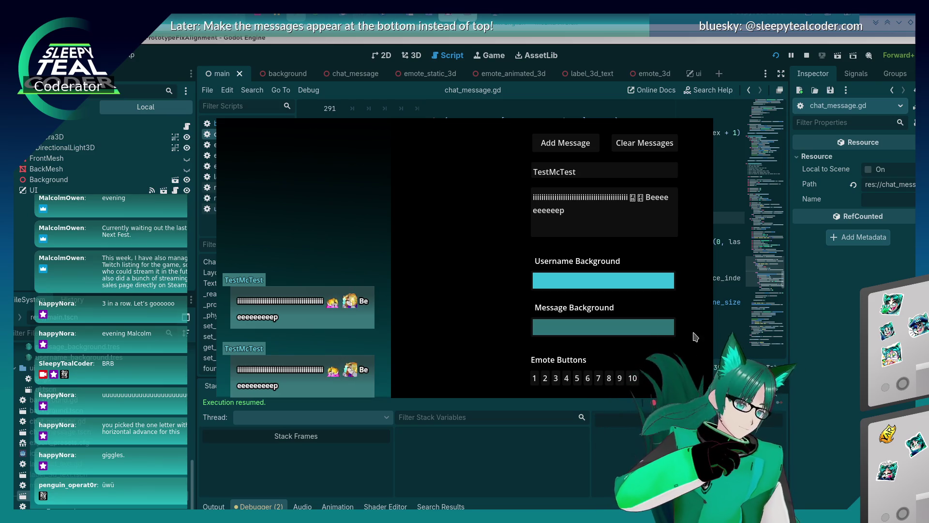
Set a breakpoint on line 299, step on with F10, and return to the Godot editor.
left_click(790, 328)
left_click(568, 232)
left_click(561, 216)
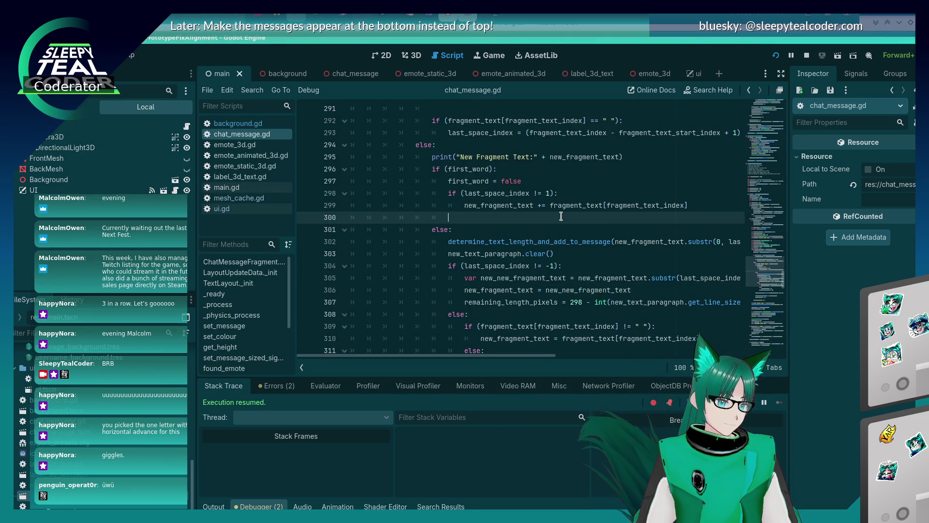
left_click(306, 205)
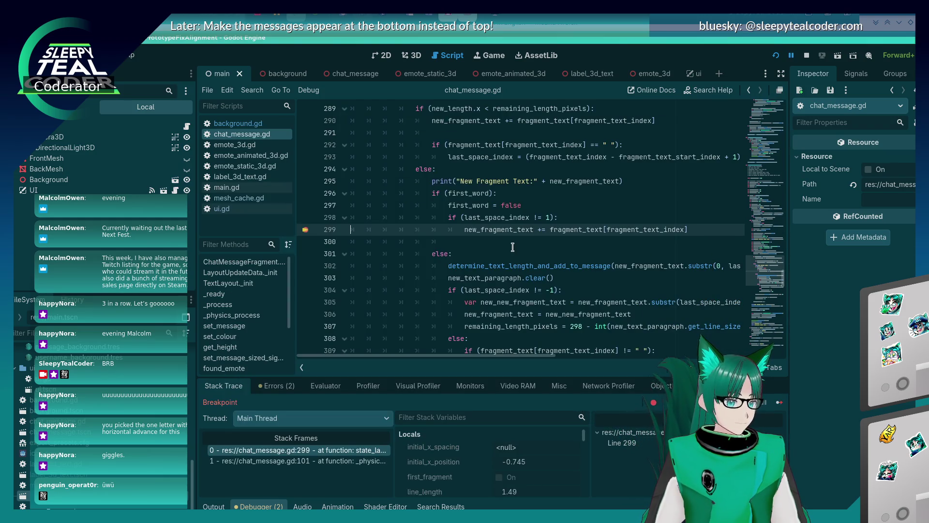
mouse_move(511, 233)
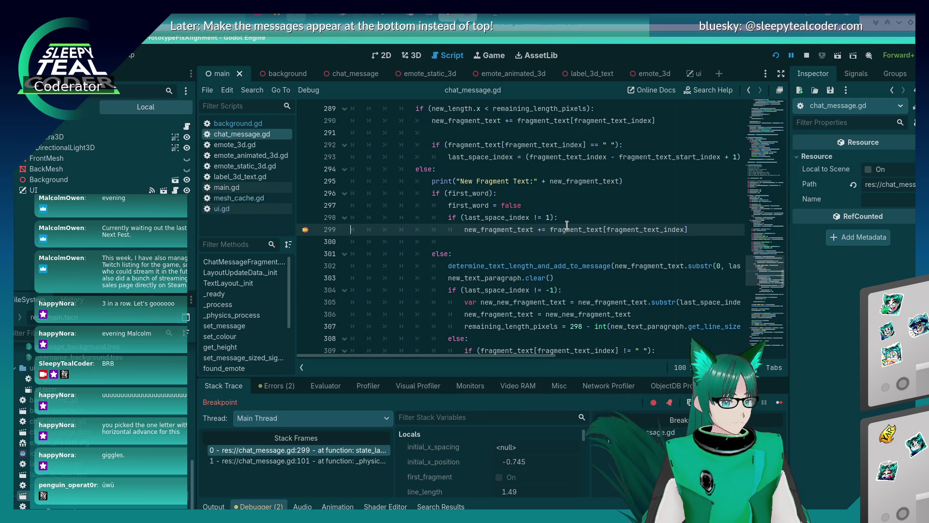
key("F10")
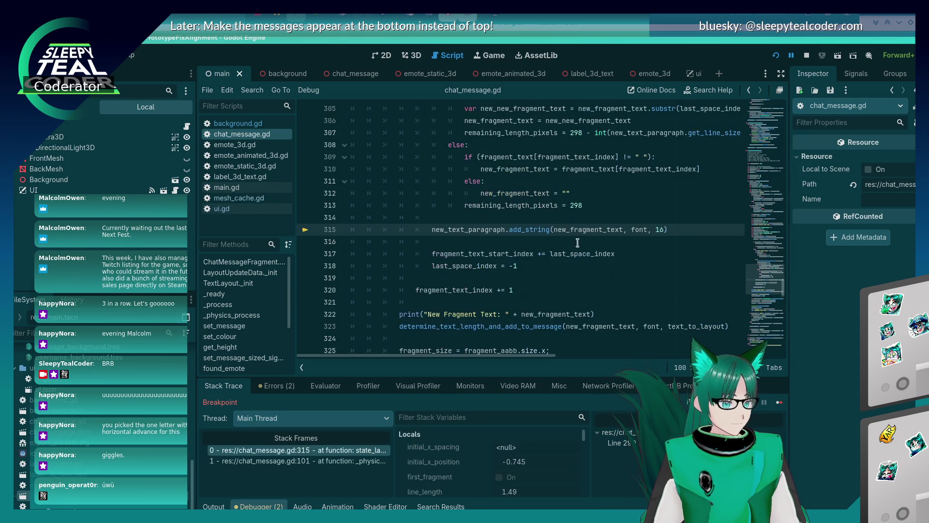
scroll(493, 265, "up", 5)
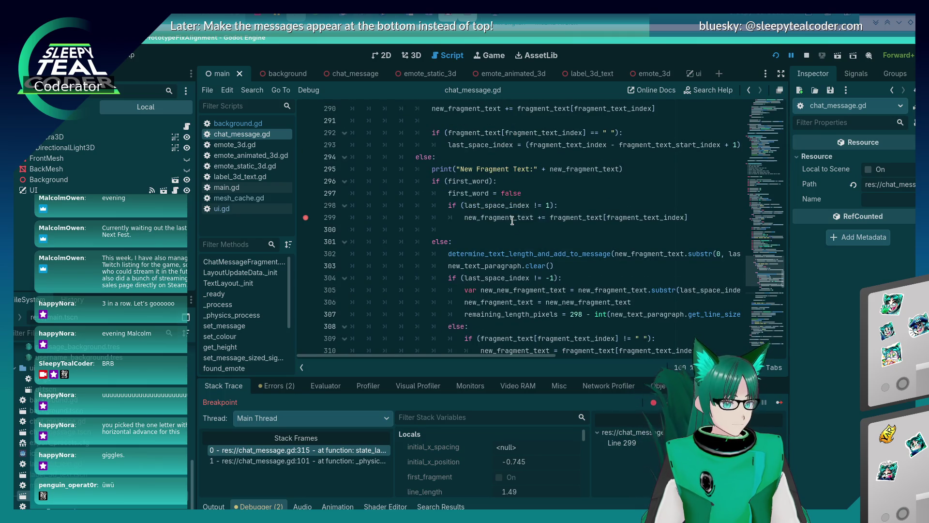
key("alt+Tab")
key("alt+Tab")
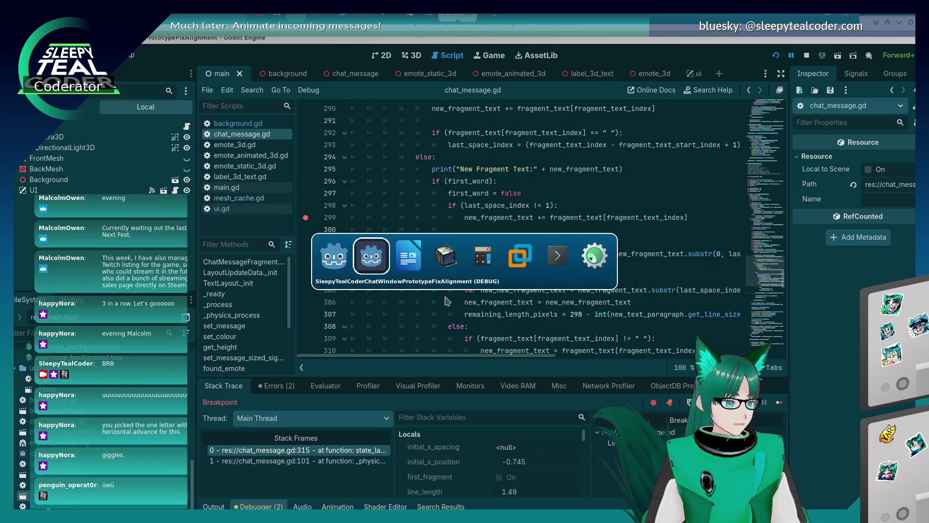
key("shift+alt+Tab")
key("shift+alt+Tab")
key("alt+Tab")
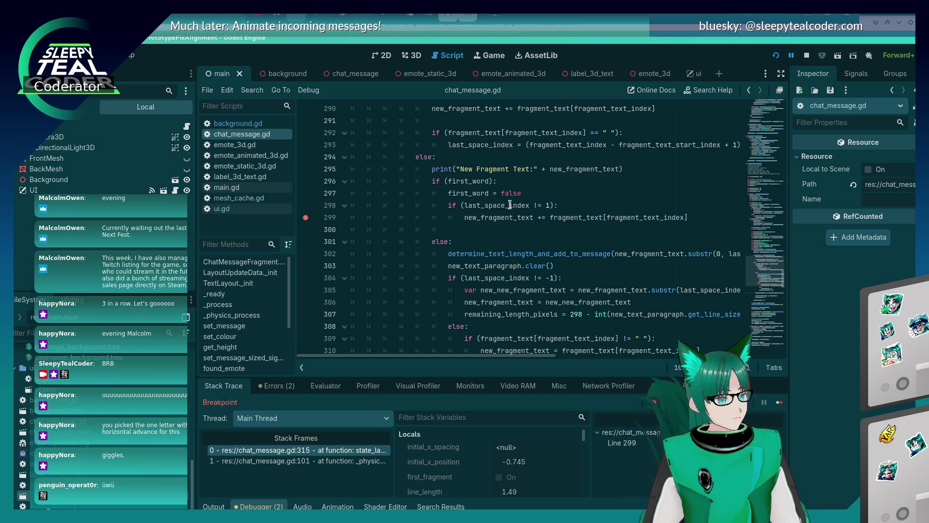
Select 'current_y_position -= y_spacing_between_fragments' on line 339.
scroll(510, 205, "down", 2)
scroll(510, 205, "down", 7)
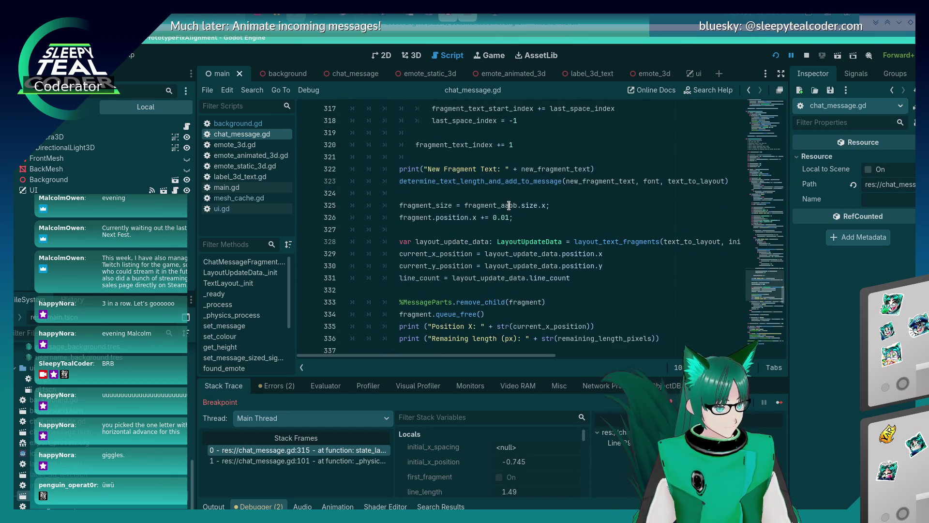
scroll(510, 205, "down", 3)
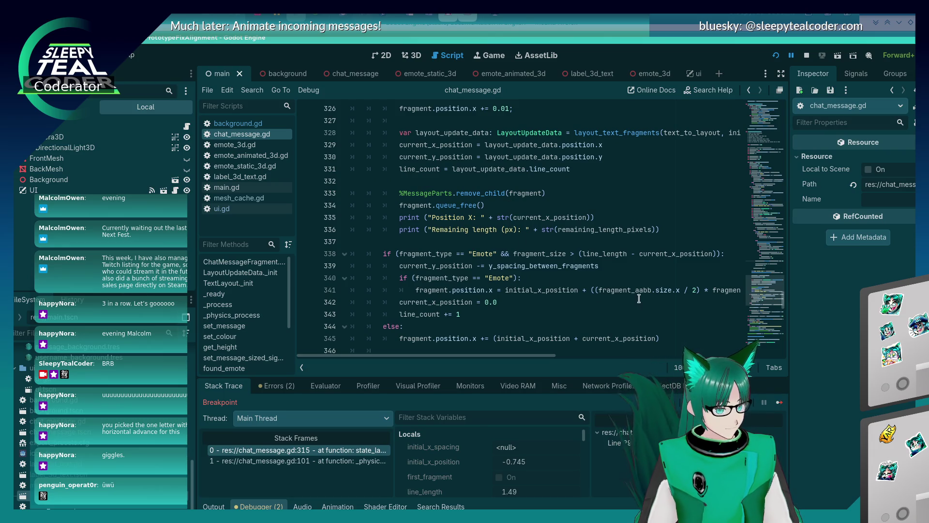
left_click(601, 266)
key("shift+Home")
key("ctrl+c")
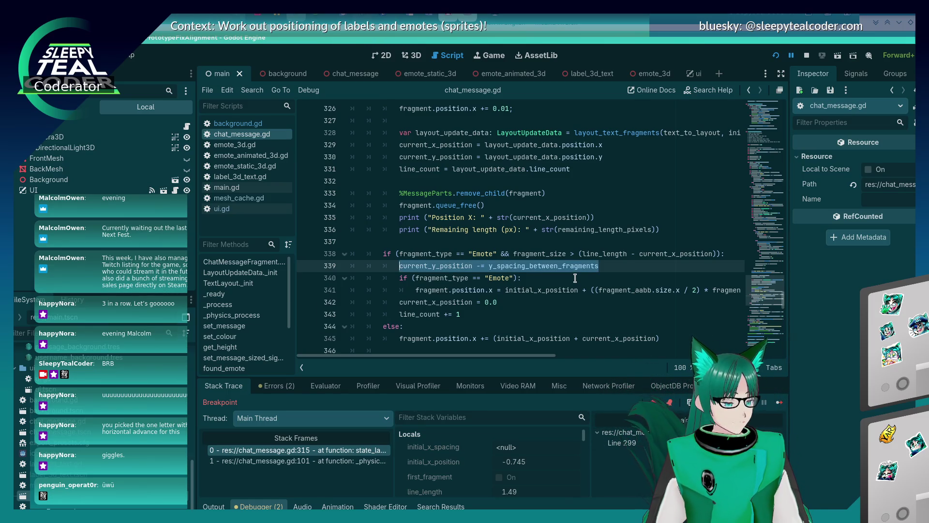
Paste the y-position decrement onto line 300, indent it one level, save, and rerun the game.
scroll(575, 278, "down", 2)
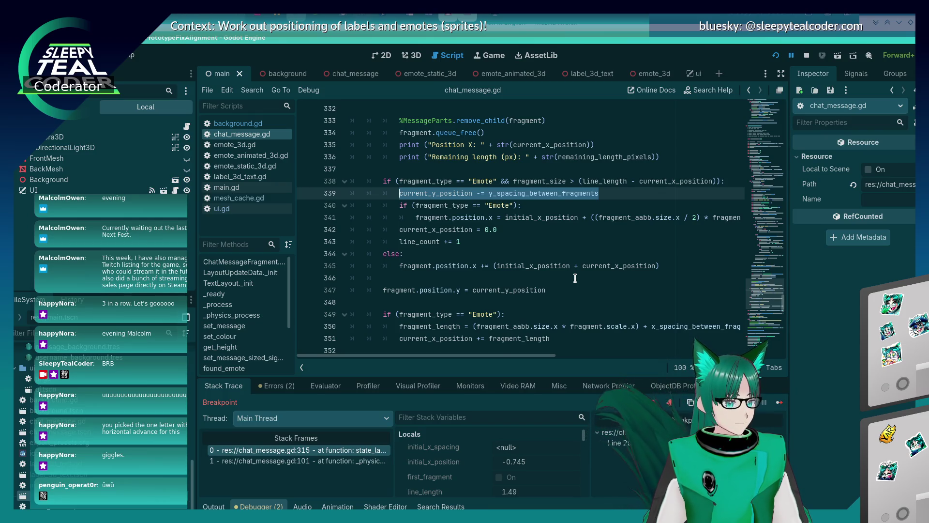
scroll(575, 279, "up", 1)
scroll(575, 278, "up", 13)
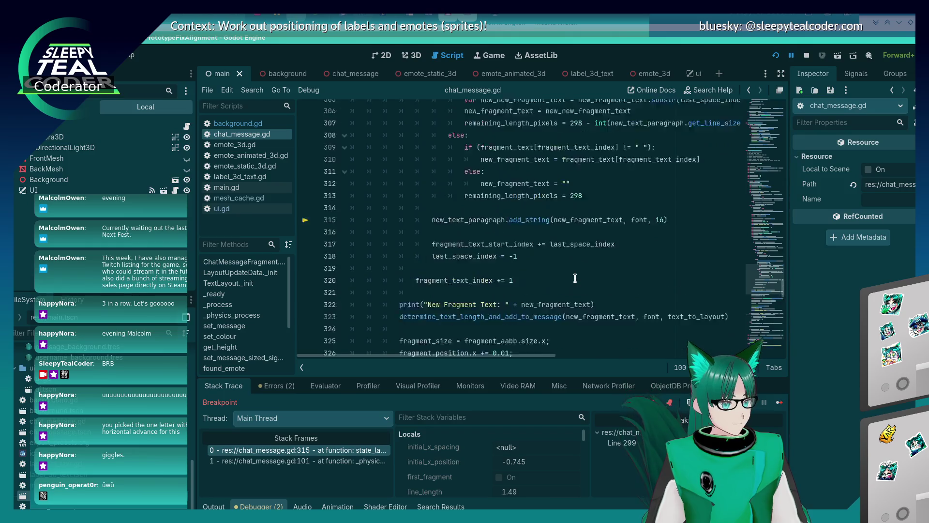
scroll(575, 278, "up", 2)
left_click(562, 302)
key("ctrl+v")
left_click(449, 303)
key("Tab")
key("ctrl+s")
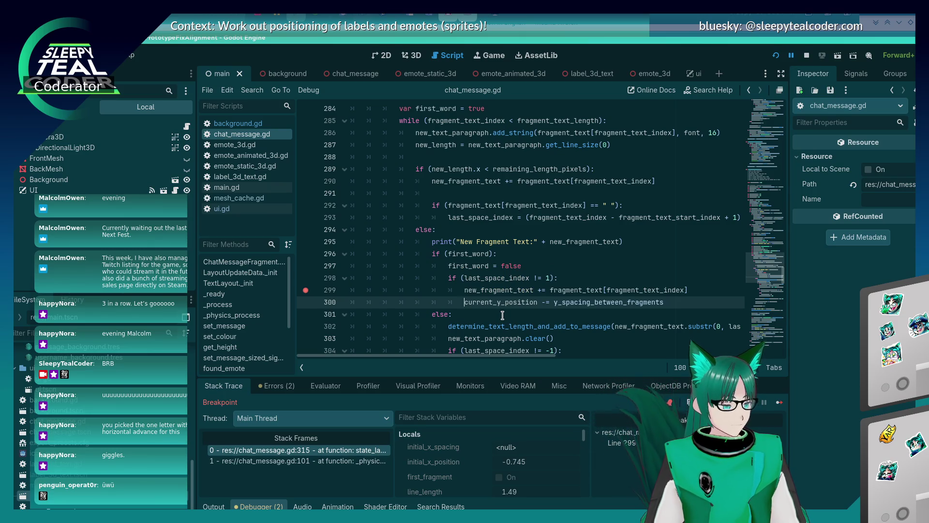
key("alt+Tab")
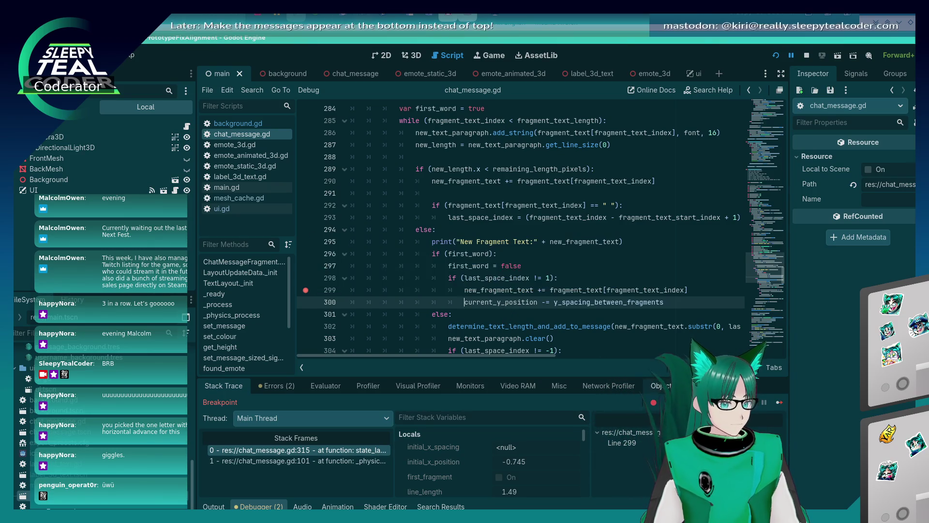
left_click(776, 55)
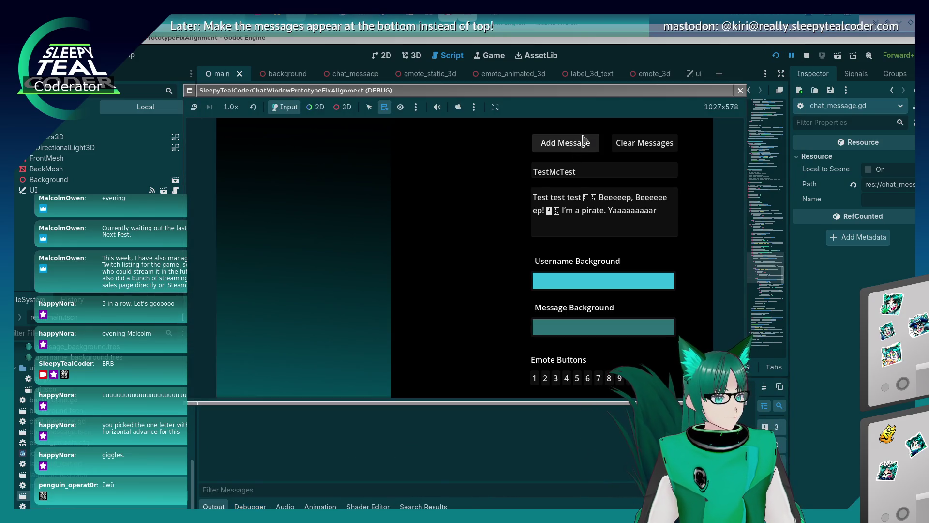
Add a test message, remove the line 299 breakpoint, resume, and add another message.
left_click(581, 136)
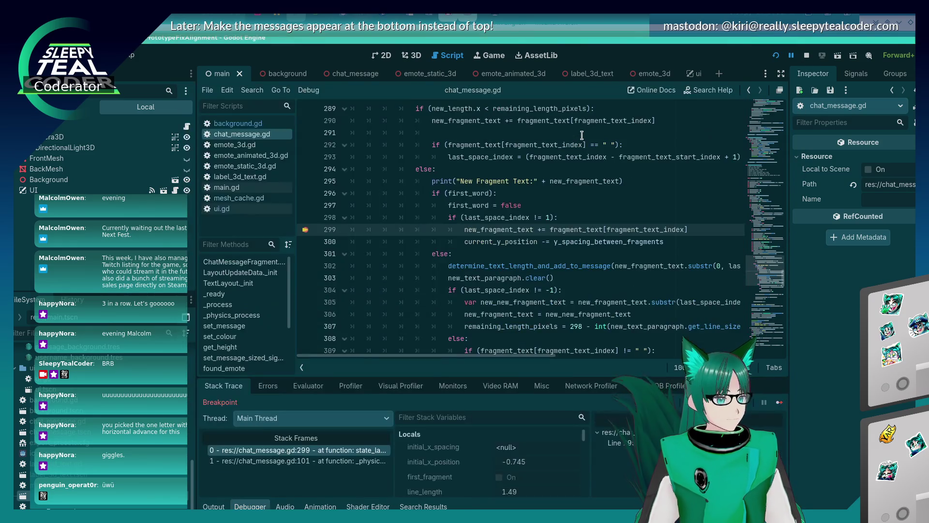
left_click(305, 229)
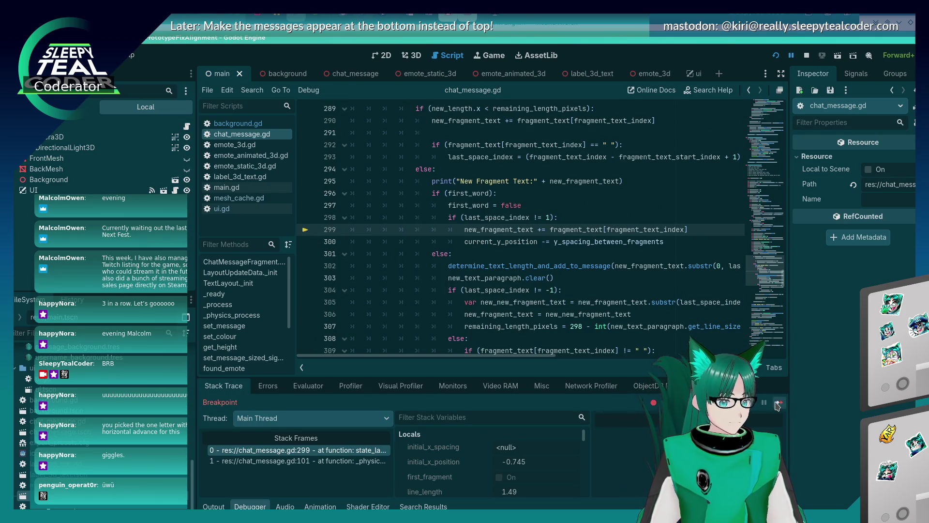
left_click(778, 404)
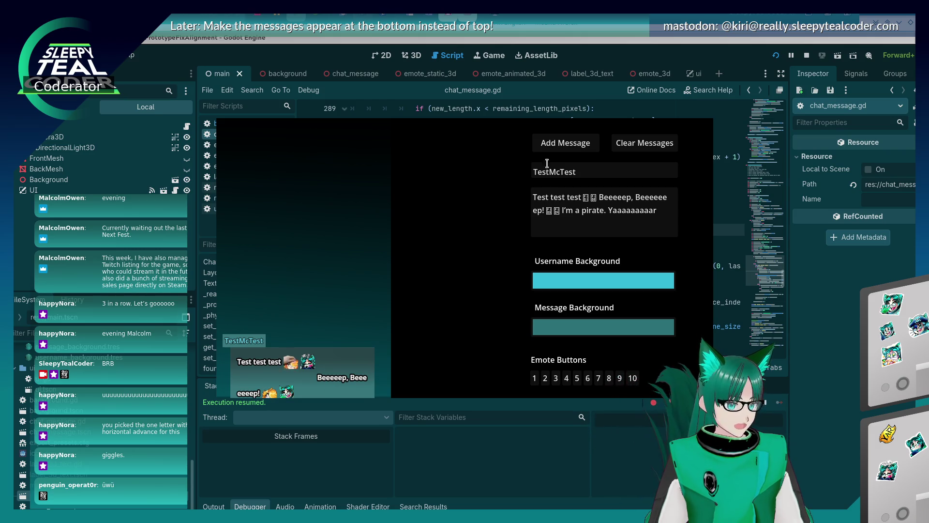
left_click(565, 143)
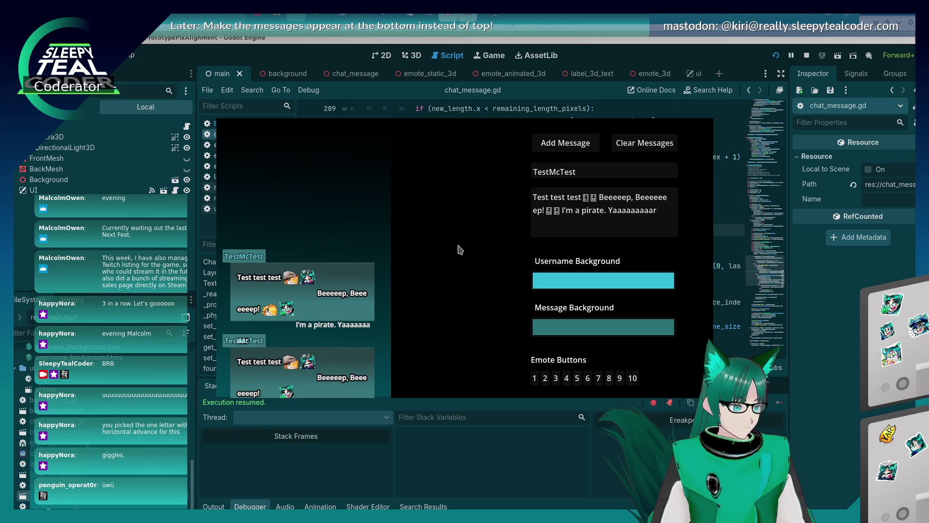
key("alt+Tab")
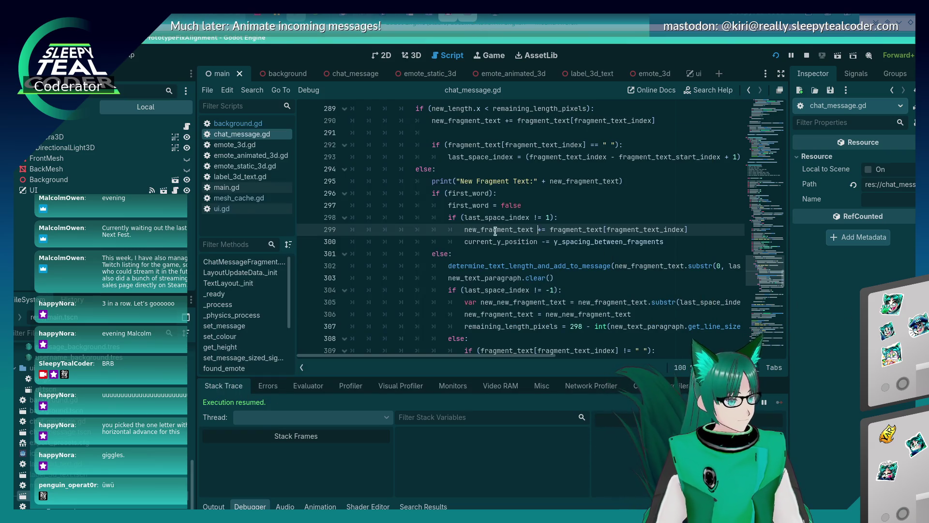
Rerun the game, clear the old messages, and add a fresh test message.
left_click(486, 217)
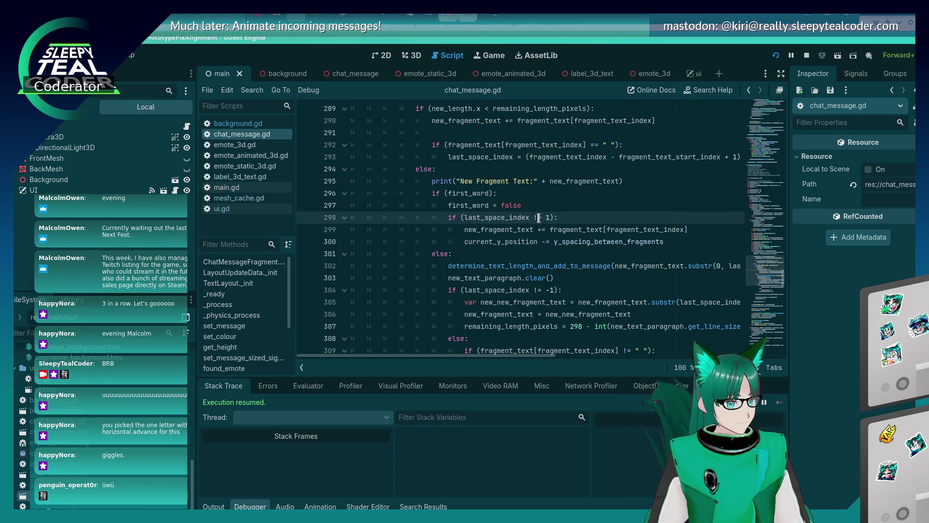
mouse_move(610, 242)
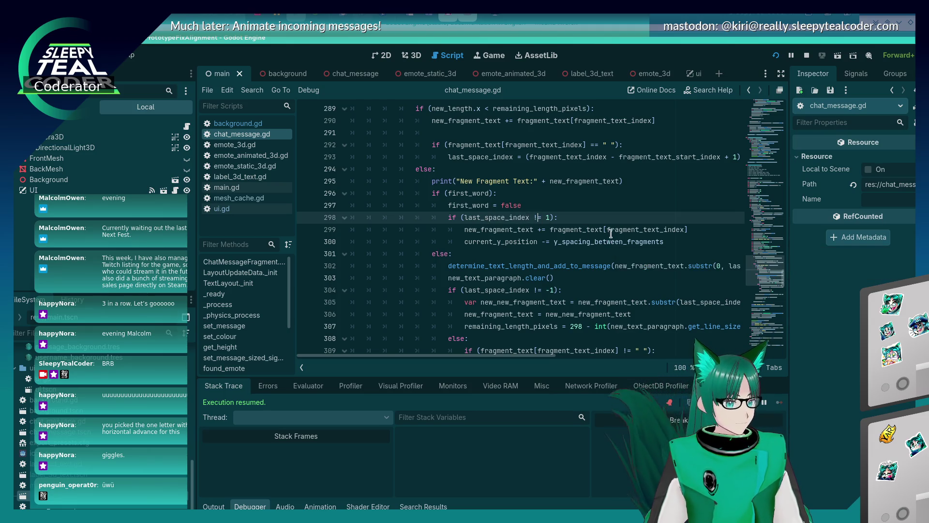
key("F5")
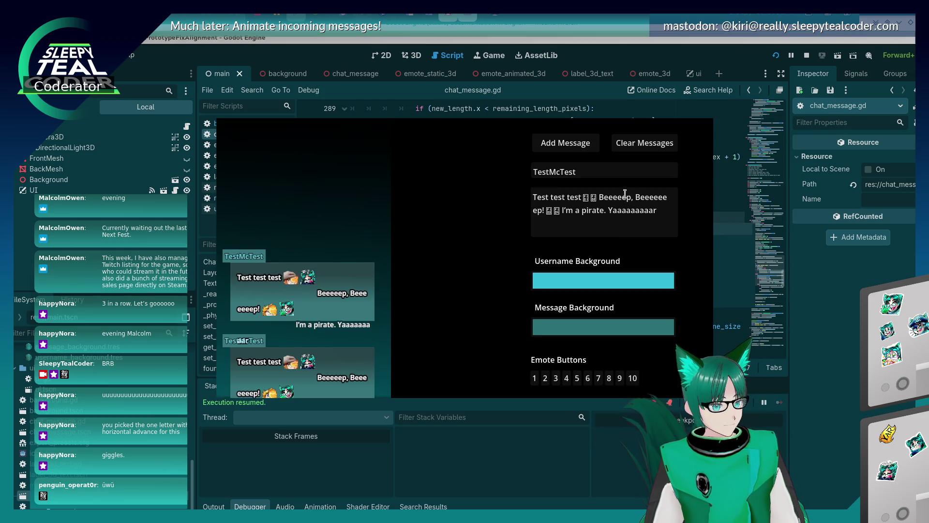
left_click(644, 145)
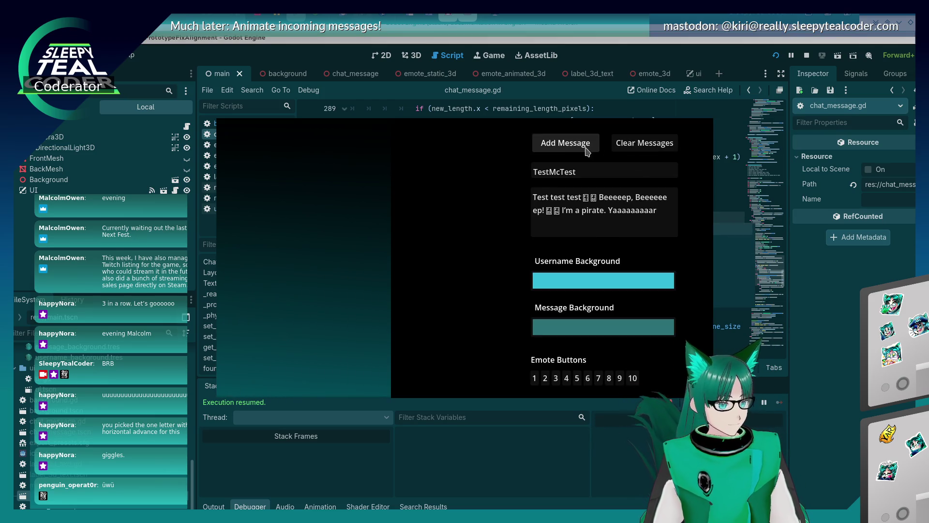
left_click(579, 150)
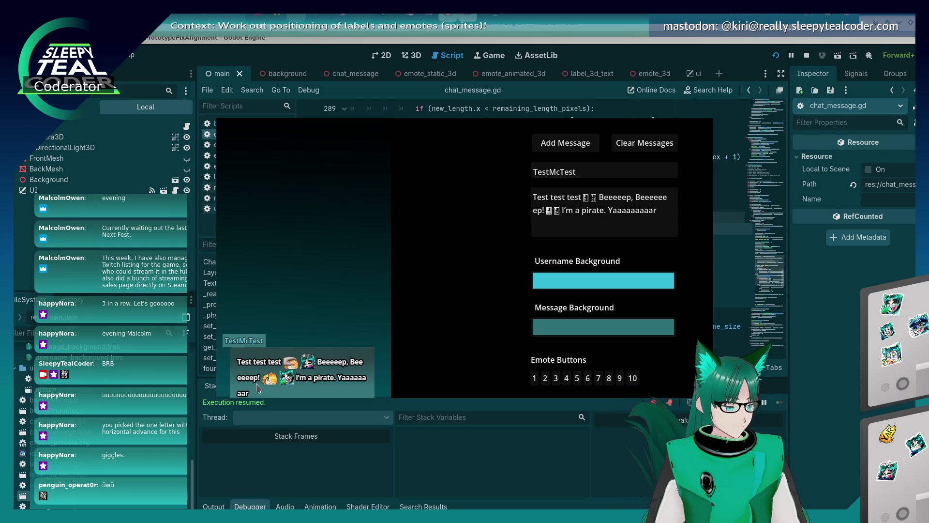
left_click(831, 405)
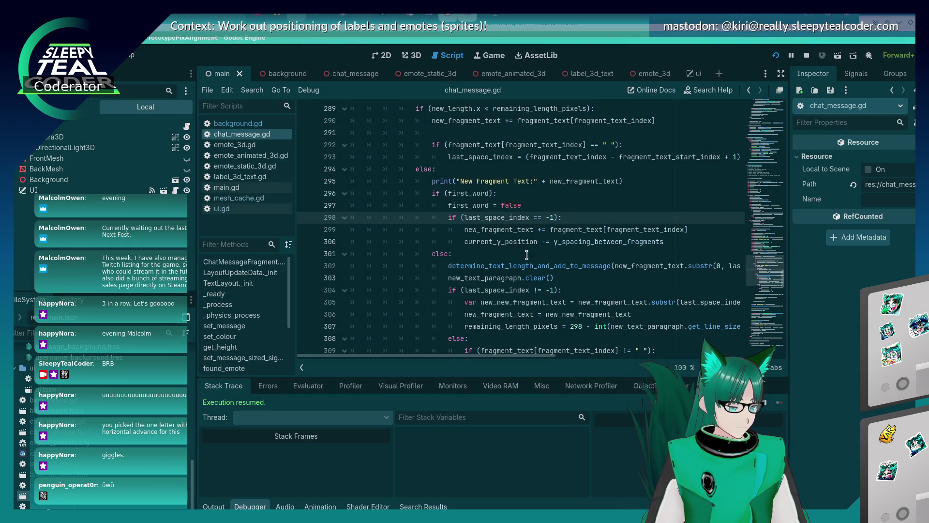
Set breakpoints on lines 298 and 299 and highlight all uses of last_space_index.
left_click(306, 218)
left_click(305, 229)
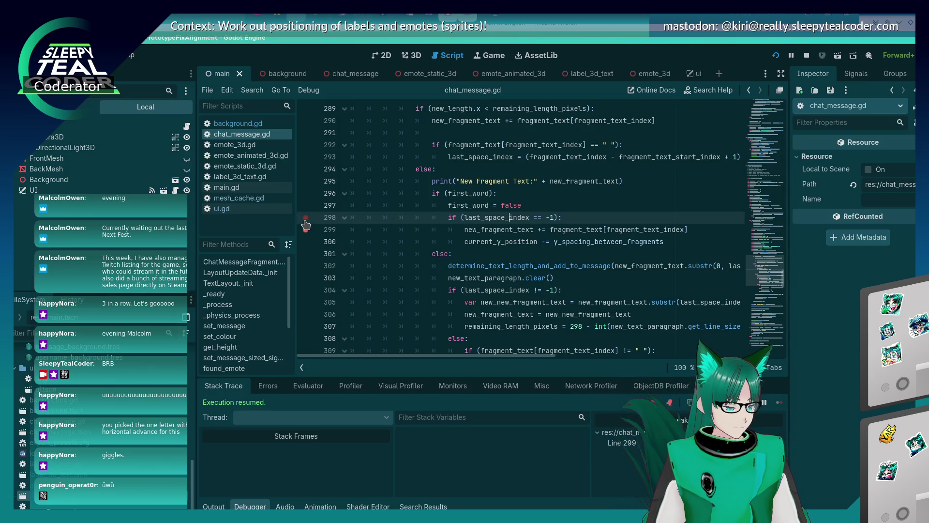
scroll(604, 272, "down", 2)
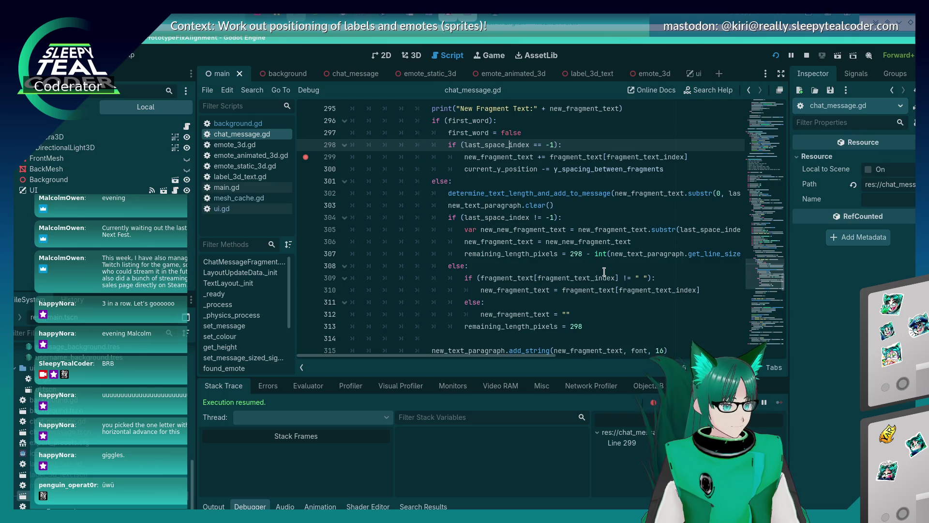
scroll(604, 271, "down", 3)
scroll(548, 271, "up", 5)
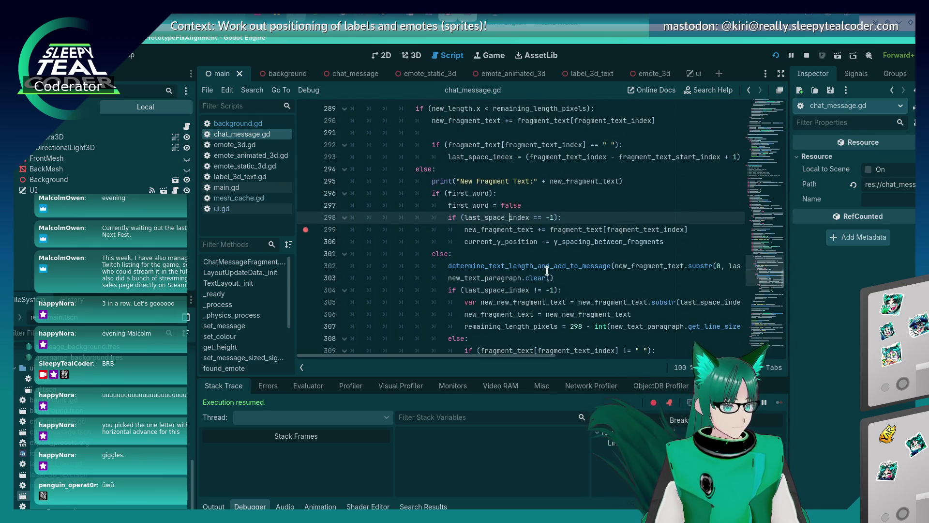
double_click(506, 289)
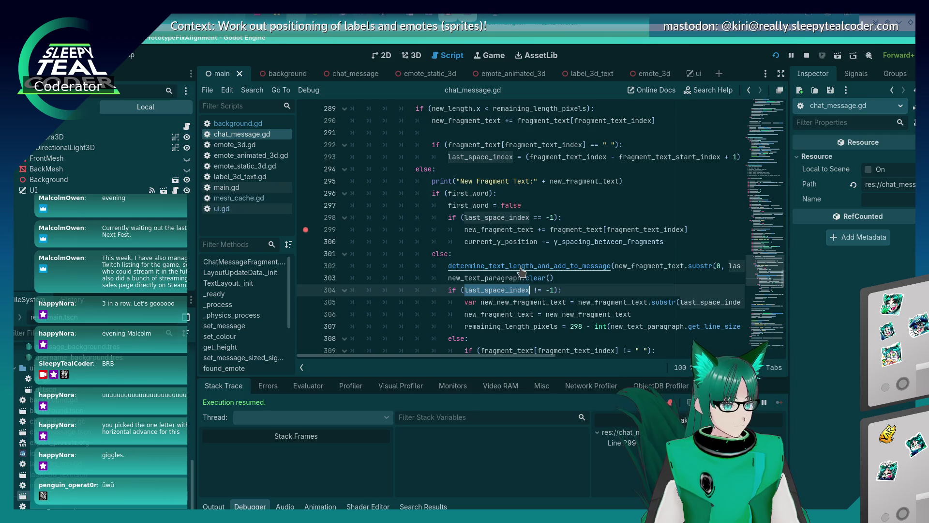
Scroll through the wrapping loop in chat_message.gd to review it.
scroll(518, 271, "up", 3)
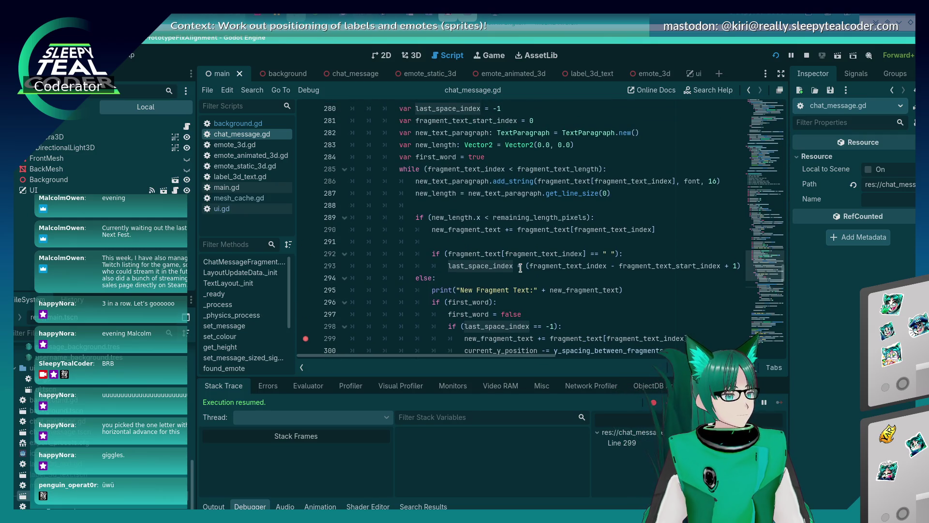
scroll(520, 268, "down", 2)
scroll(520, 267, "up", 2)
scroll(520, 268, "up", 2)
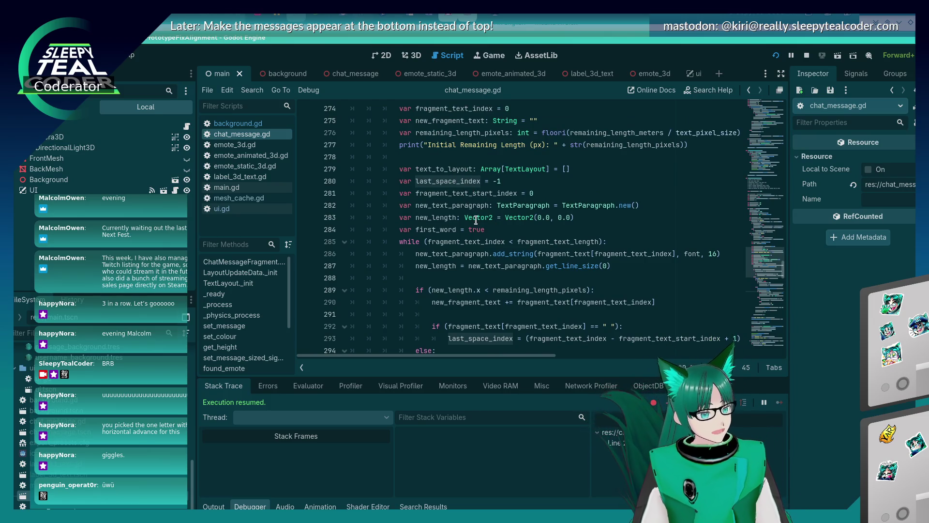
mouse_move(476, 221)
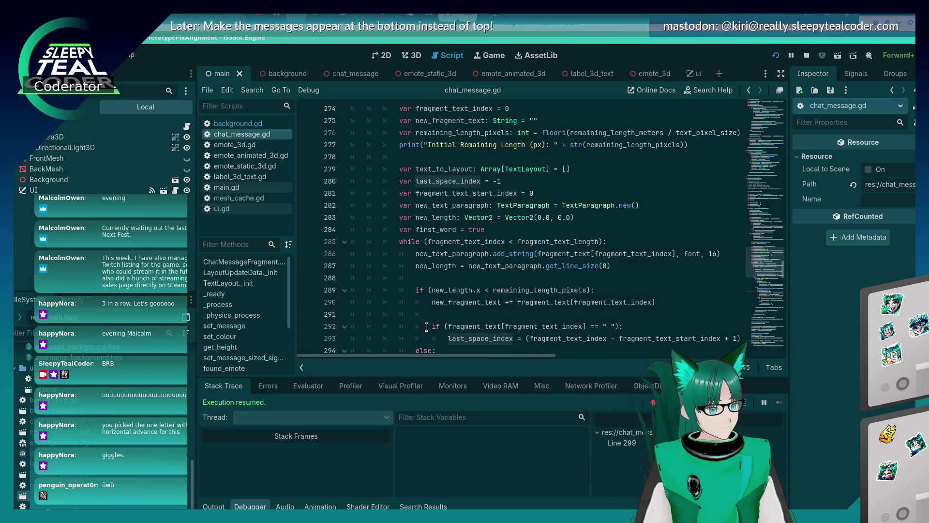
scroll(426, 327, "down", 3)
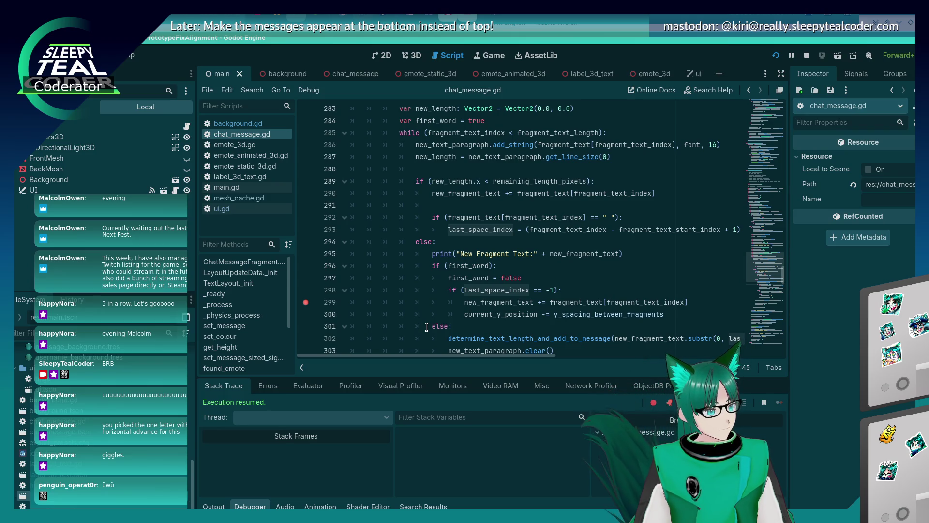
scroll(426, 327, "down", 2)
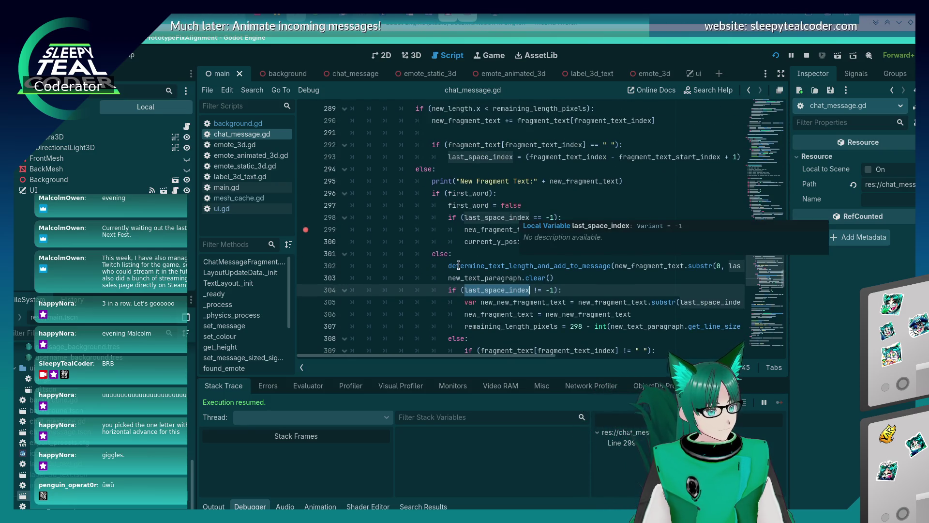
scroll(433, 256, "down", 5)
scroll(433, 255, "up", 4)
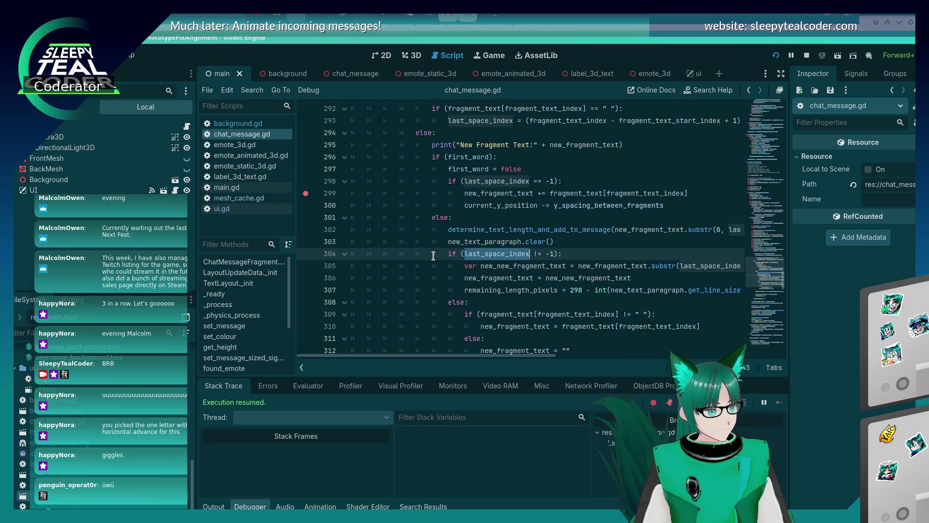
scroll(433, 255, "up", 3)
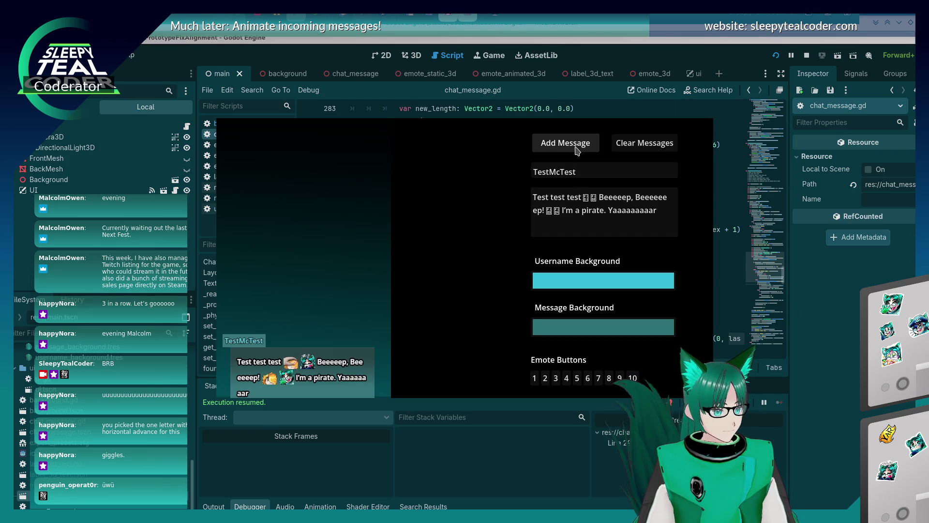
Move the breakpoint from line 299 to line 297 and add a message to trigger it.
left_click(576, 150)
left_click(644, 142)
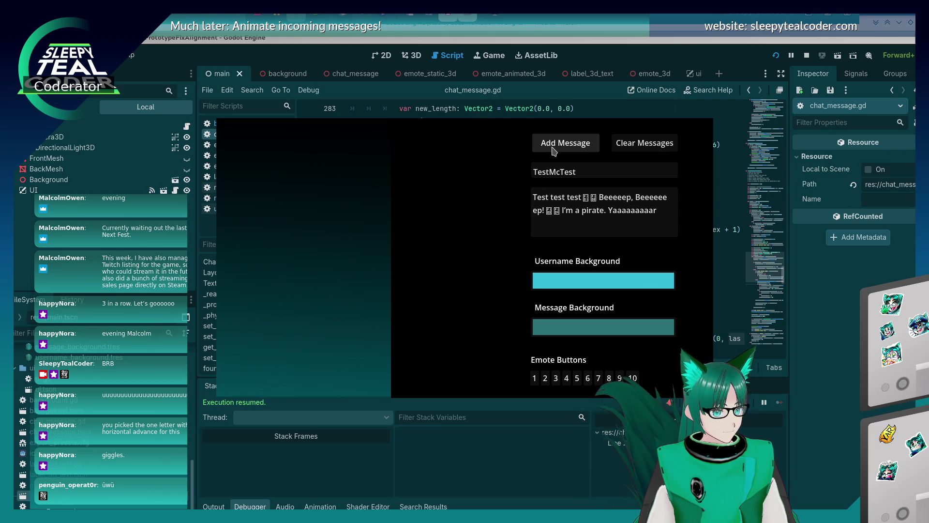
left_click(552, 150)
left_click(305, 302)
left_click(305, 290)
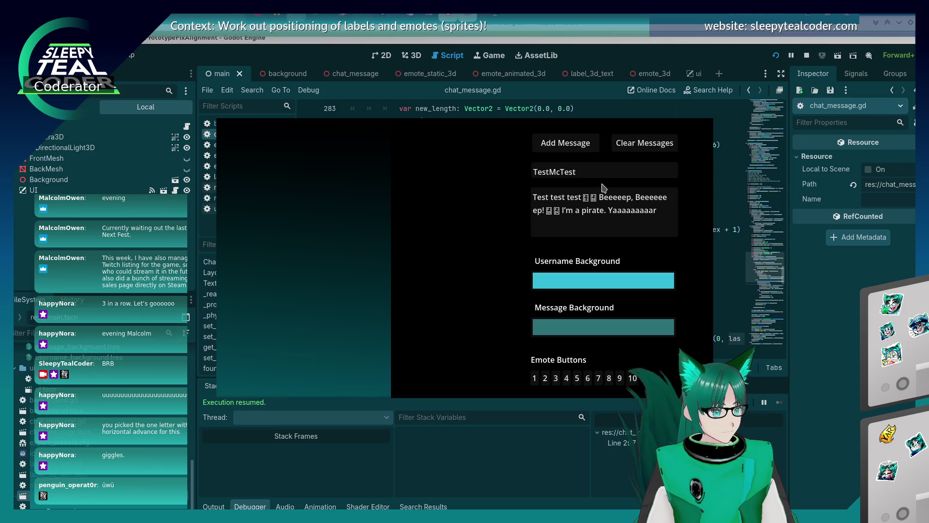
left_click(576, 151)
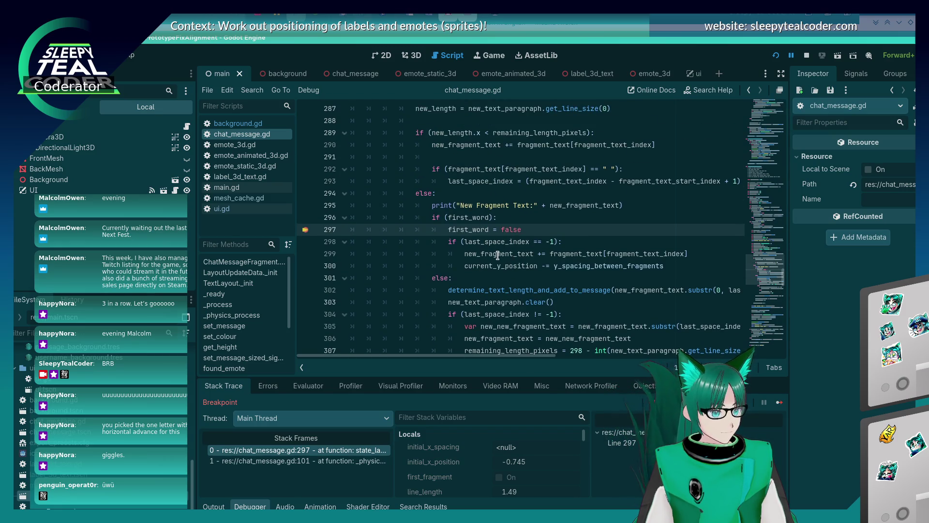
Step past the first-word branch with F10, then resume the game.
mouse_move(498, 255)
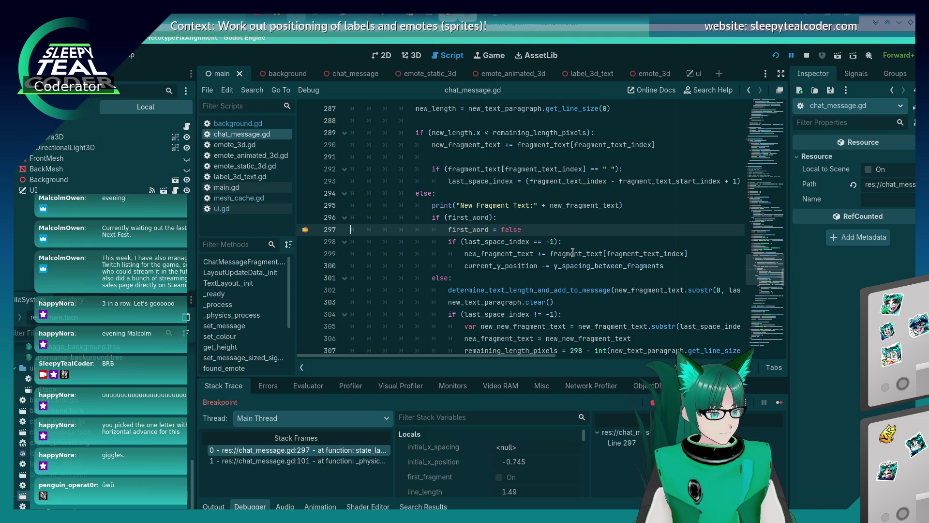
mouse_move(573, 252)
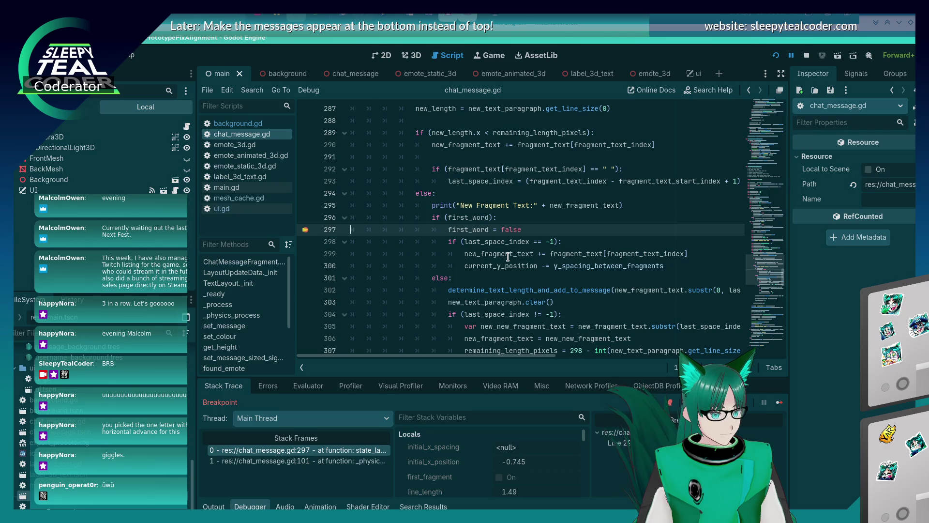
key("F10")
key("F10")
key("F10")
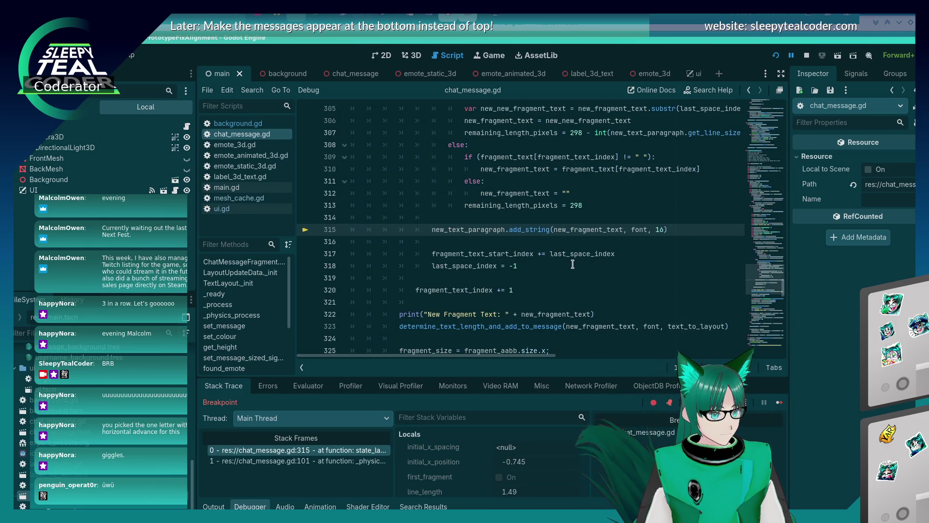
key("alt+Tab")
key("alt+Tab")
key("alt+Tab")
key("alt+Tab")
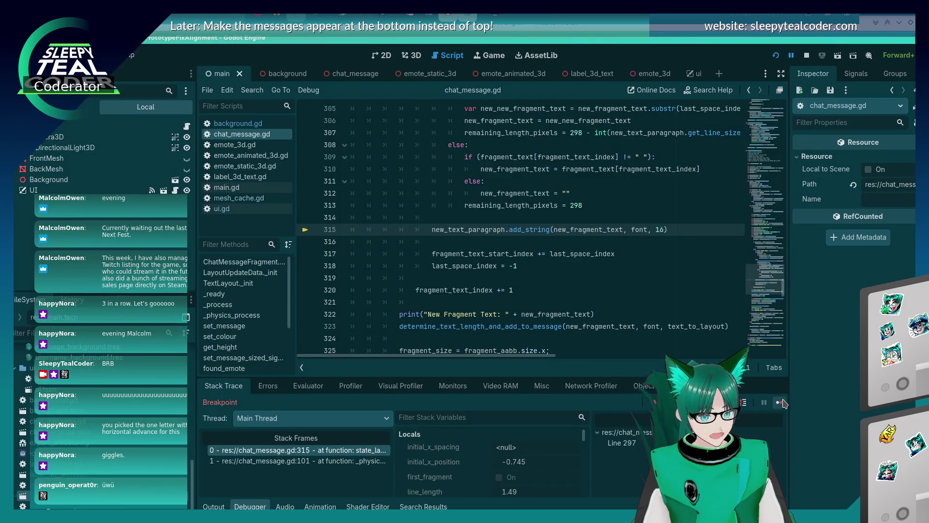
left_click(782, 402)
Insert four more emotes after the second emote, add the message, and resume.
left_click(558, 209)
left_click(567, 378)
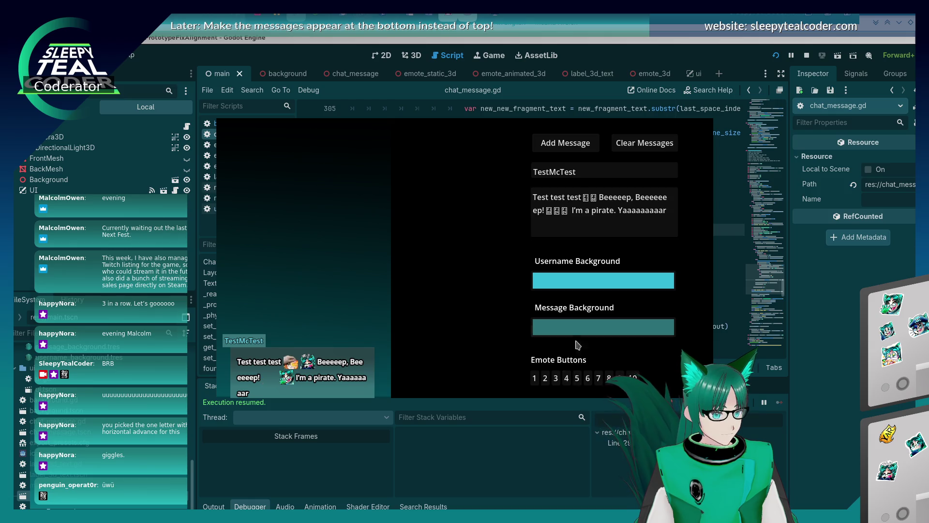
left_click(614, 377)
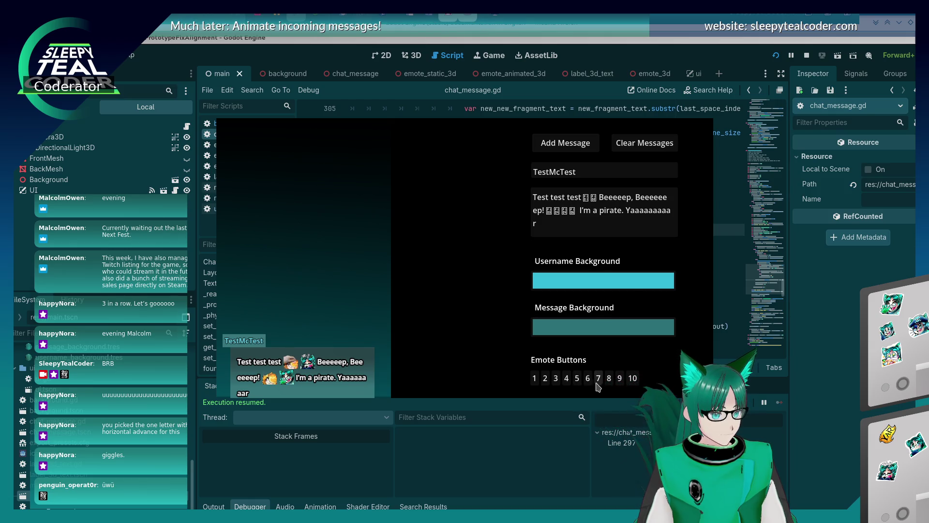
left_click(615, 377)
left_click(614, 377)
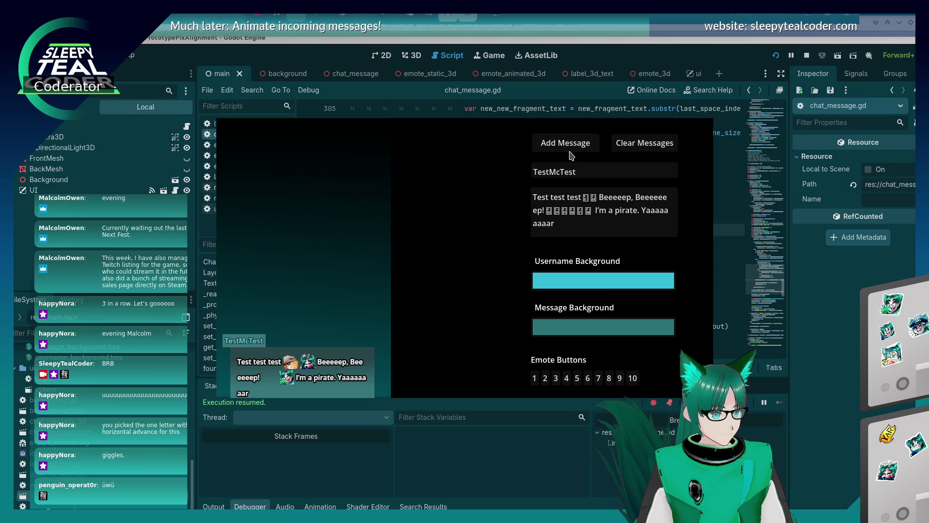
left_click(568, 146)
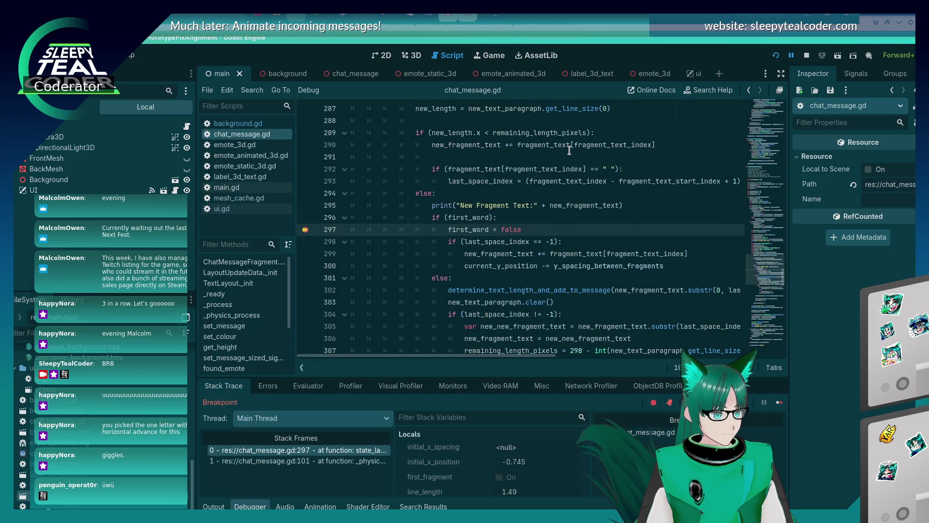
left_click(780, 403)
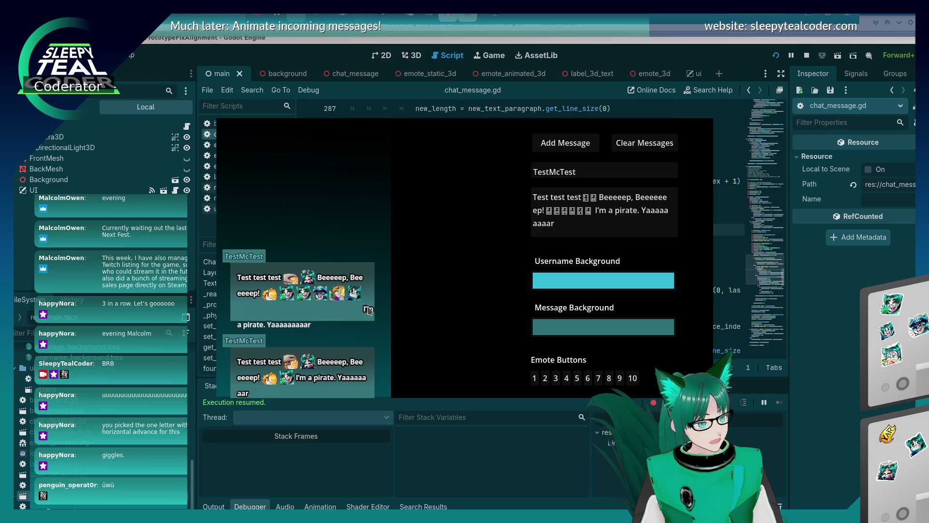
Add another message to hit the breakpoint and step forward to line 299.
left_click(812, 367)
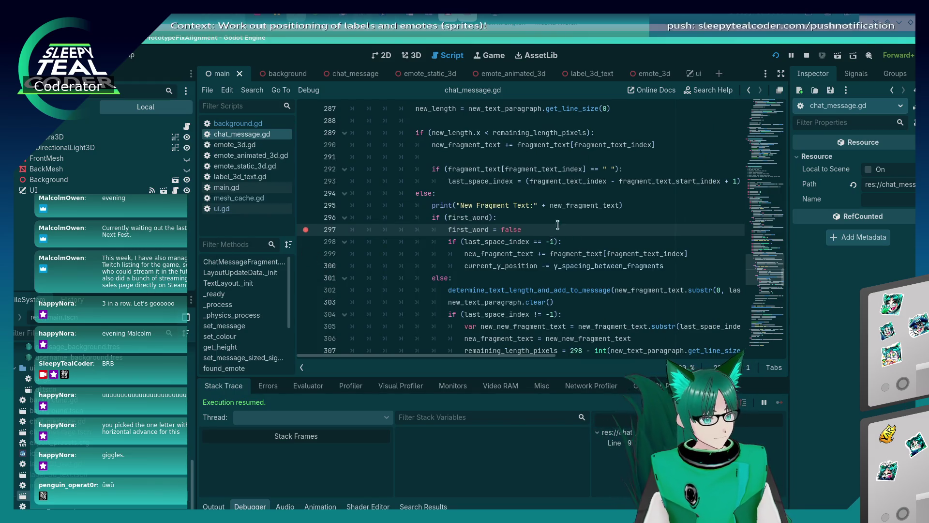
key("alt+Tab")
left_click(564, 141)
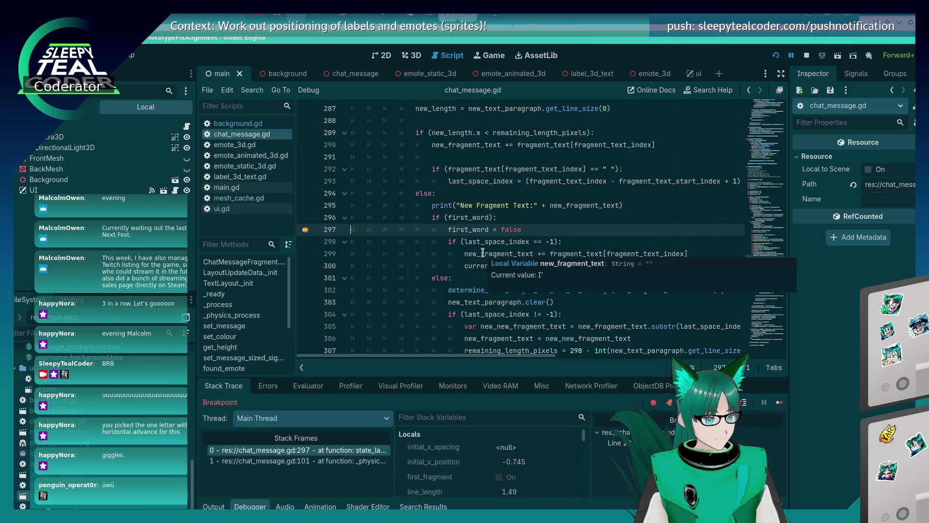
key("F10")
key("F10")
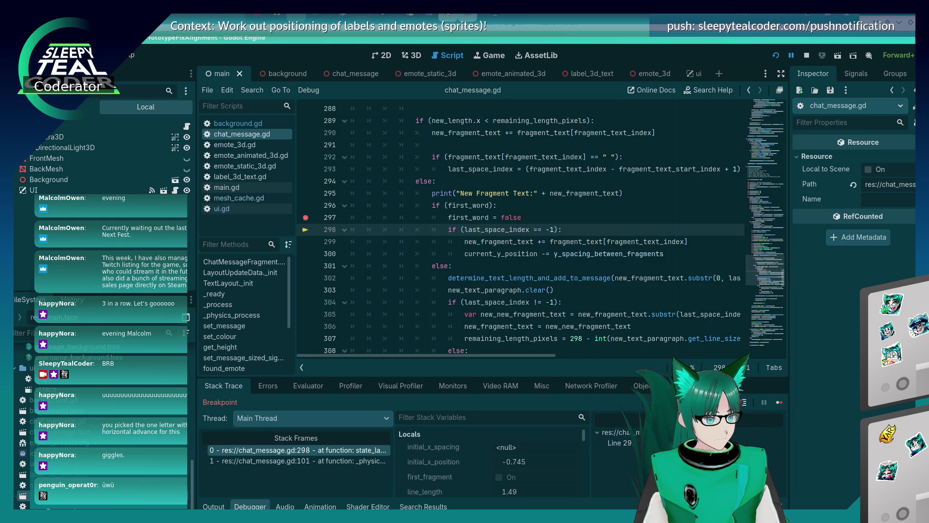
Inspect the code down to line 342, then put the caret at the end of line 300.
mouse_move(472, 233)
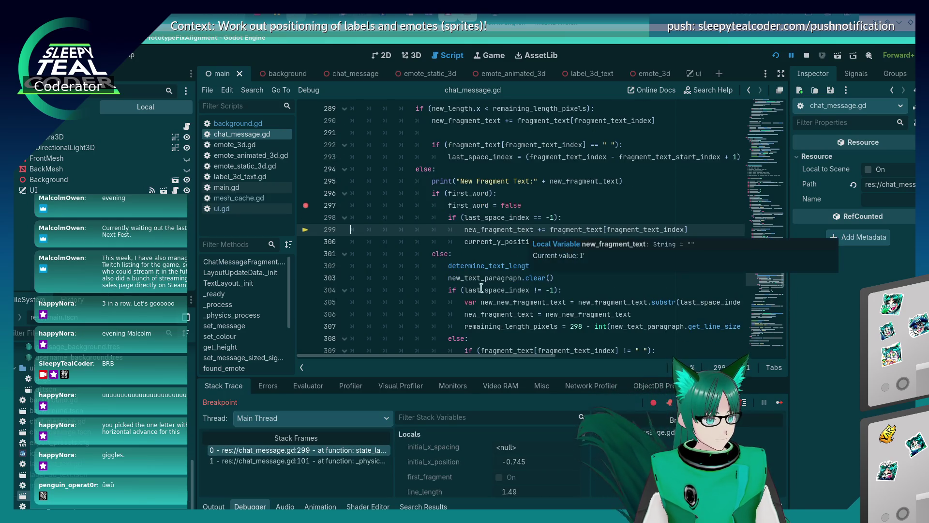
scroll(477, 307, "down", 6)
scroll(477, 307, "down", 3)
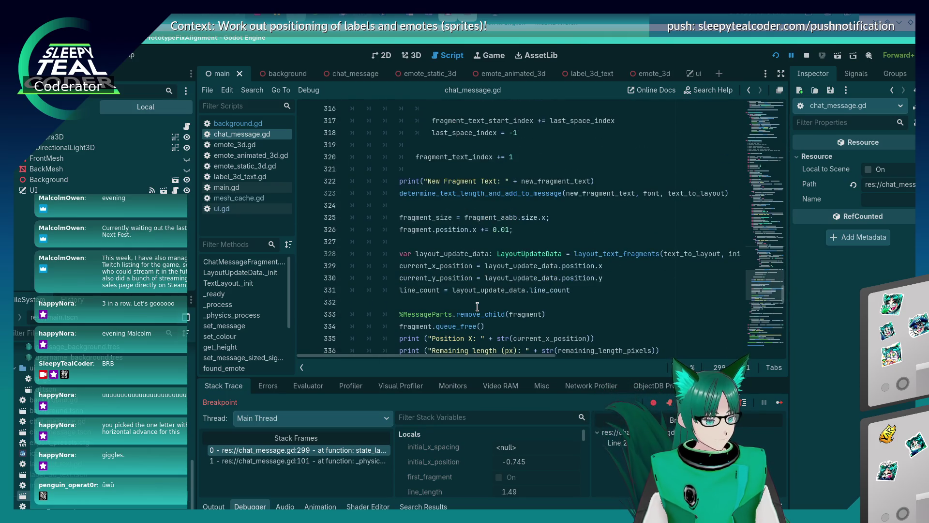
scroll(477, 307, "down", 3)
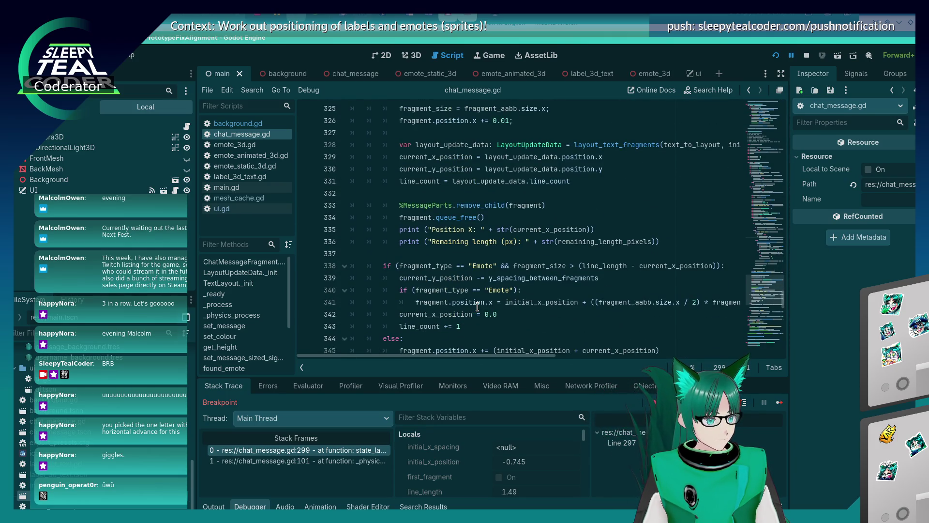
scroll(477, 307, "down", 1)
left_click(510, 277)
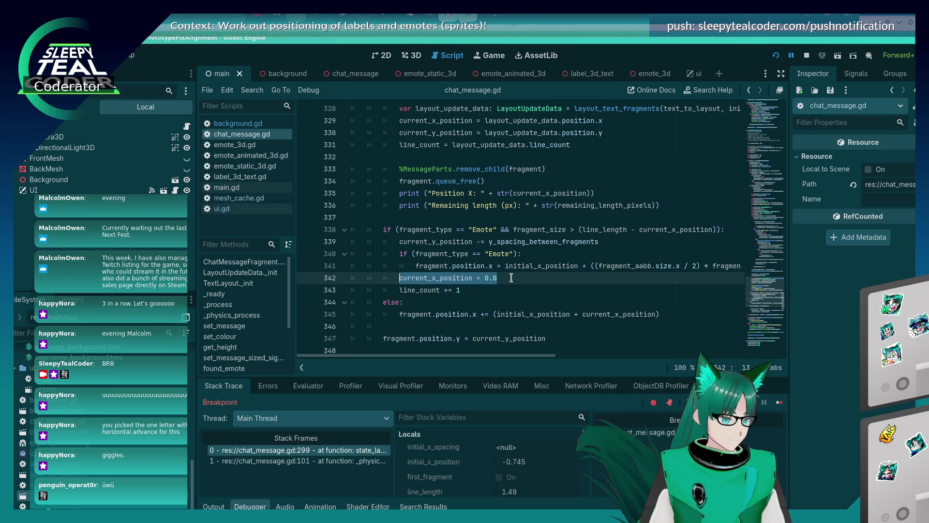
scroll(511, 278, "up", 12)
scroll(512, 279, "up", 3)
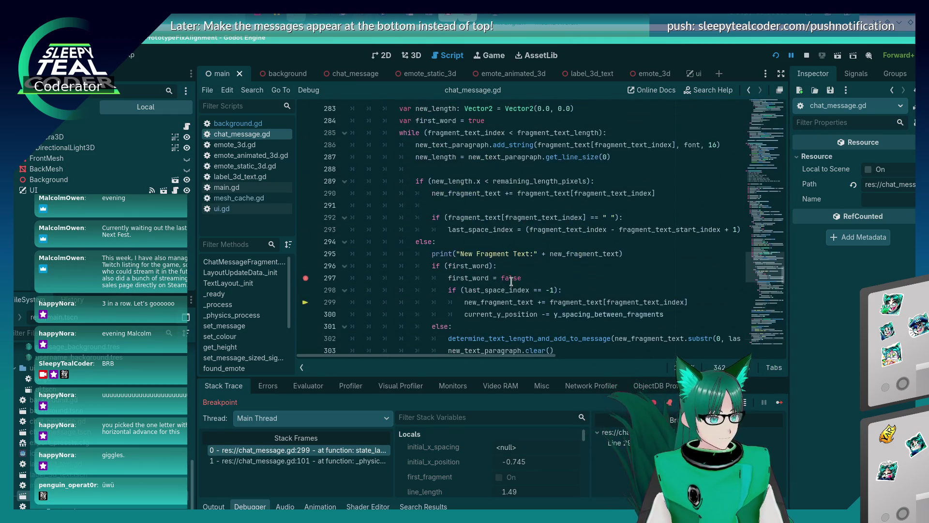
scroll(512, 280, "down", 2)
left_click(679, 241)
Add 'current_x_position = 0.0' below line 300 and test it with a new message.
key("Return")
type("current_x_position = 0.0")
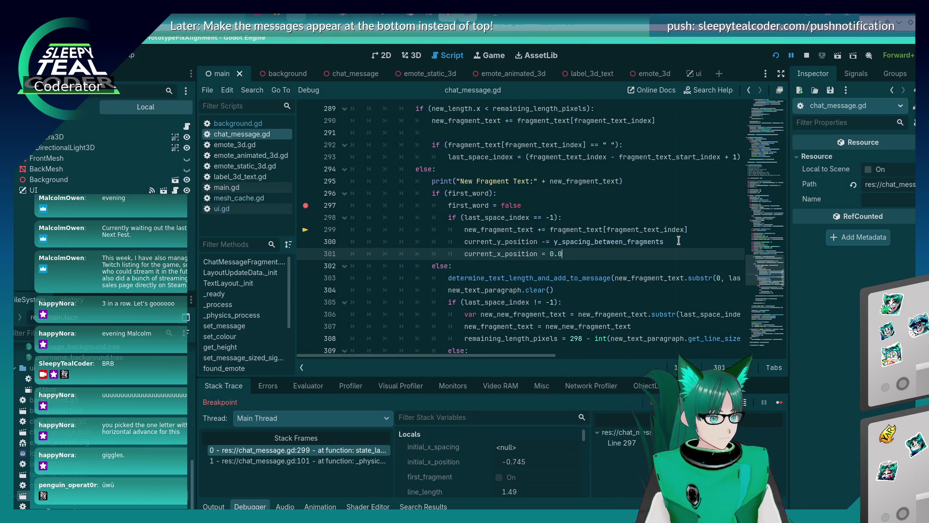
key("alt+Tab")
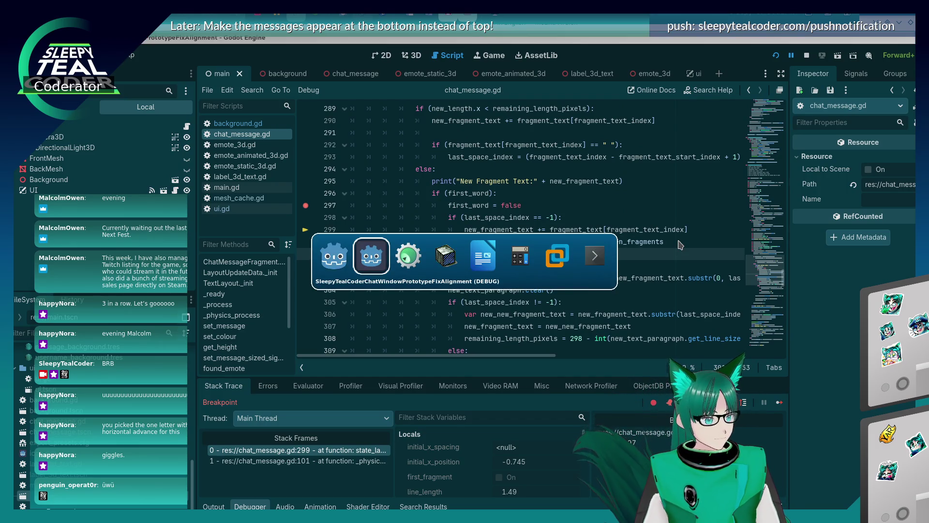
left_click(779, 403)
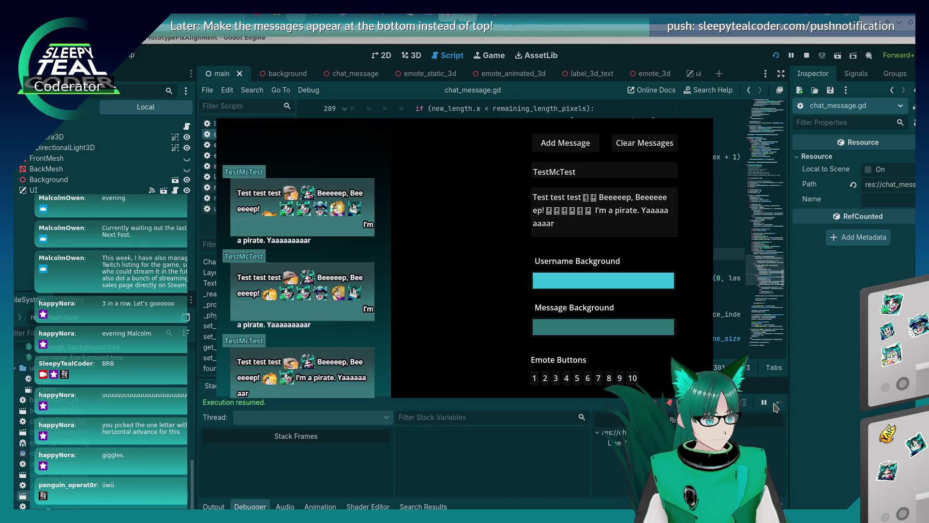
left_click(575, 145)
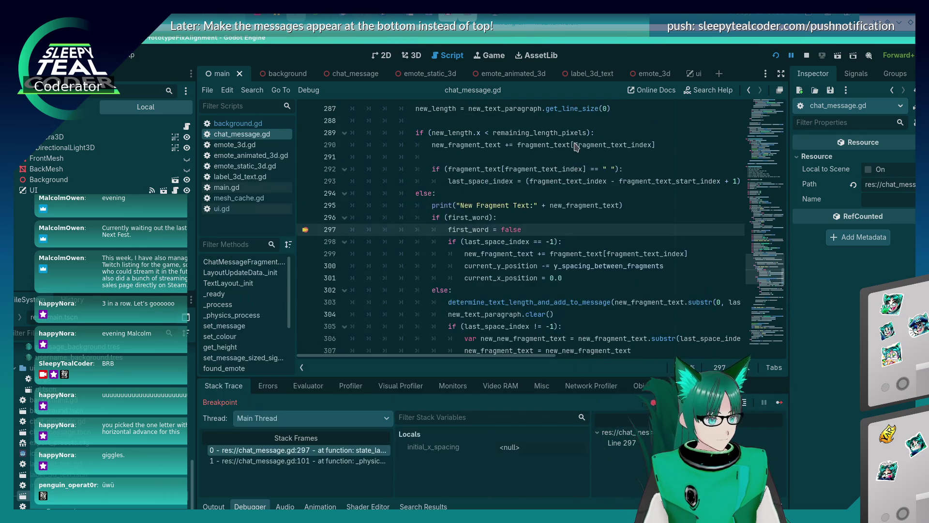
left_click(778, 403)
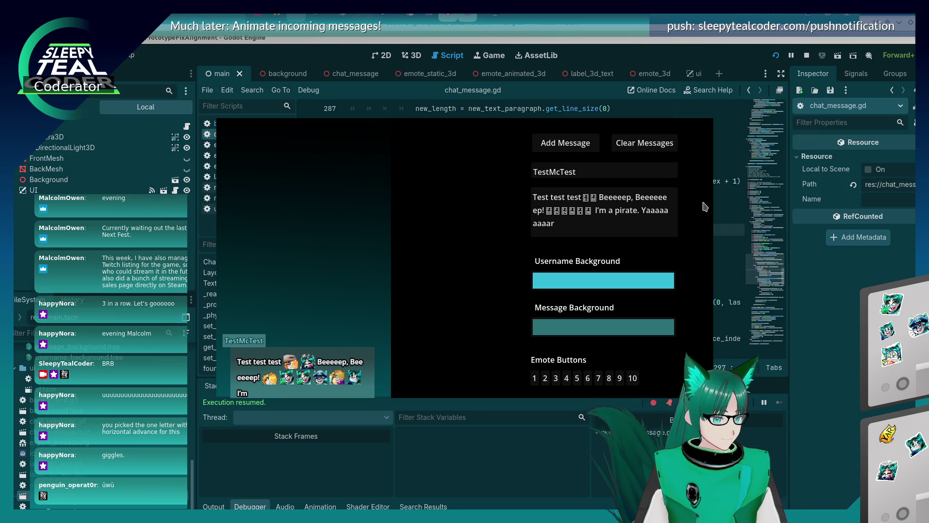
Restart the project, add a test message, and resume past the breakpoint.
left_click(776, 56)
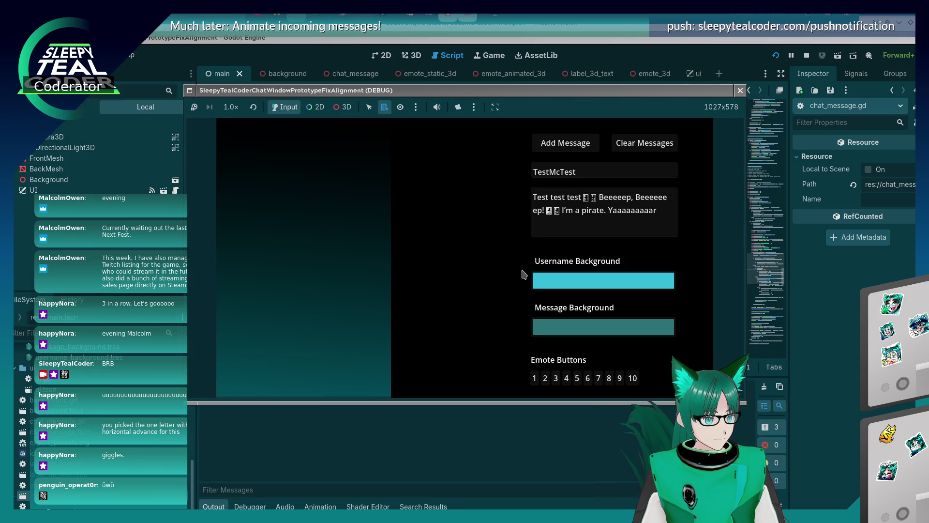
left_click(565, 145)
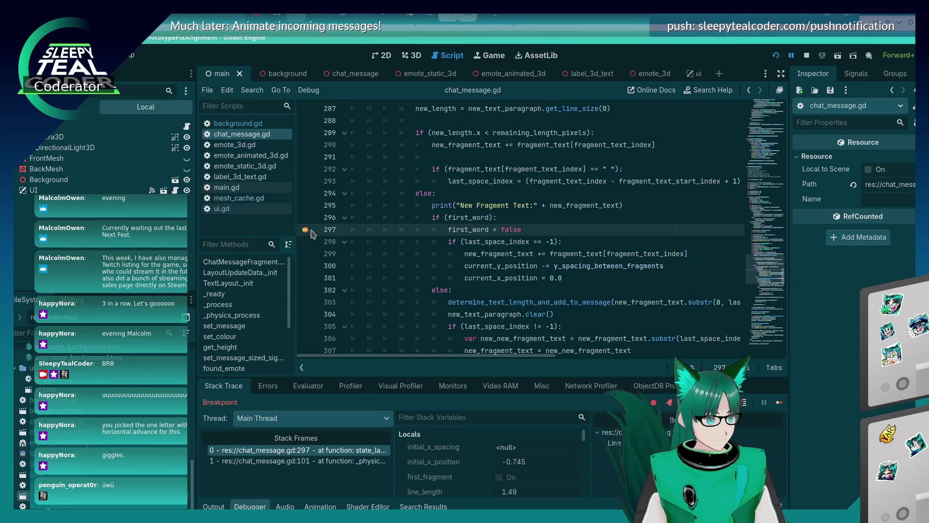
left_click(781, 403)
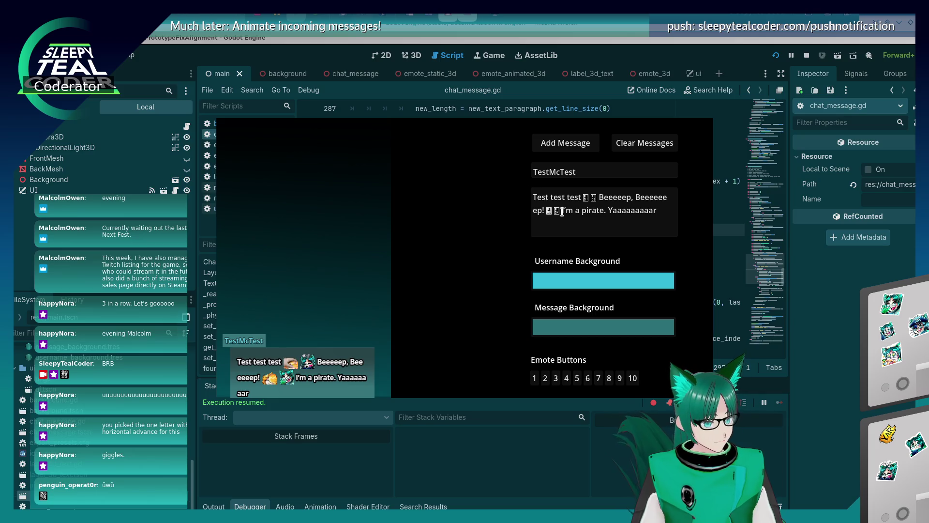
Insert three more emotes before "I'm", add the message twice, and return to line 301.
left_click(562, 212)
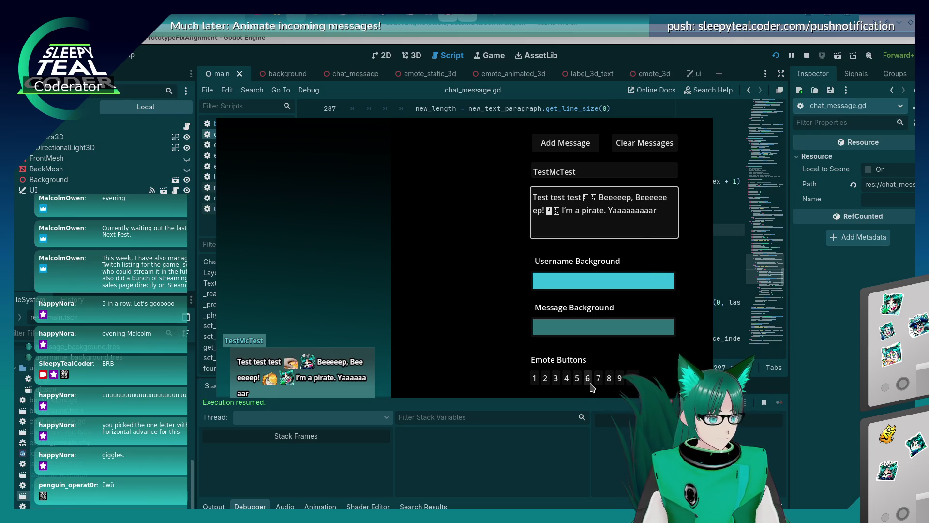
left_click(600, 380)
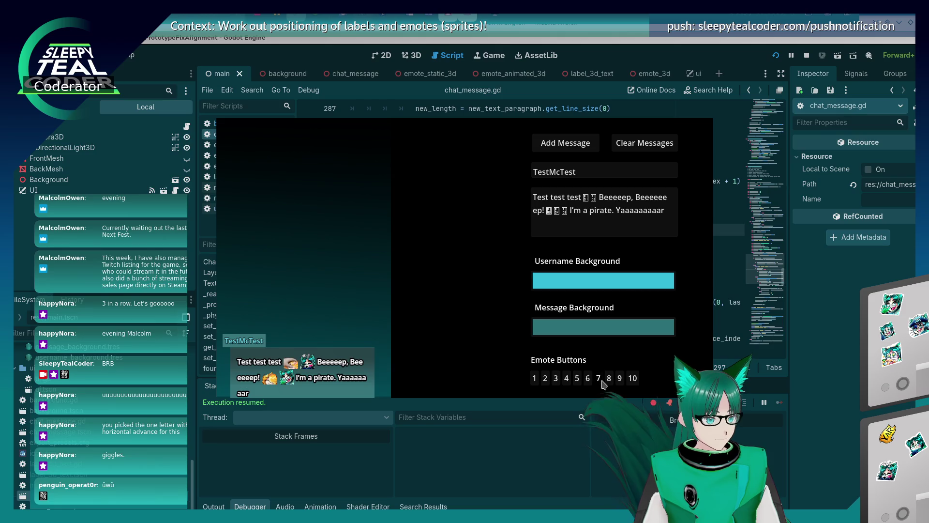
left_click(602, 381)
left_click(602, 381)
left_click(585, 147)
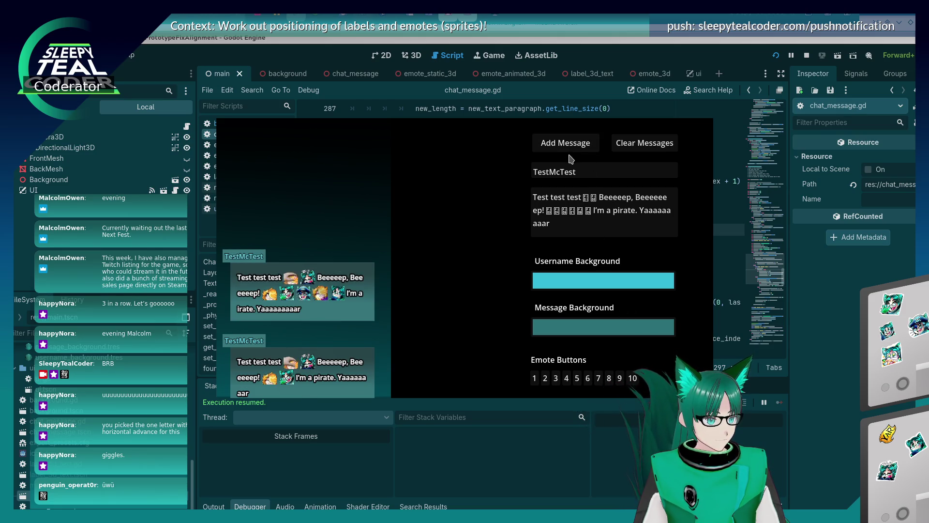
left_click(572, 146)
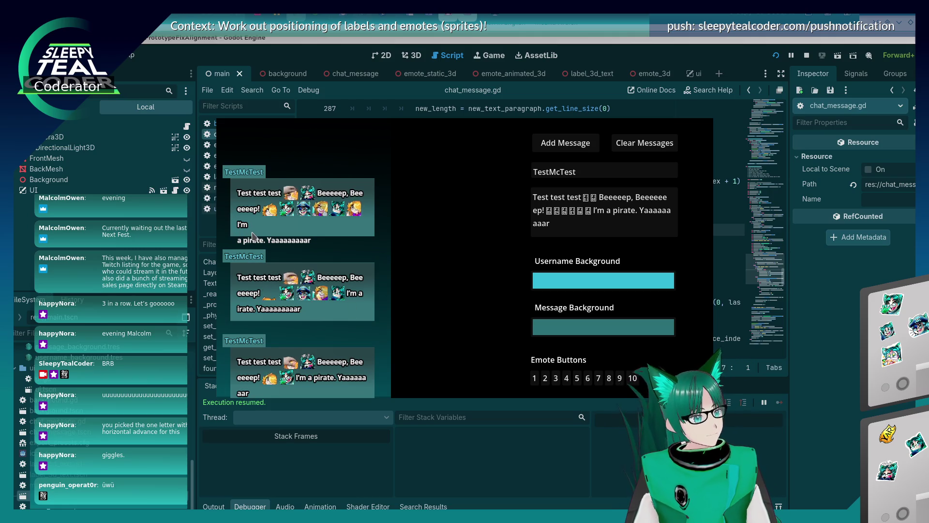
key("alt+Tab")
left_click(564, 276)
scroll(564, 276, "down", 3)
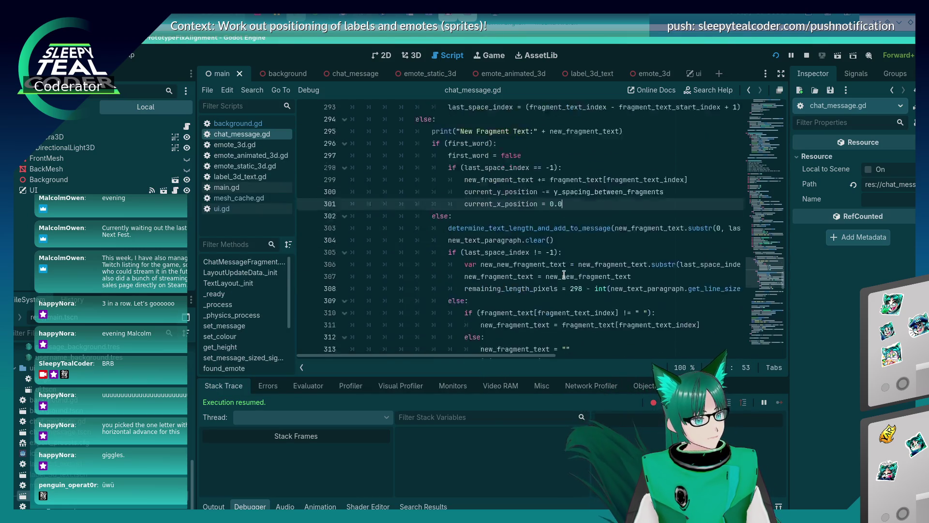
Copy 'remaining_length_pixels = 298' and paste it as a new line after line 301.
left_click_drag(604, 325, 465, 324)
key("ctrl+c")
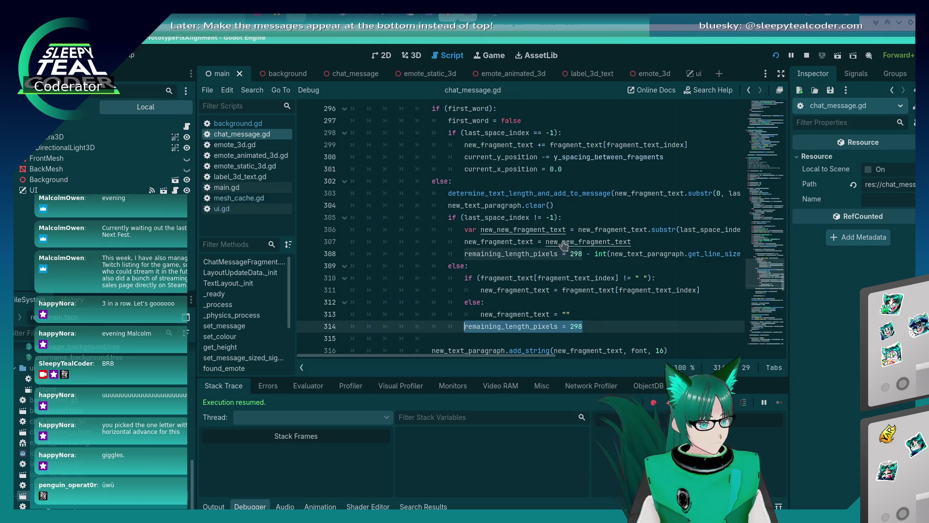
left_click(573, 173)
key("Return")
key("ctrl+v")
Run the game, clear the chat, and add test messages with text after the emotes.
key("F5")
left_click(644, 143)
left_click(584, 146)
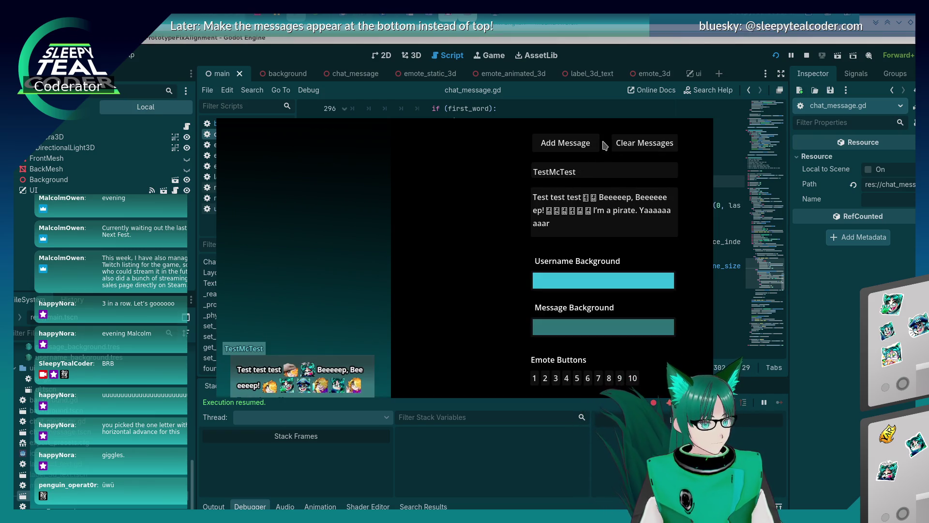
left_click(578, 148)
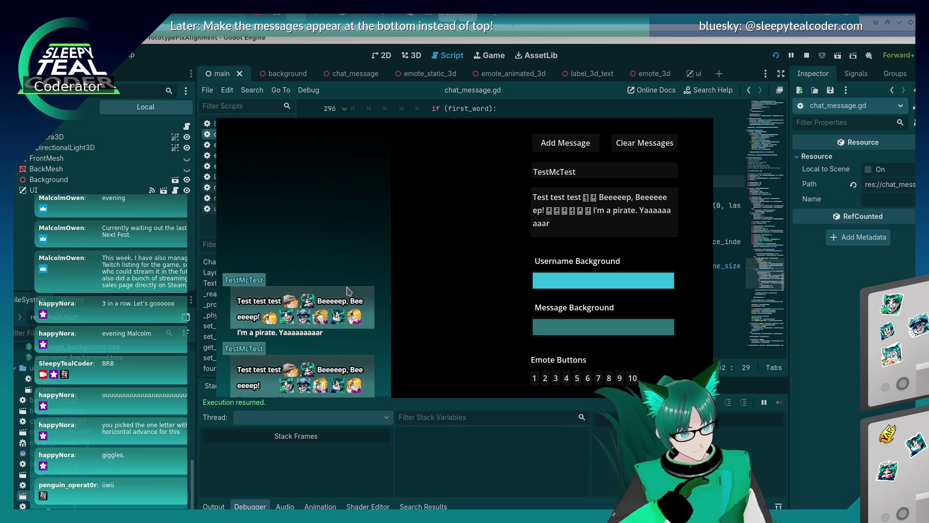
left_click(590, 210)
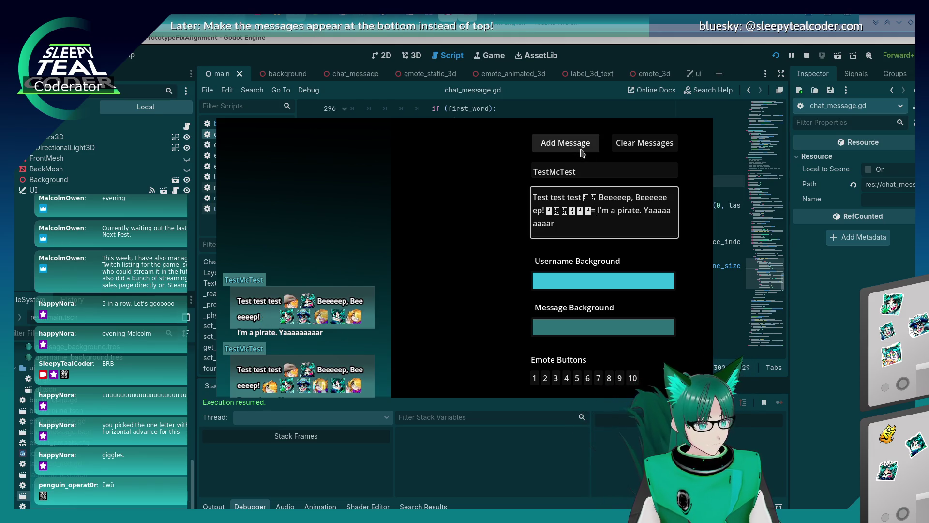
left_click(582, 153)
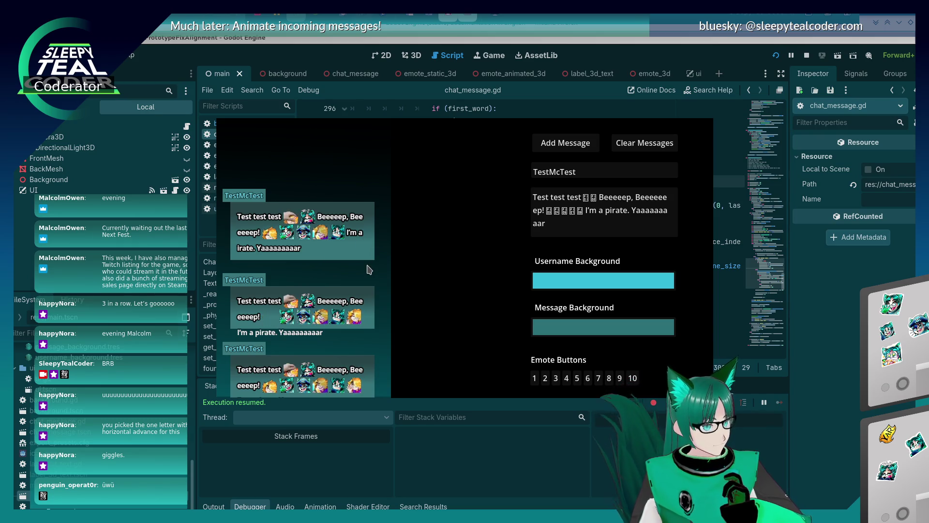
left_click(591, 277)
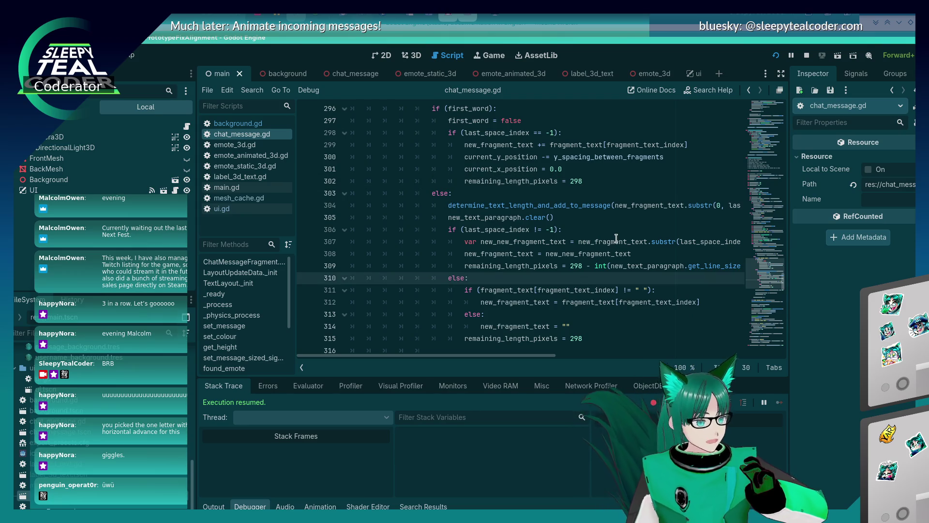
Undo the remaining_length_pixels line and first-word branch edits, save, rerun, and add a test message.
key("ctrl+z")
key("ctrl+z")
key("ctrl+z")
key("ctrl+z")
key("ctrl+z")
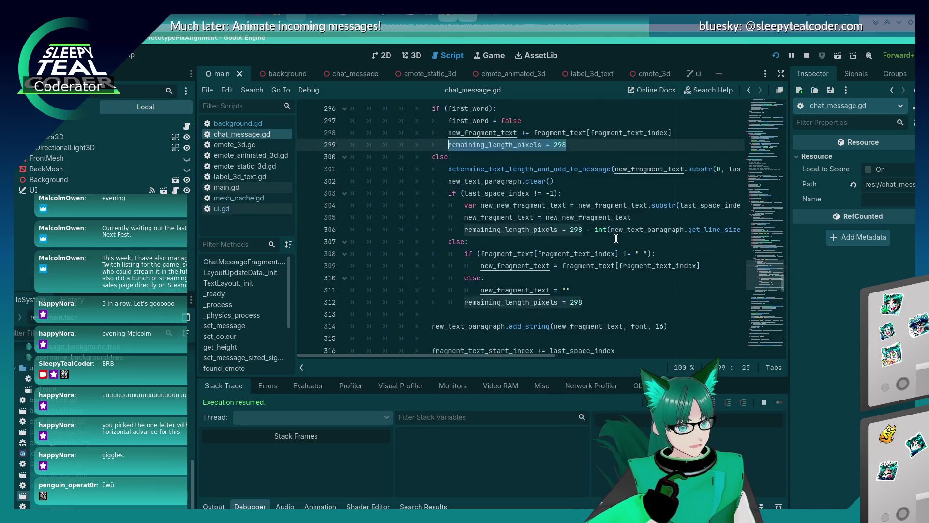
key("ctrl+z")
key("ctrl+z")
key("ctrl+z")
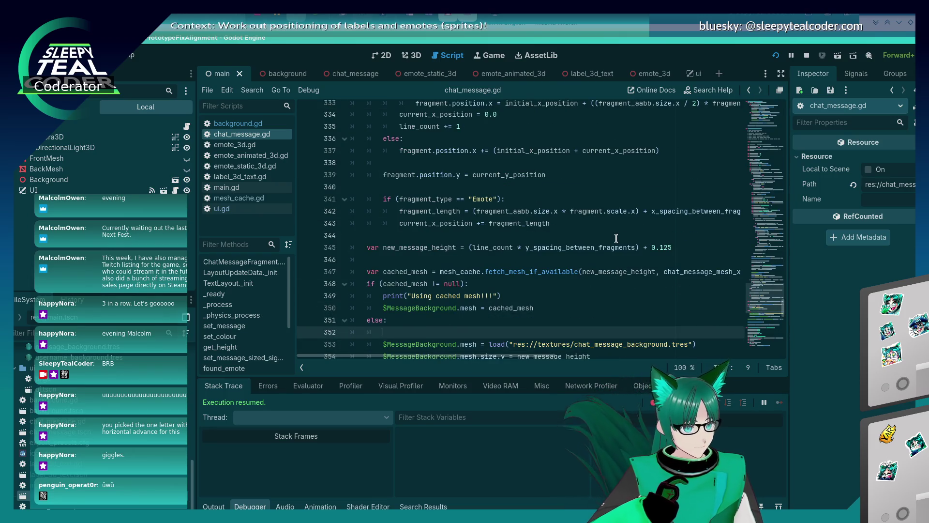
type("var new_mesh =")
key("ctrl+y")
key("ctrl+y")
key("ctrl+y")
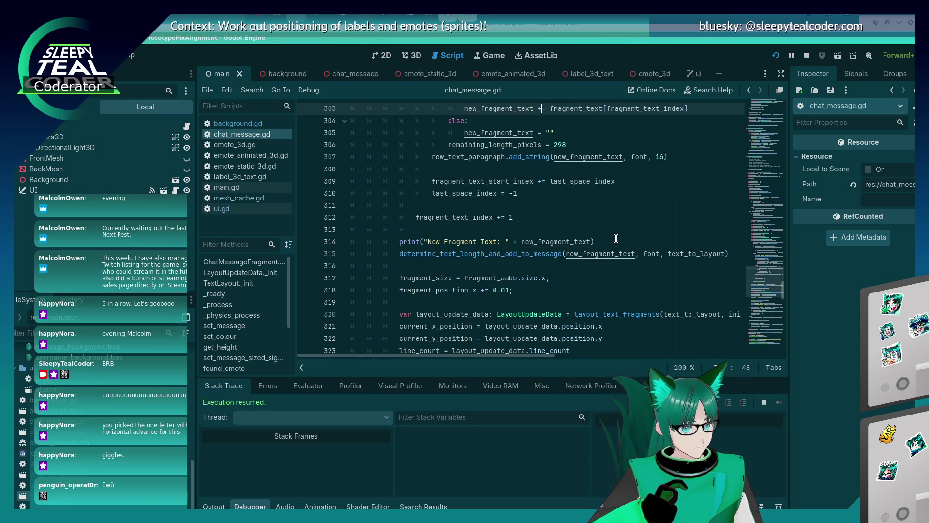
key("ctrl+z")
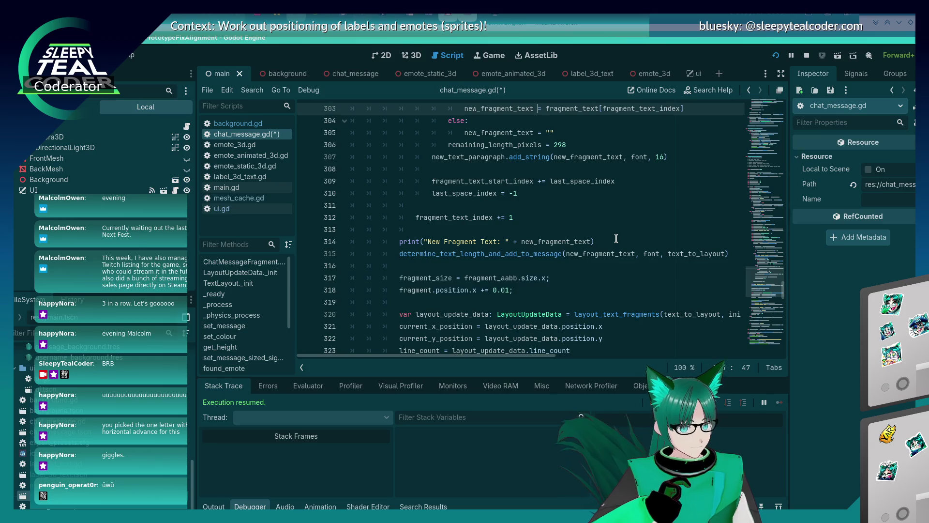
key("F5")
left_click(576, 151)
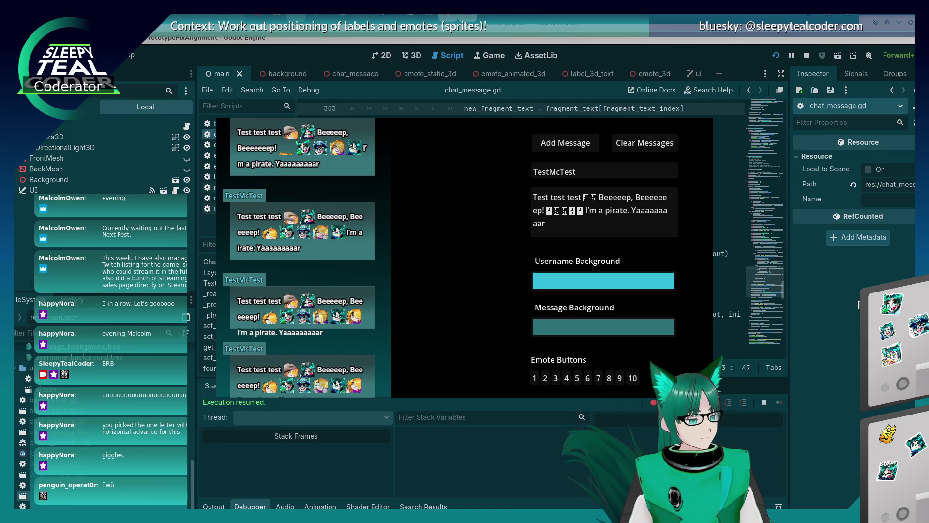
key("F8")
Review the last_space_index wrapping code, check the game's messages, then return to chat_message.gd.
scroll(634, 277, "up", 7)
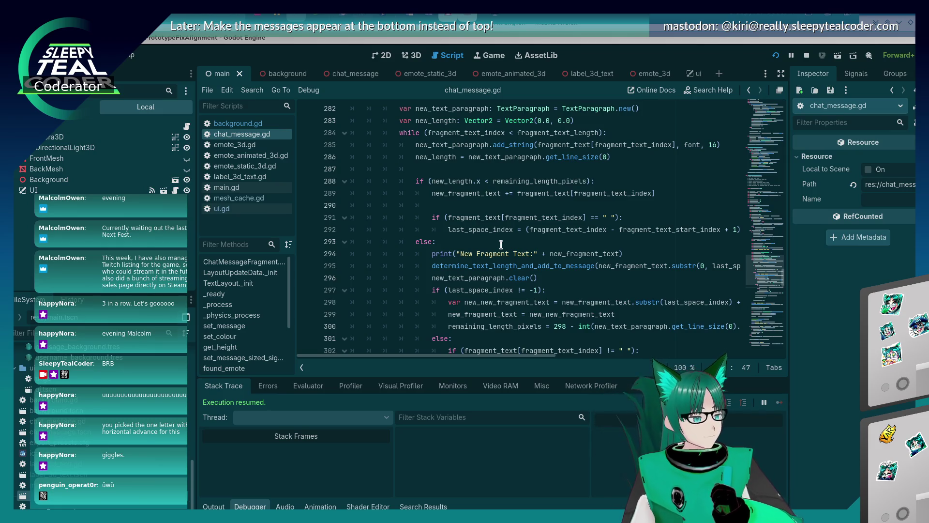
scroll(501, 245, "down", 2)
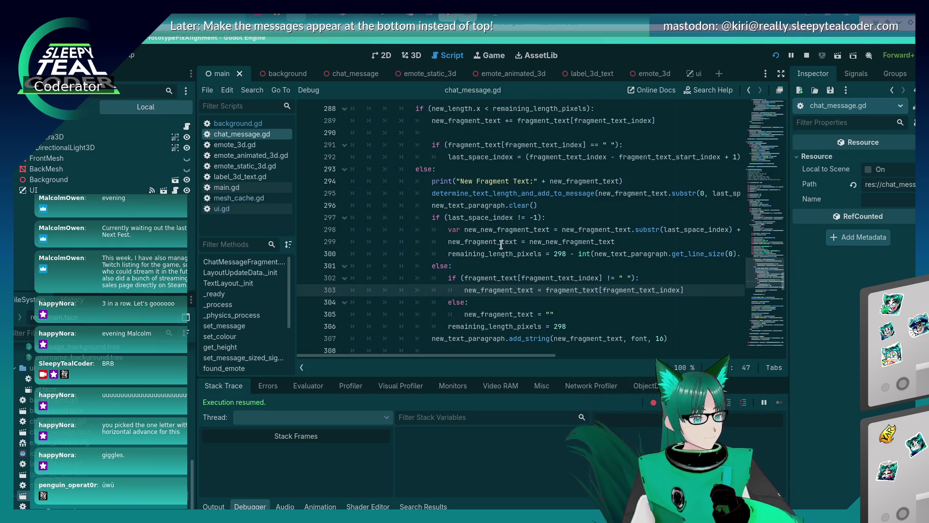
key("alt+Tab")
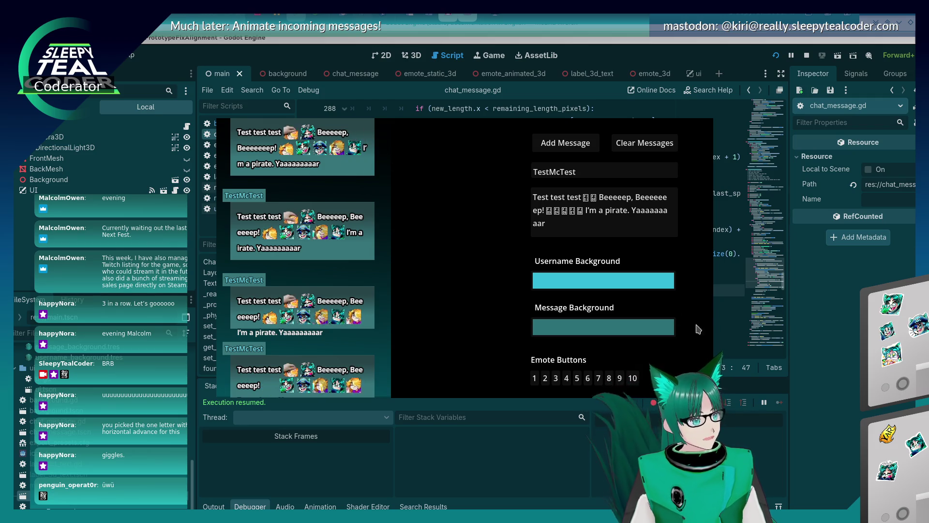
left_click(808, 352)
scroll(559, 274, "up", 1)
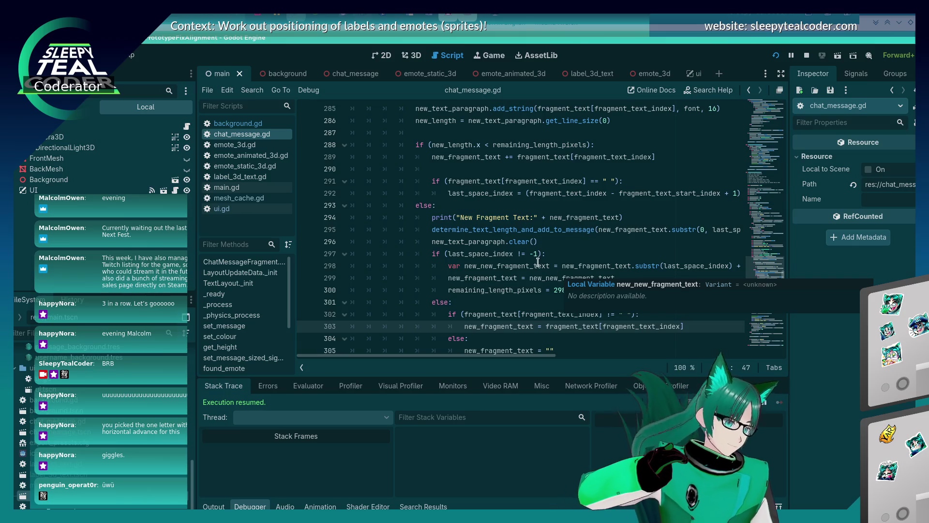
Declare 'var first_word = false' after line 283 and save the script.
scroll(458, 225, "up", 8)
scroll(459, 225, "down", 4)
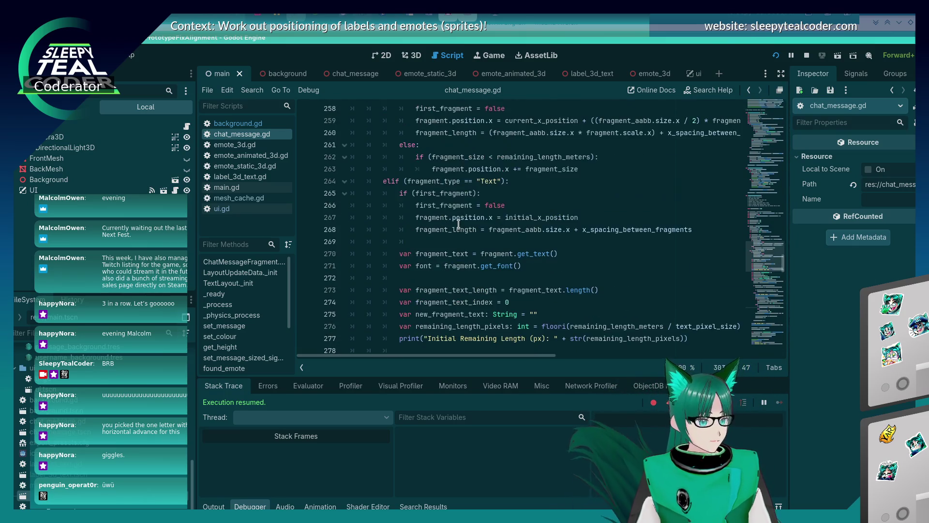
left_click(607, 231)
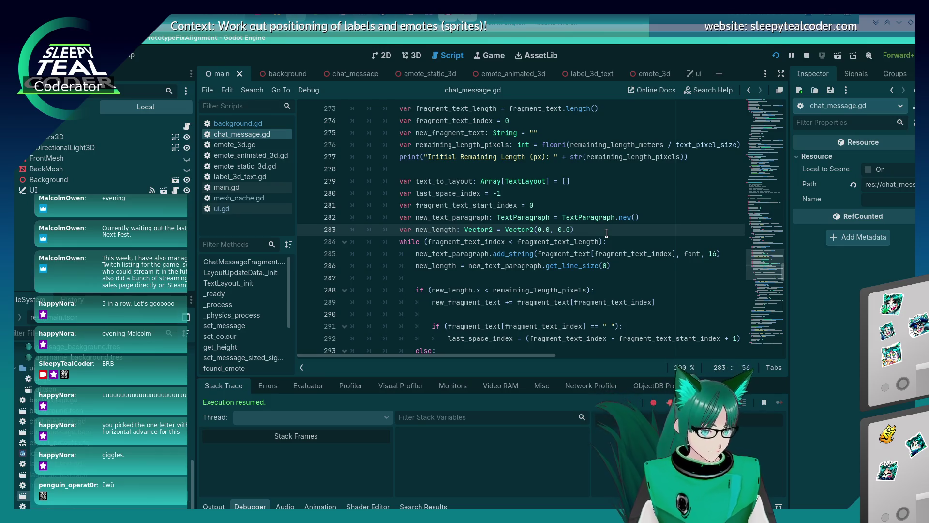
key("Return")
type("var first_w")
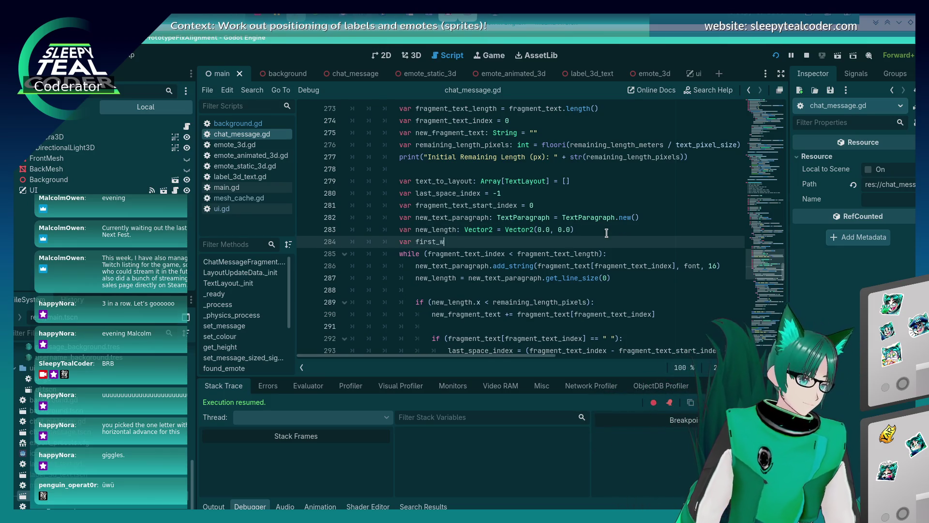
type("ord: boole")
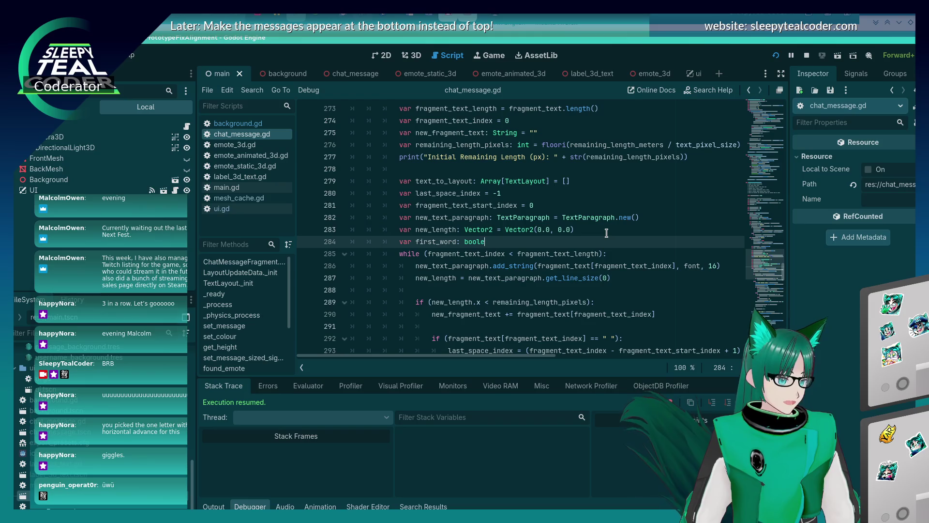
key("BackSpace")
type("= fa")
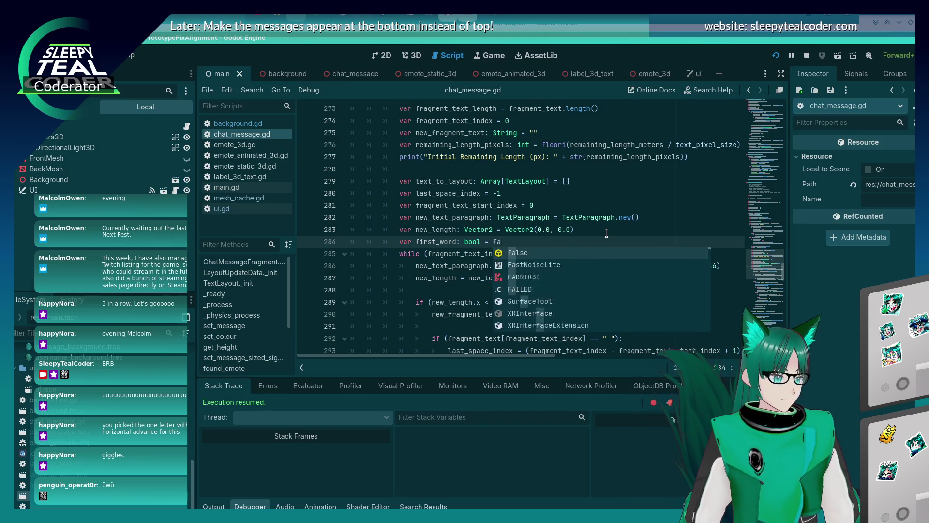
type("l")
key("Return")
key("BackSpace")
key("BackSpace")
key("BackSpace")
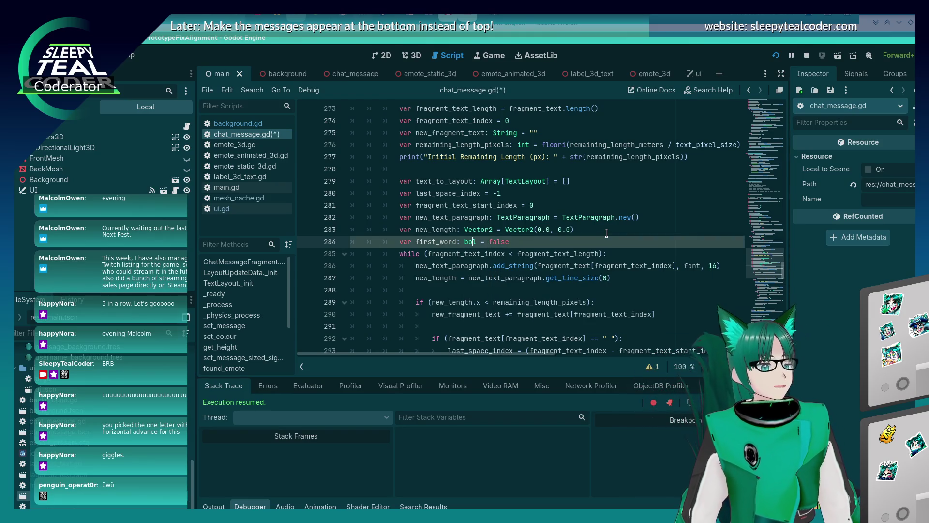
key("BackSpace")
key("BackSpace")
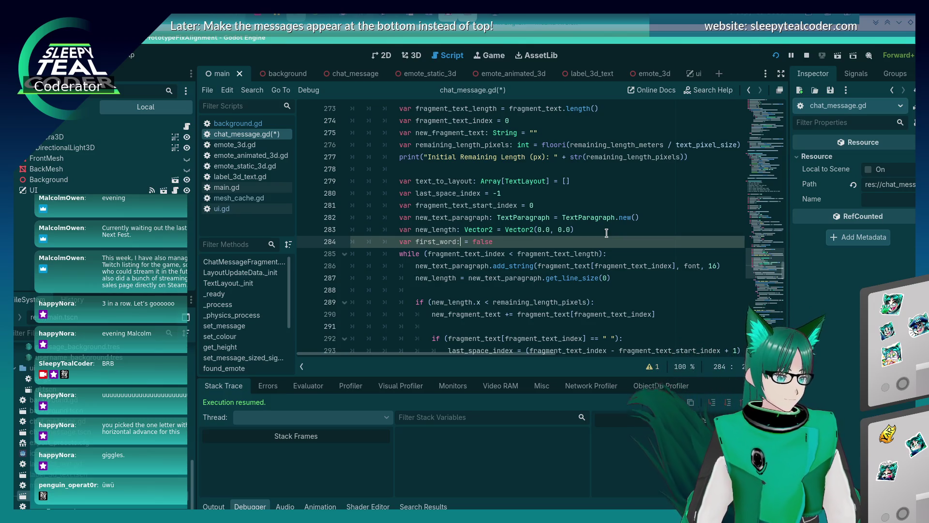
key("ctrl+s")
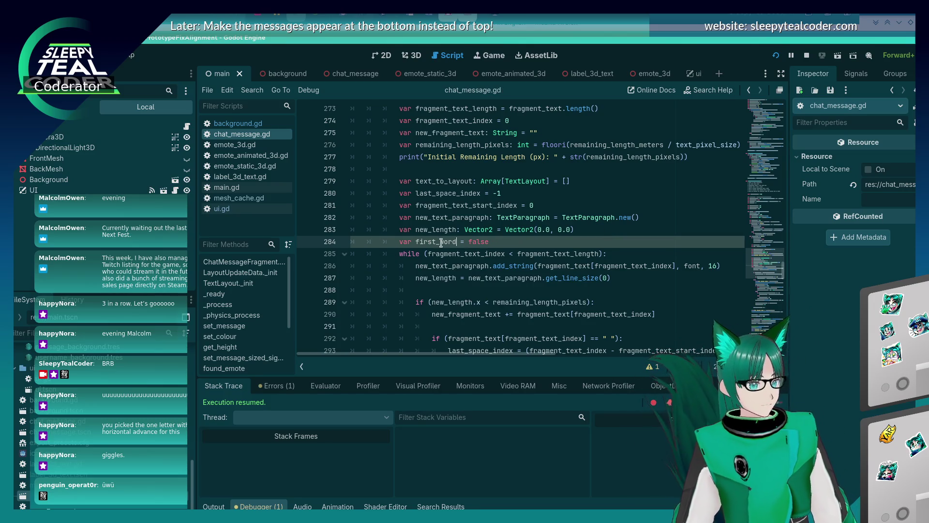
Add a first_word check below the fragment print that resets 'first_word = false'.
double_click(437, 242)
scroll(554, 241, "down", 3)
scroll(555, 223, "up", 2)
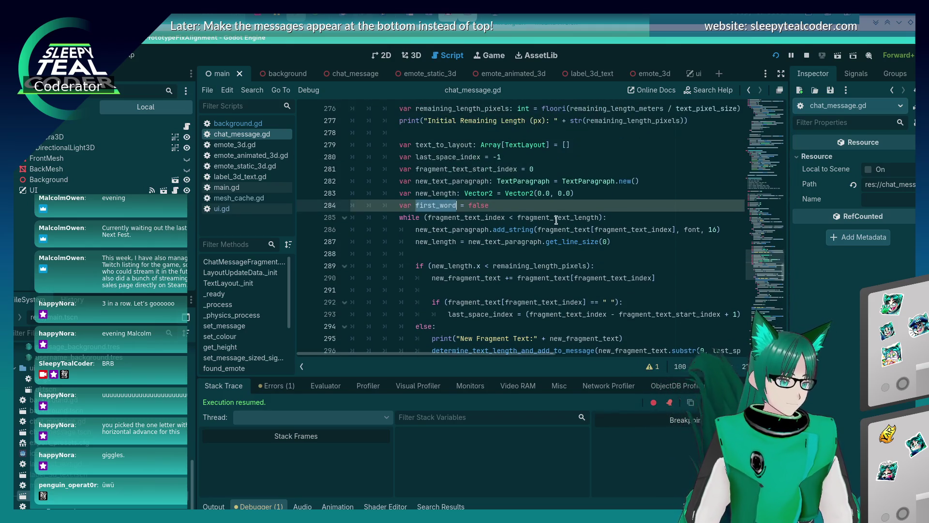
scroll(556, 217, "down", 5)
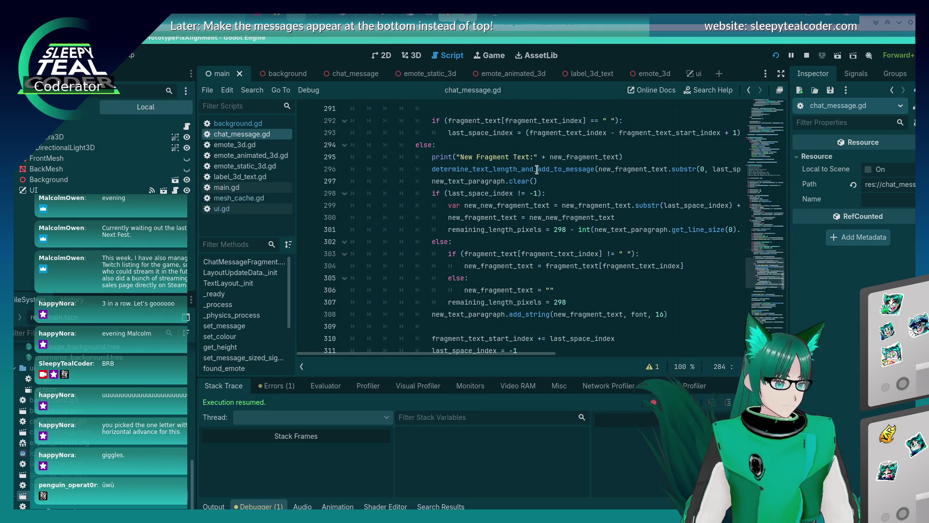
left_click(538, 182)
left_click(644, 157)
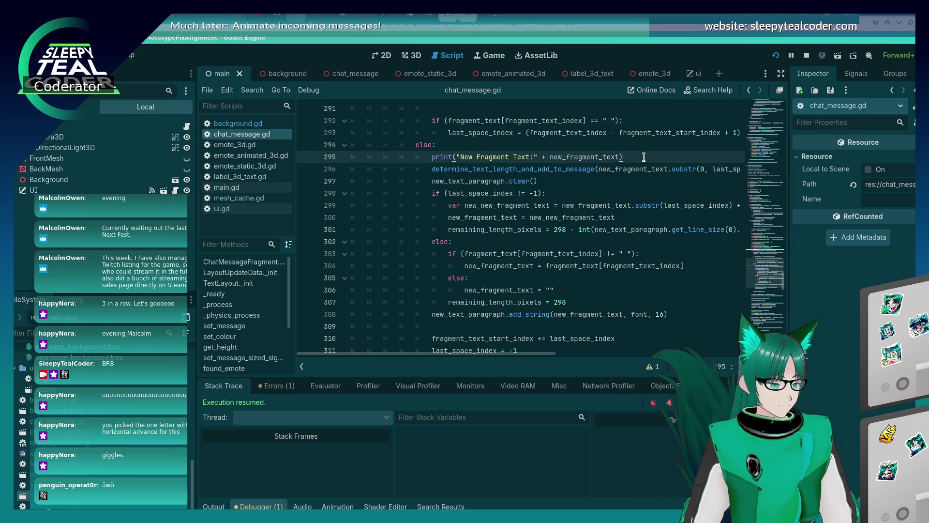
key("Return")
type("first_word):")
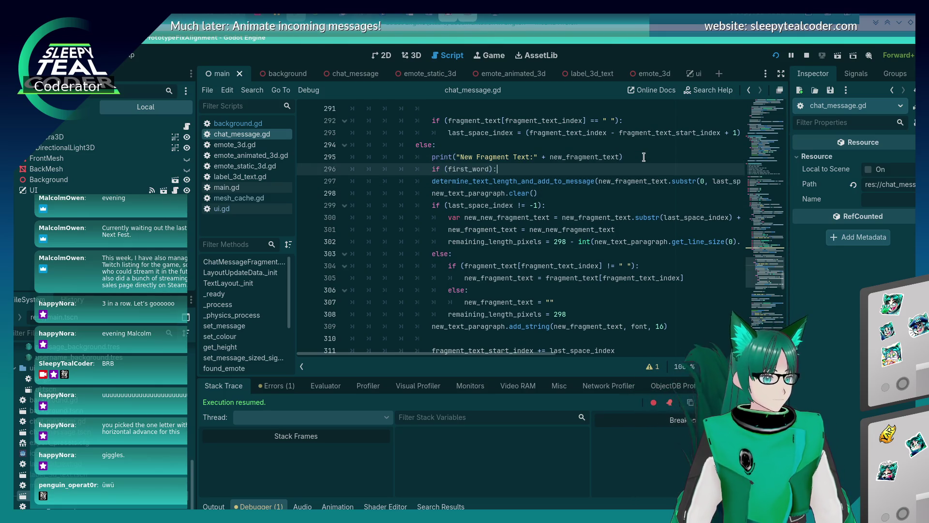
key("Return")
type("first_word = fals")
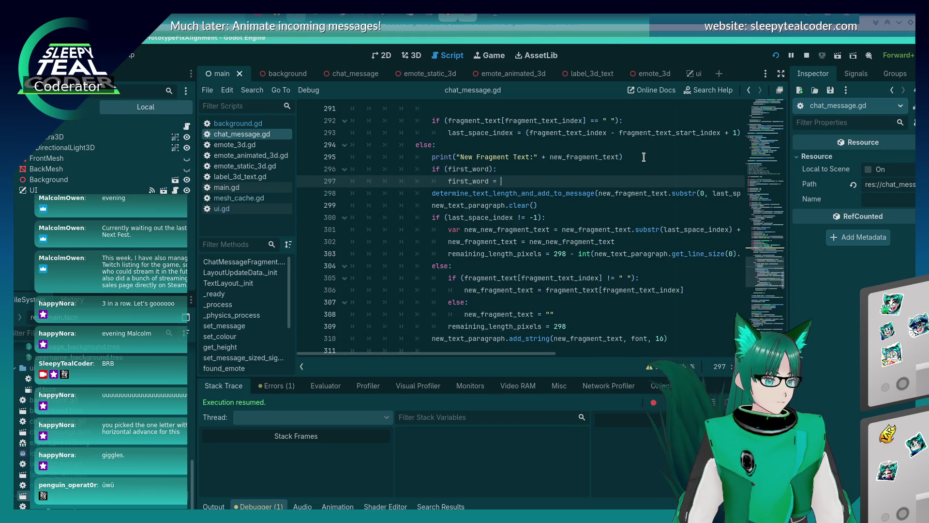
type("e")
Change first_word's initial value to true and save the script.
scroll(644, 156, "up", 7)
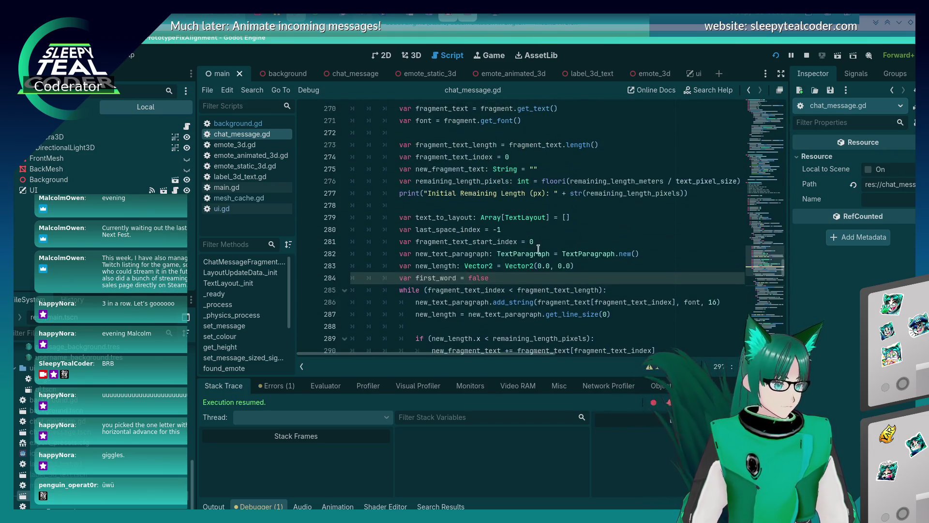
double_click(473, 278)
type("tru")
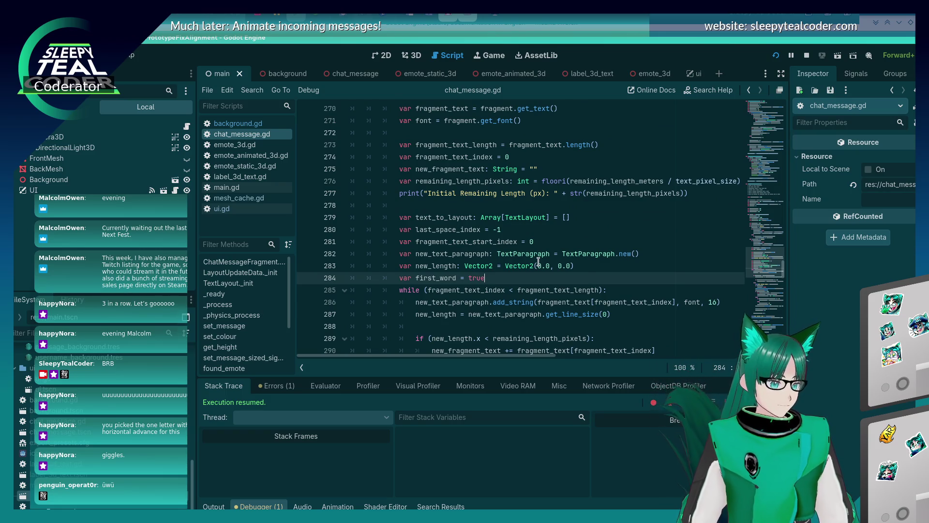
key("ctrl+s")
scroll(538, 264, "down", 4)
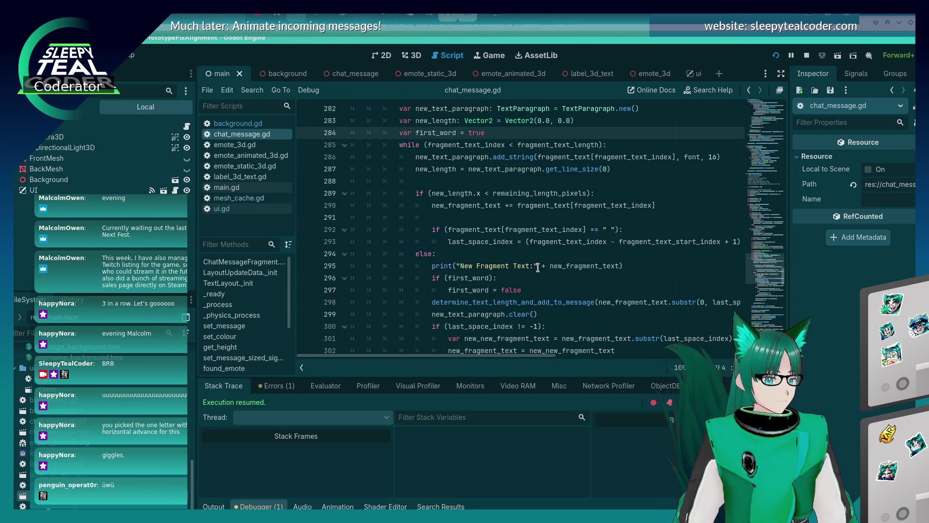
key("alt+Tab")
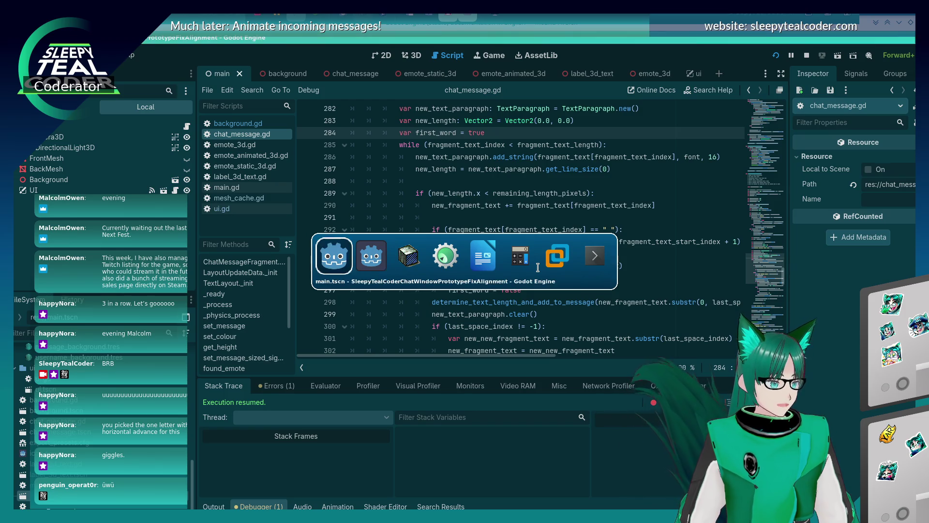
left_click(517, 290)
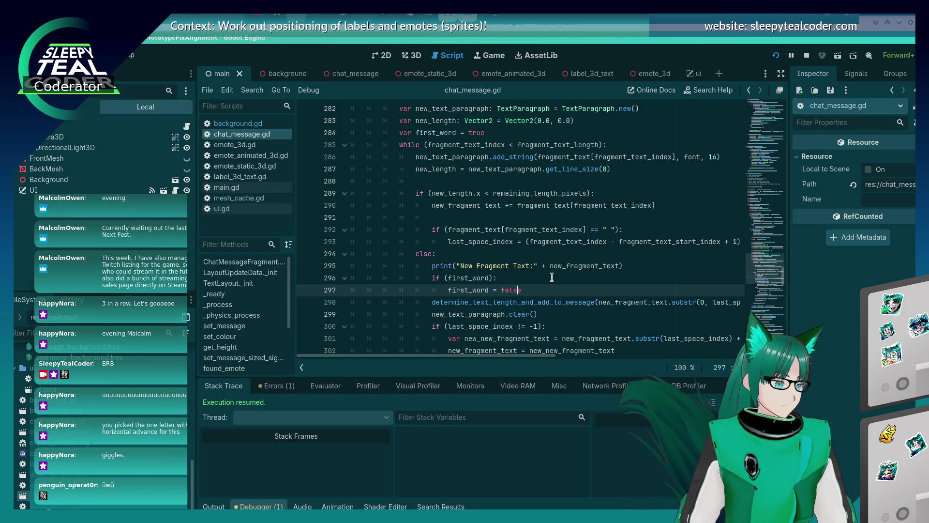
key("alt+Tab")
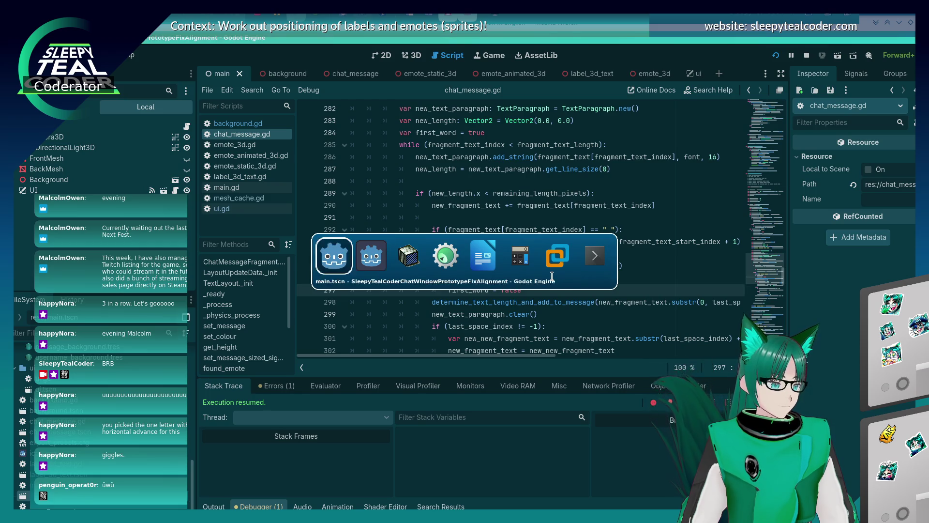
Print "Found first word!" inside the first_word branch, save, run the game and clear messages.
left_click(537, 279)
key("Return")
type("print(\"Fo")
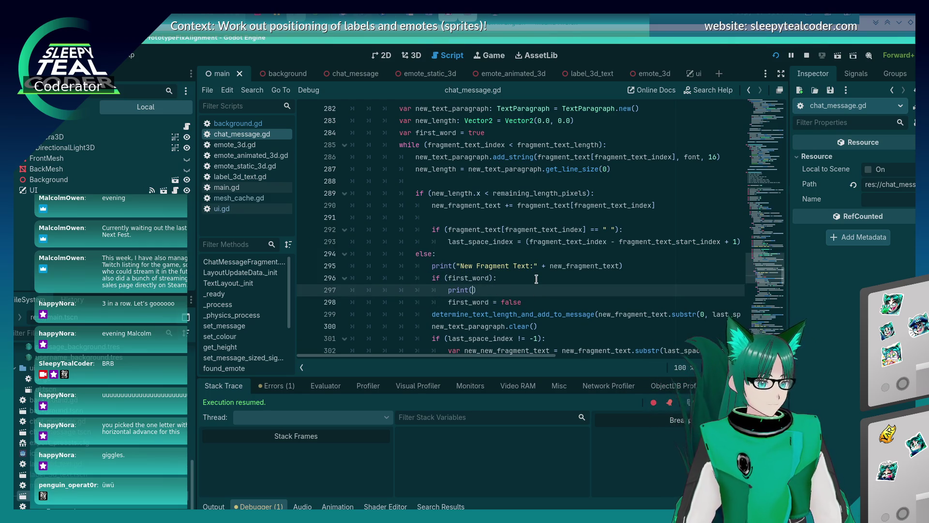
type("und first word!")
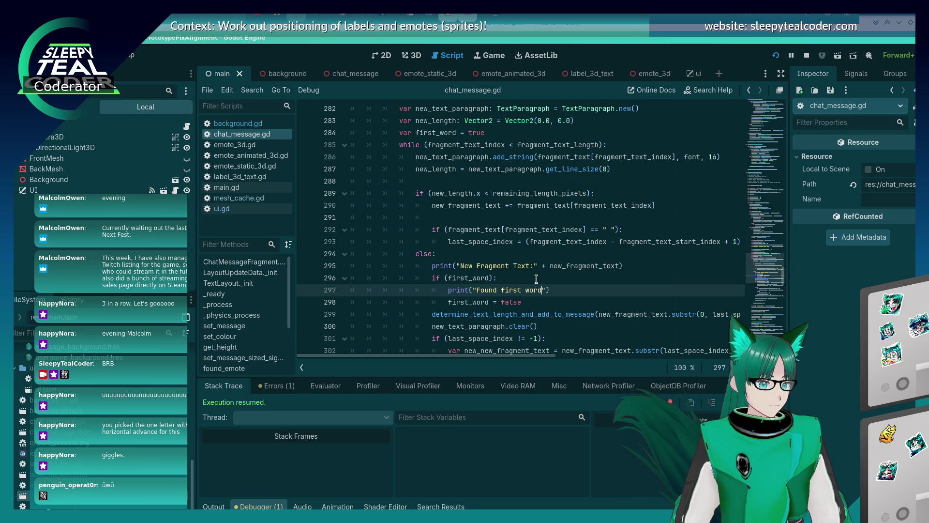
key("Left")
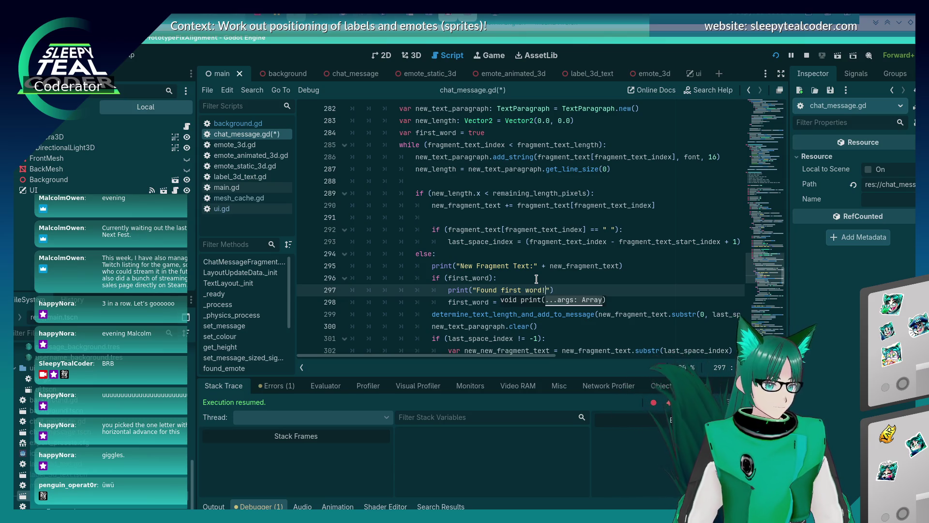
type("new_")
key("Escape")
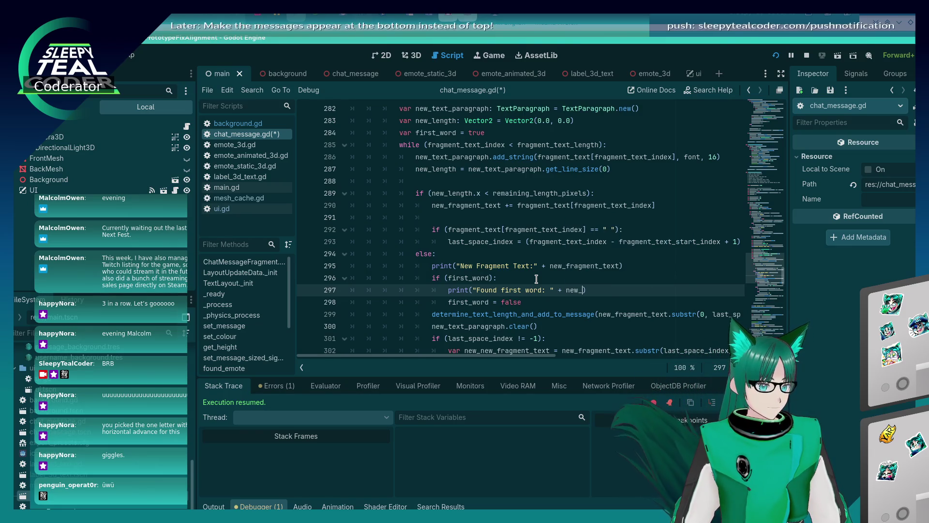
key("BackSpace")
key("BackSpace")
key("BackSpace")
type("!")
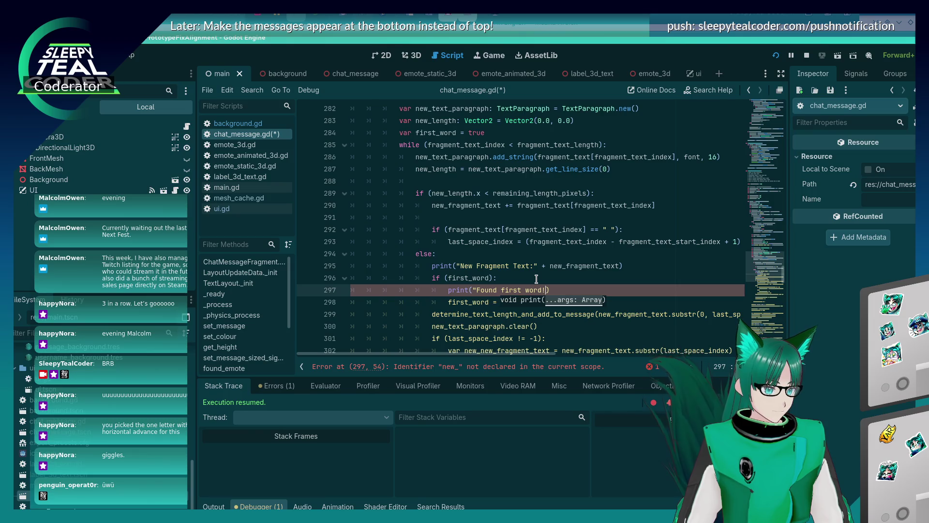
type("\"")
key("ctrl+s")
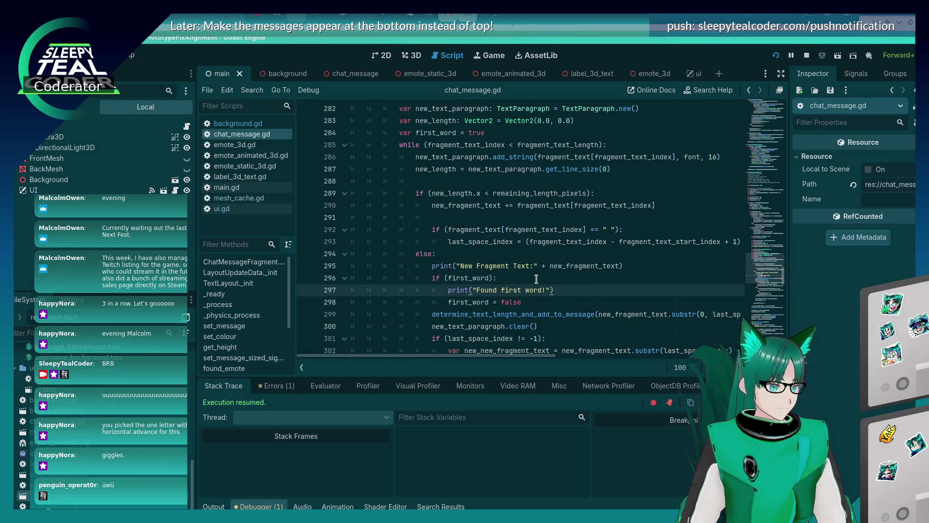
key("F5")
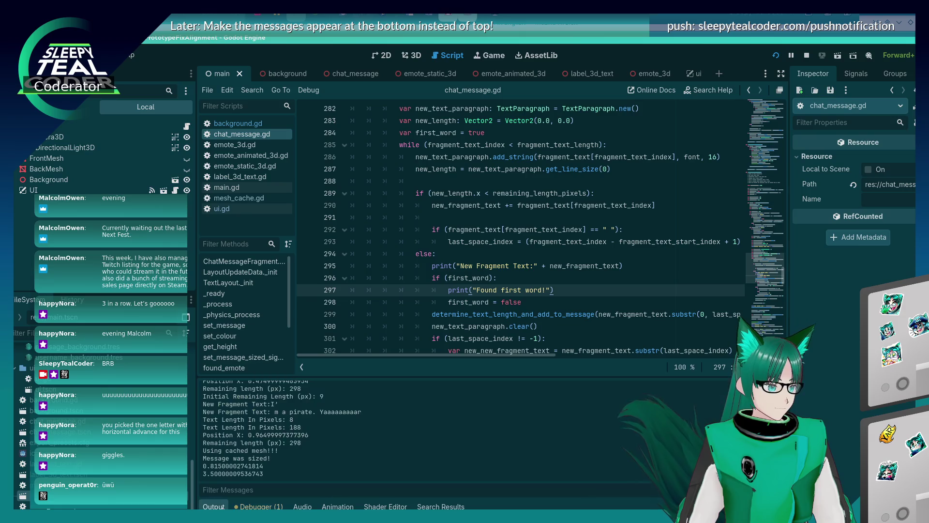
left_click(614, 154)
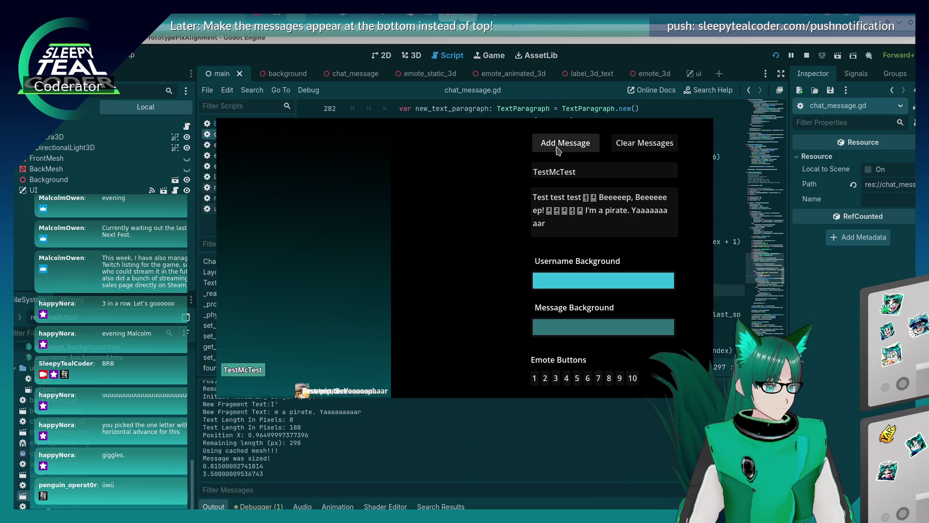
Post a new test chat message, then return to the determine_text_length_and_add_to_message call.
left_click(556, 149)
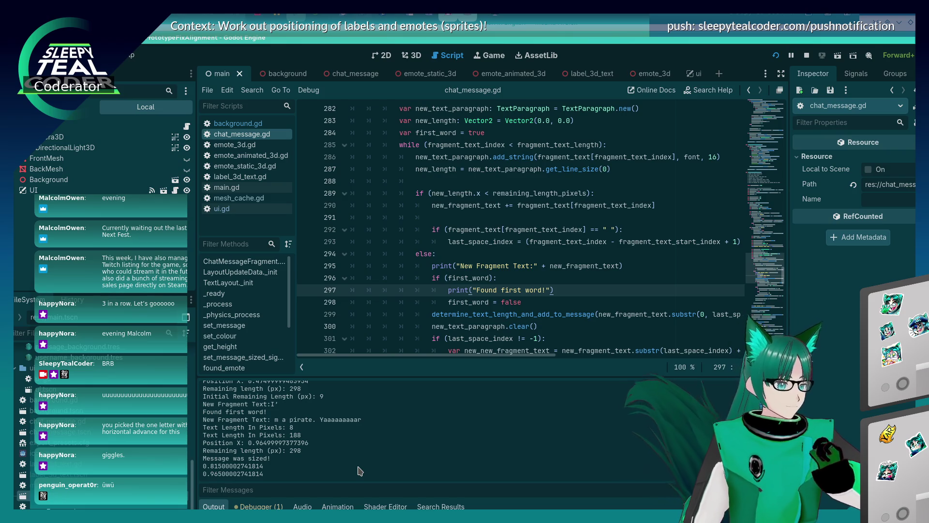
left_click(533, 312)
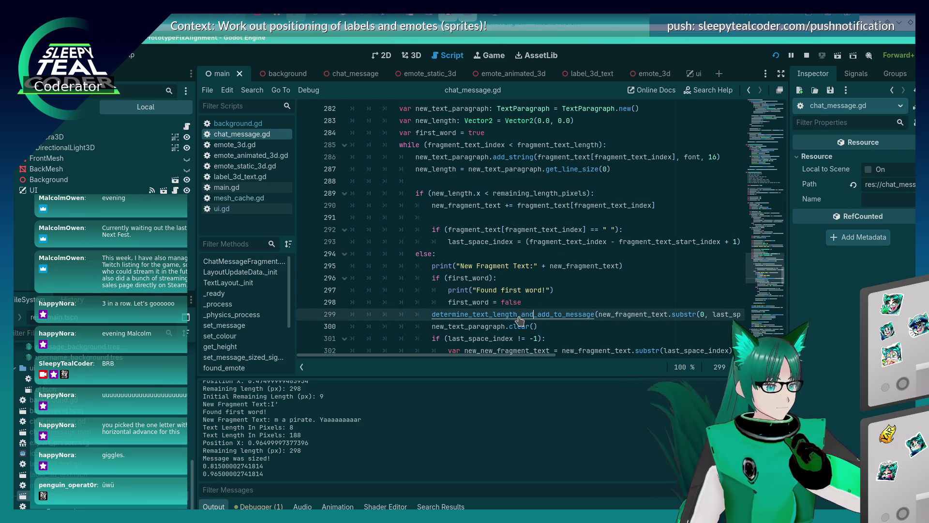
Add 'return' in the else branch of determine_text_length_and_add_to_message, save, and post another message.
left_click(519, 317, "ctrl")
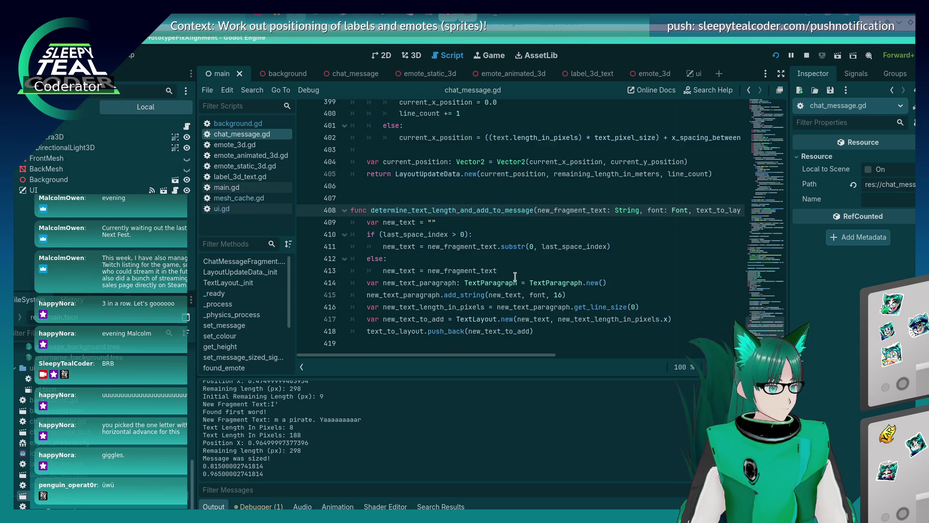
left_click(412, 263)
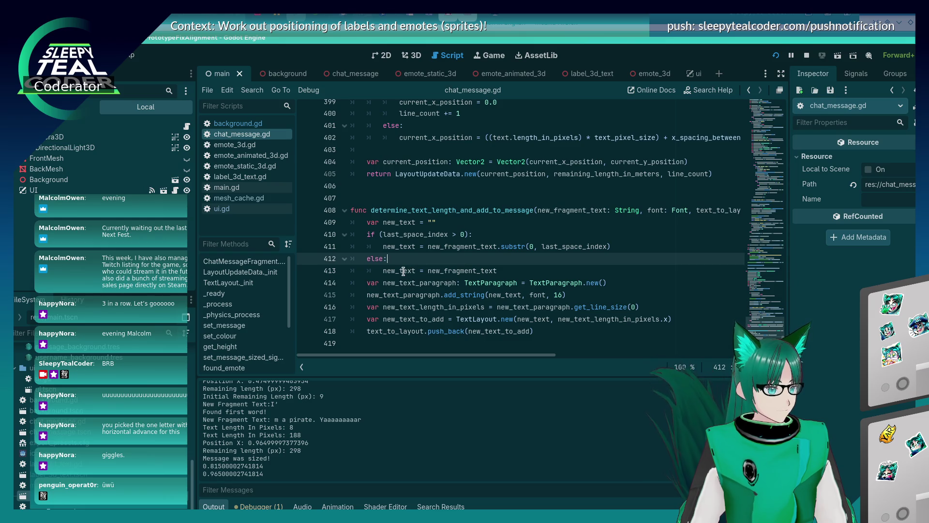
left_click(402, 271)
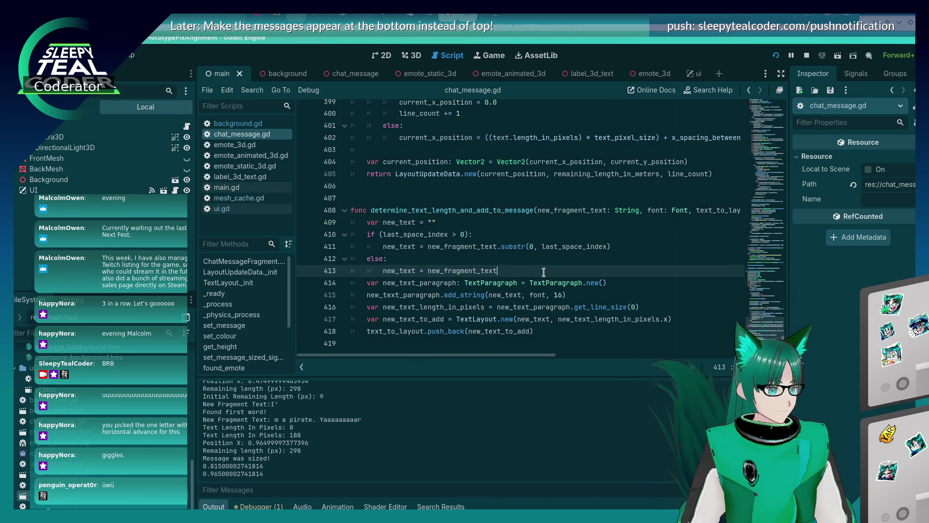
left_click(476, 260)
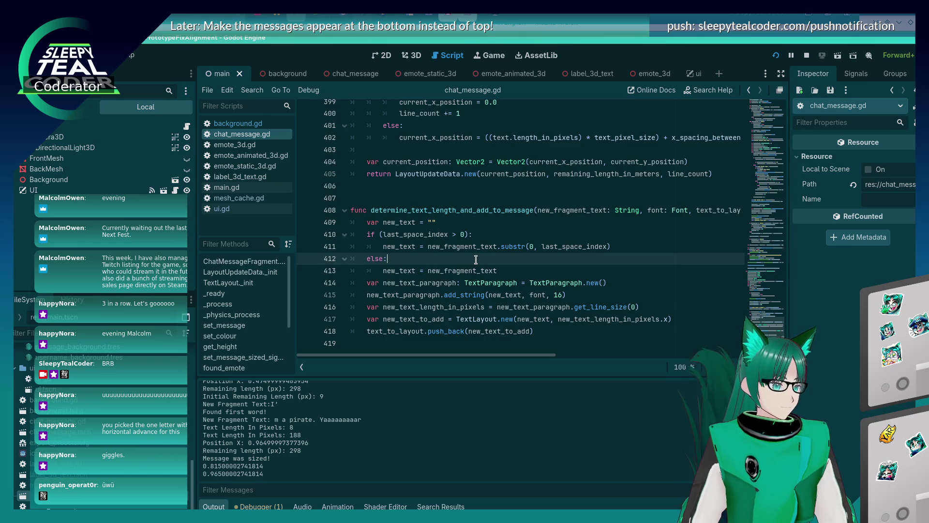
key("Down")
key("End")
key("Return")
type("return")
key("ctrl+s")
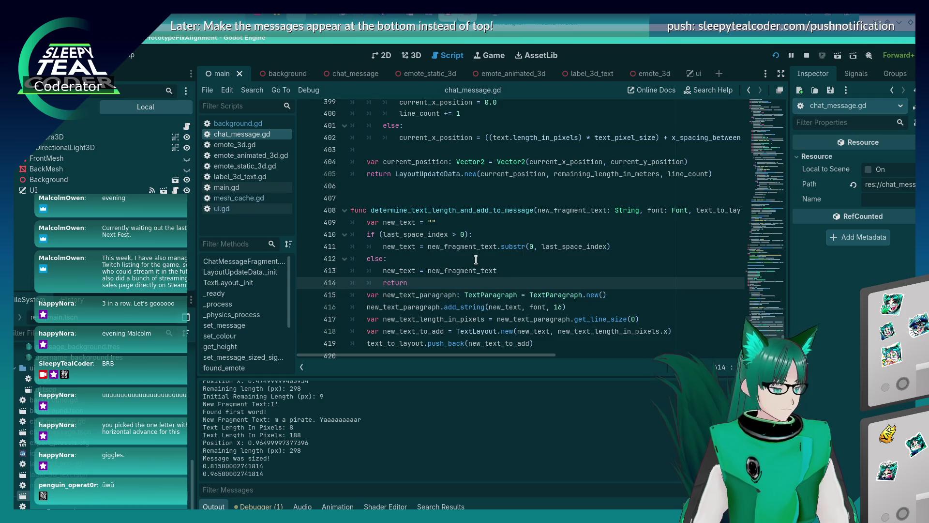
left_click(565, 143)
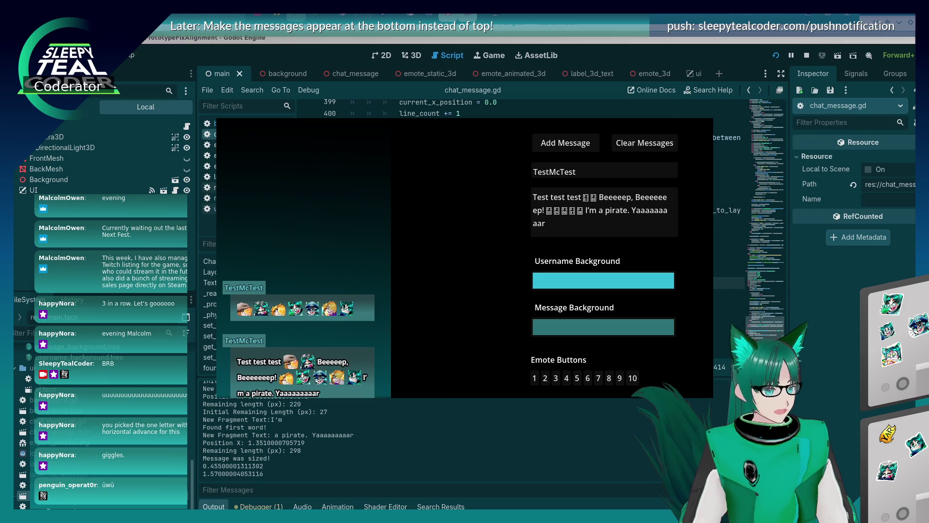
Undo two edits, re-add the else-branch 'return', then run and close the game.
left_click(607, 309)
key("ctrl+z")
key("ctrl+z")
key("ctrl+z")
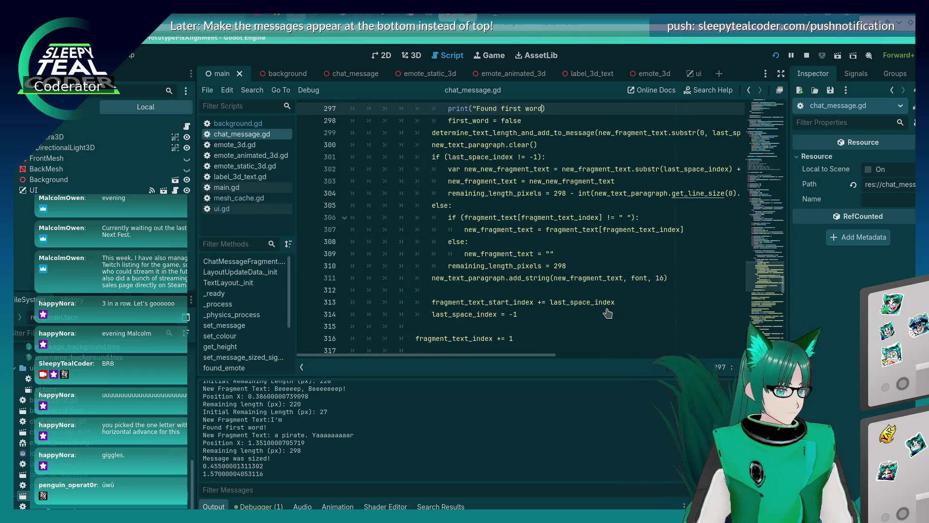
key("ctrl+z")
key("ctrl+z")
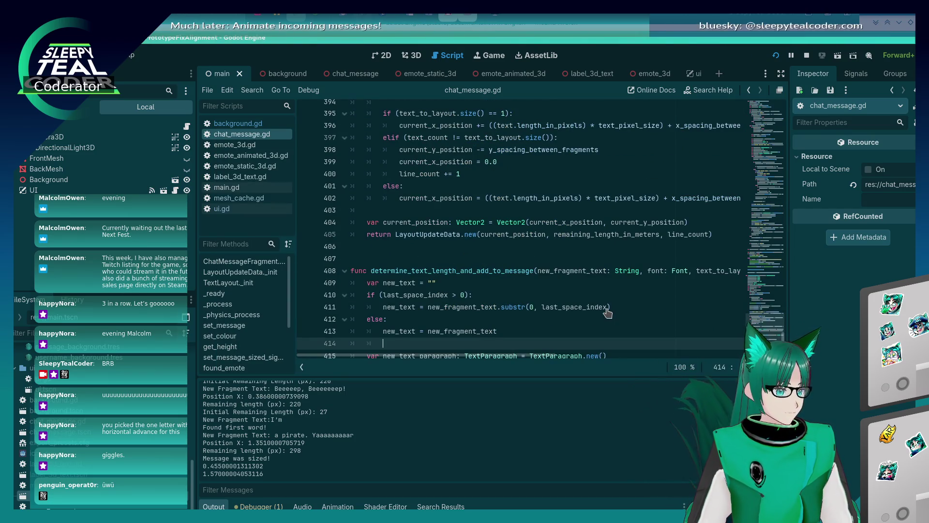
key("Return")
type("return")
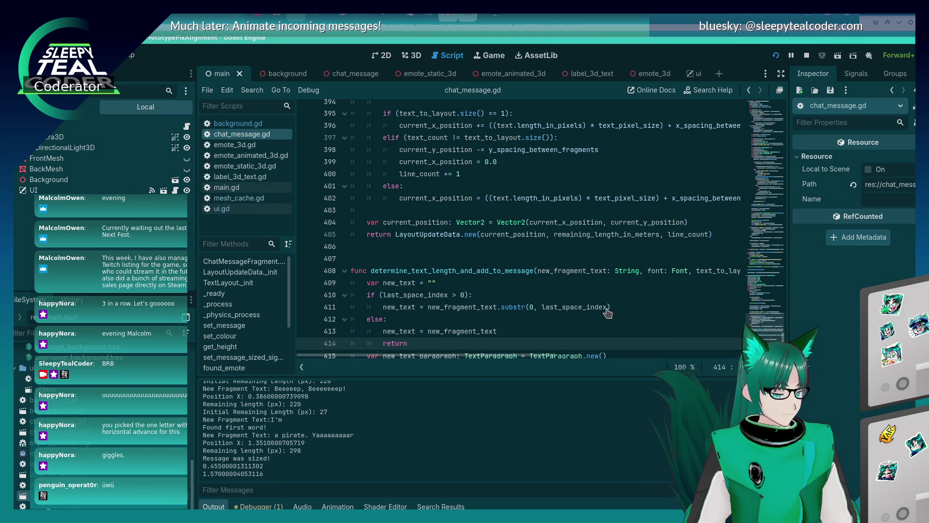
key("F5")
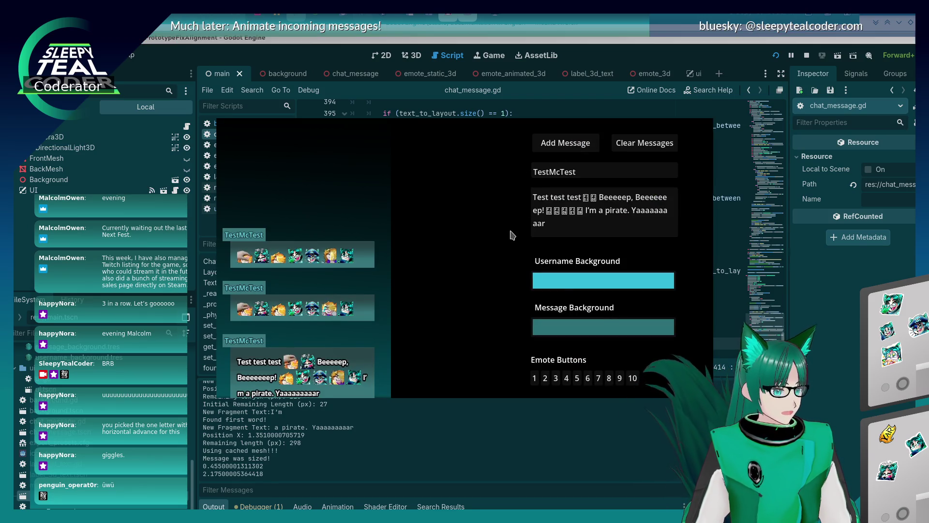
key("F8")
Delete the early 'return' on line 414 and rerun the chat test scene.
key("shift+Home")
key("shift+Home")
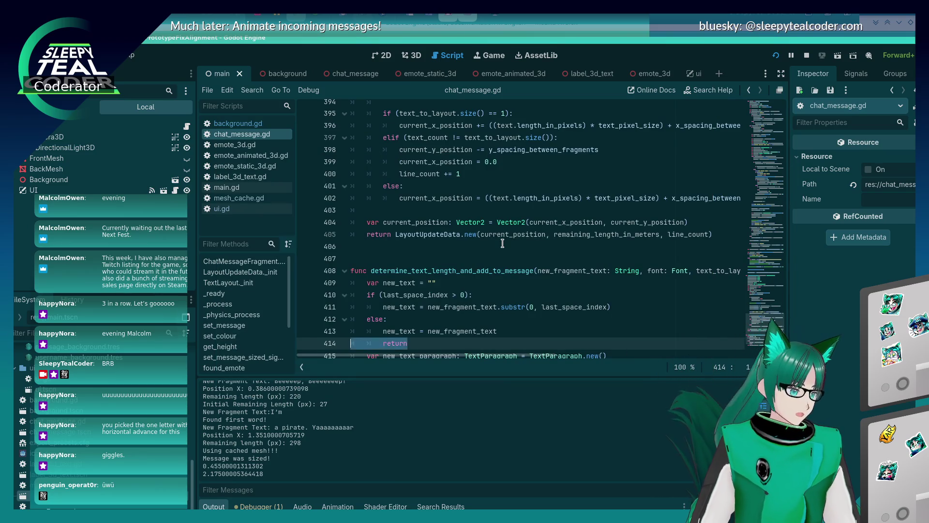
key("BackSpace")
key("BackSpace")
key("F5")
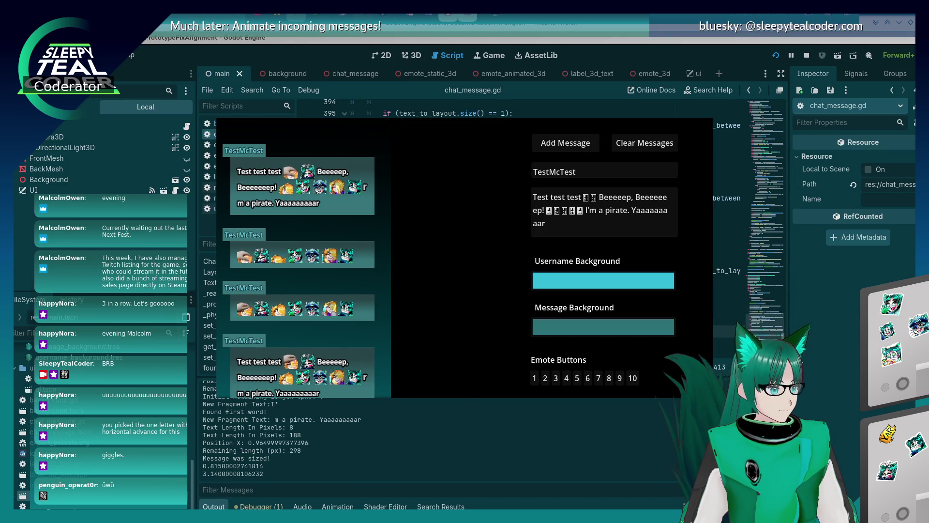
key("F8")
left_click(420, 320)
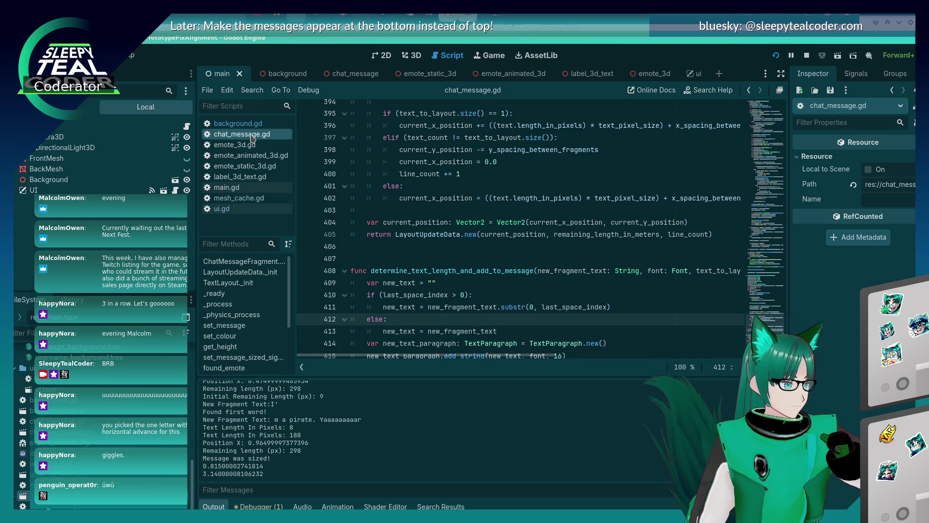
scroll(456, 281, "up", 15)
scroll(457, 281, "up", 15)
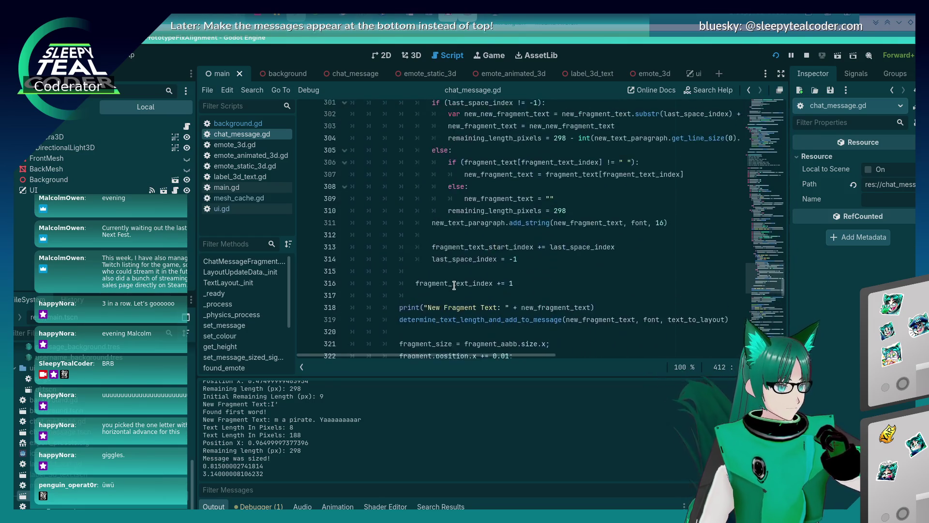
scroll(454, 285, "up", 3)
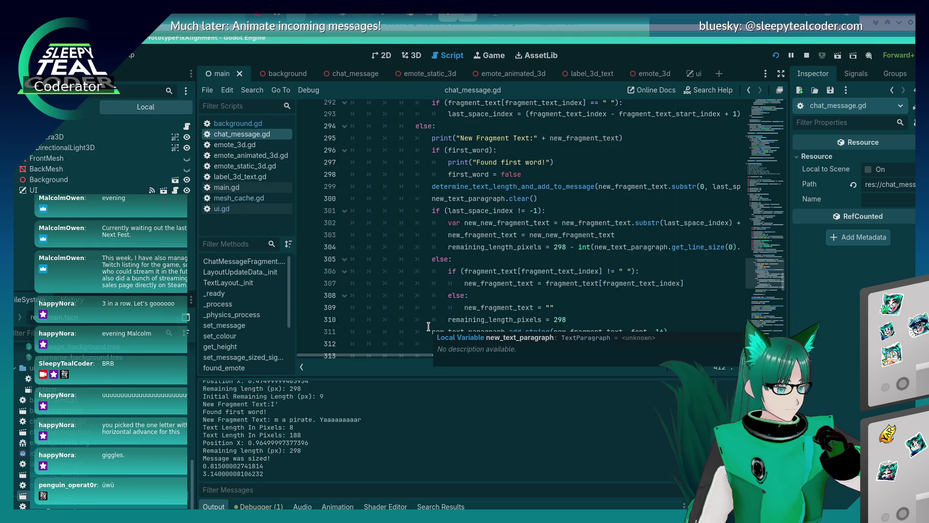
scroll(428, 327, "down", 2)
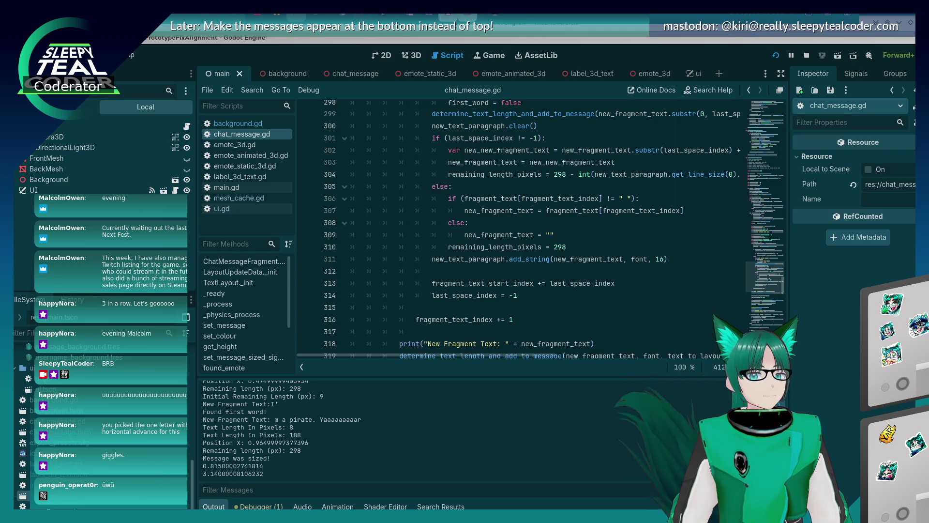
left_click(523, 235)
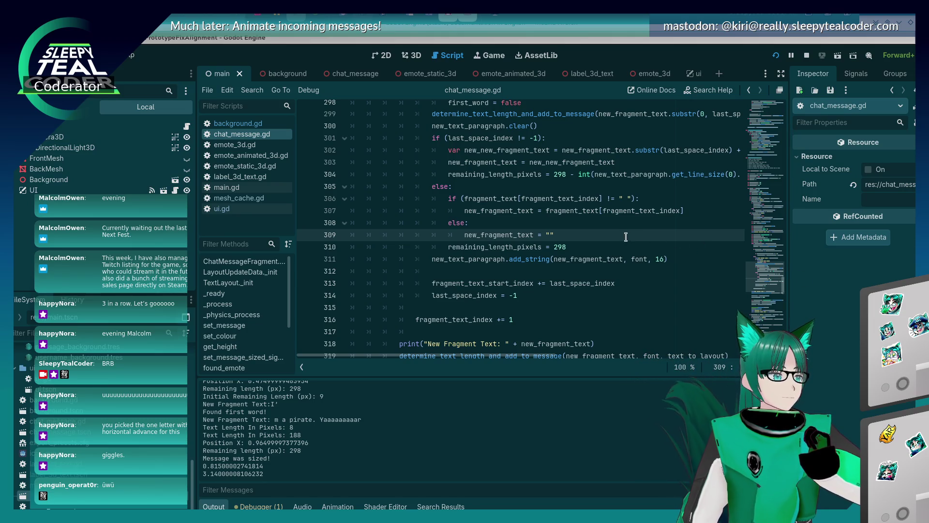
scroll(626, 237, "down", 2)
scroll(605, 242, "up", 2)
left_click(560, 247)
left_click(558, 263)
left_click(556, 271)
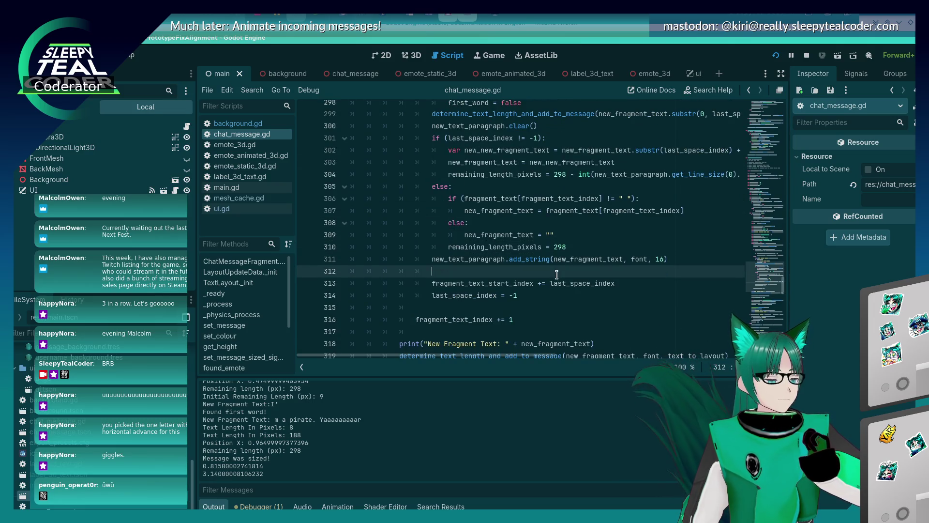
left_click(560, 248)
left_click(561, 240)
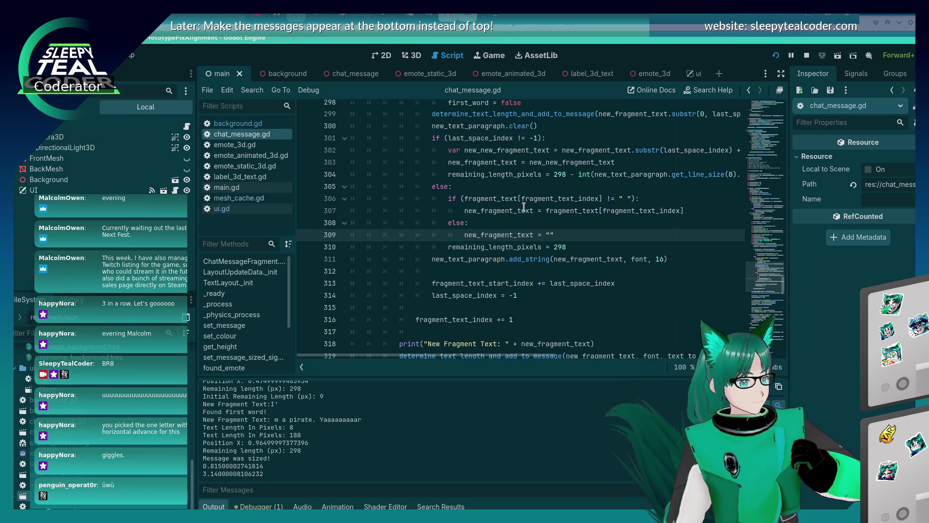
scroll(538, 207, "up", 3)
left_click(520, 216)
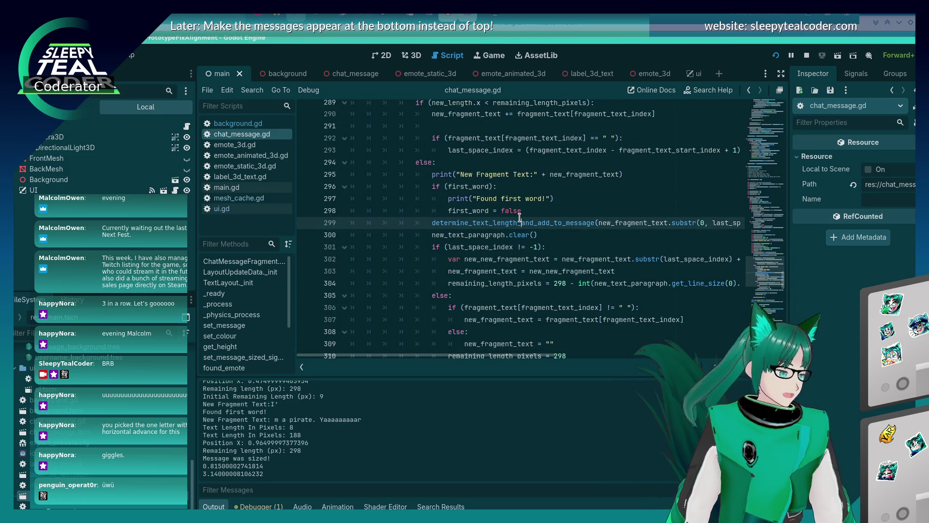
left_click(525, 209)
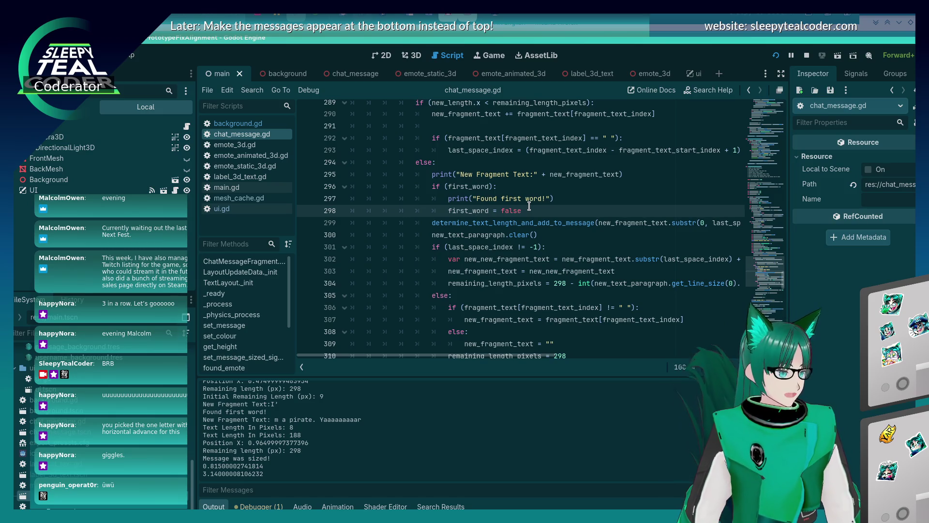
Add 'continue' after first_word = false in the first-word branch and save.
key("alt+Tab")
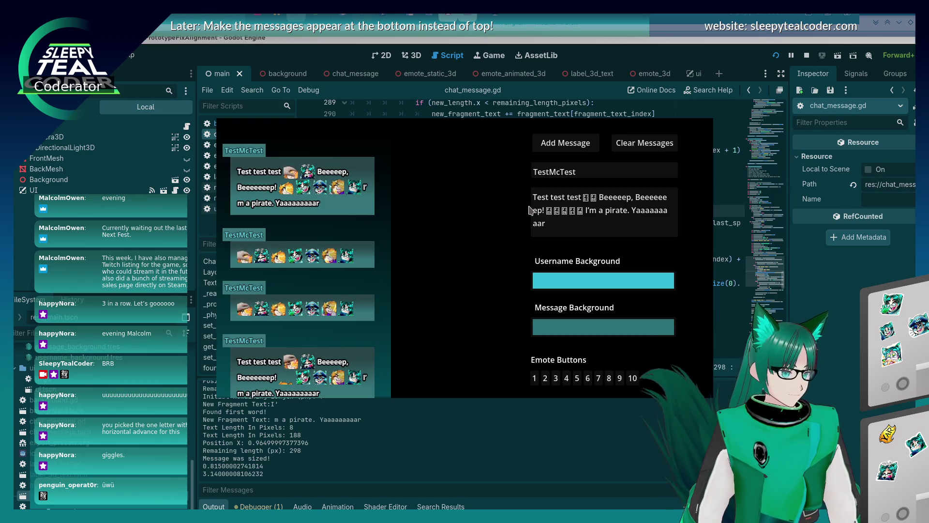
key("alt+Tab")
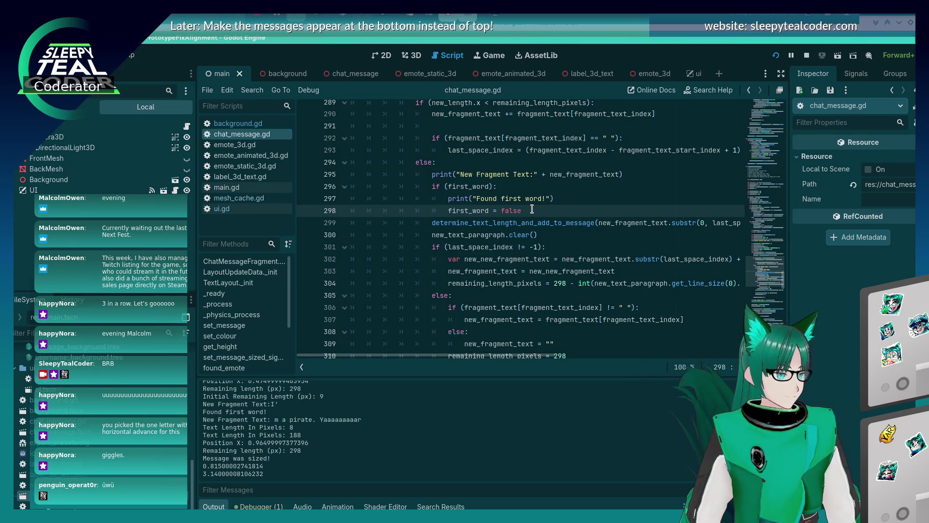
scroll(513, 233, "up", 3)
scroll(499, 257, "down", 2)
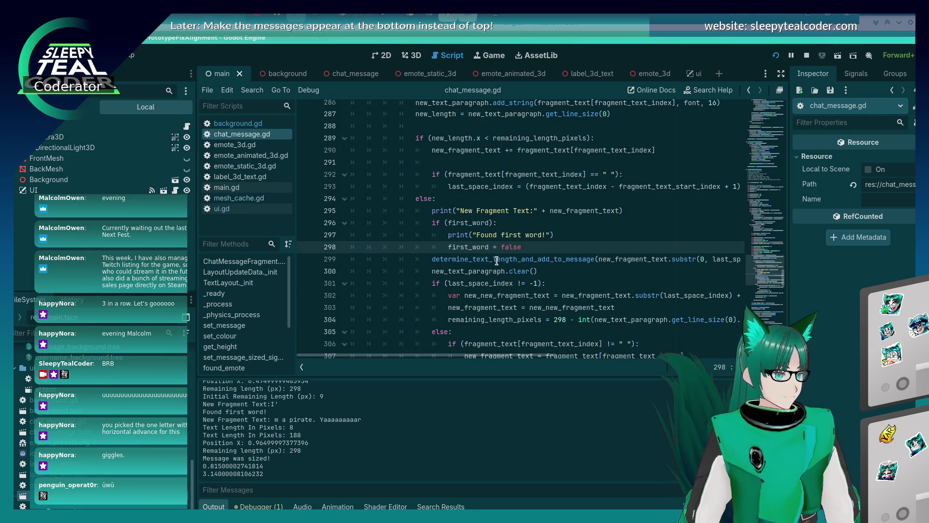
key("Return")
key("ctrl+s")
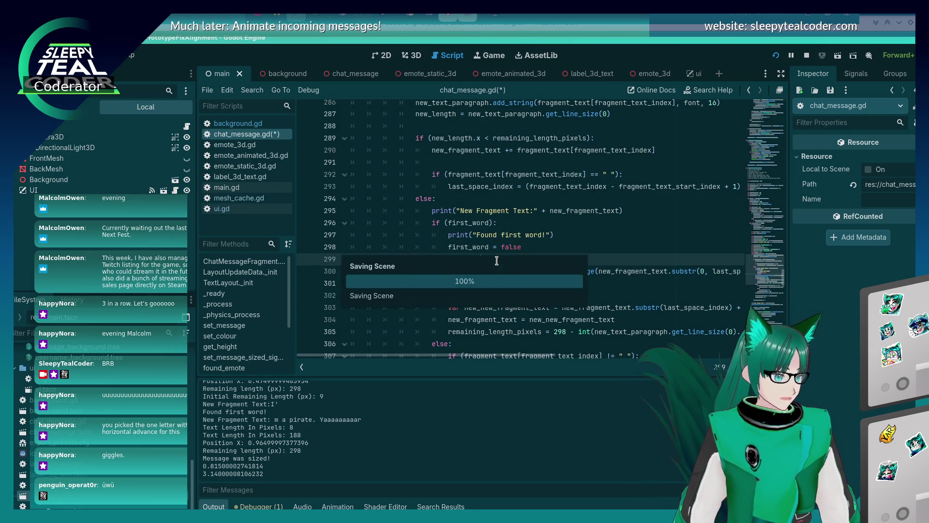
In the running chat test, clear messages and add two new test messages.
key("alt+Tab")
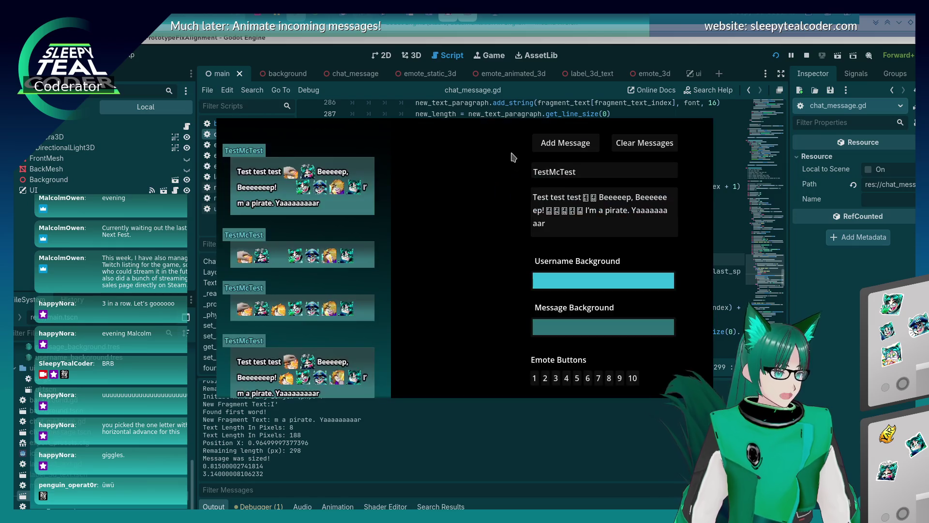
left_click(644, 142)
left_click(566, 143)
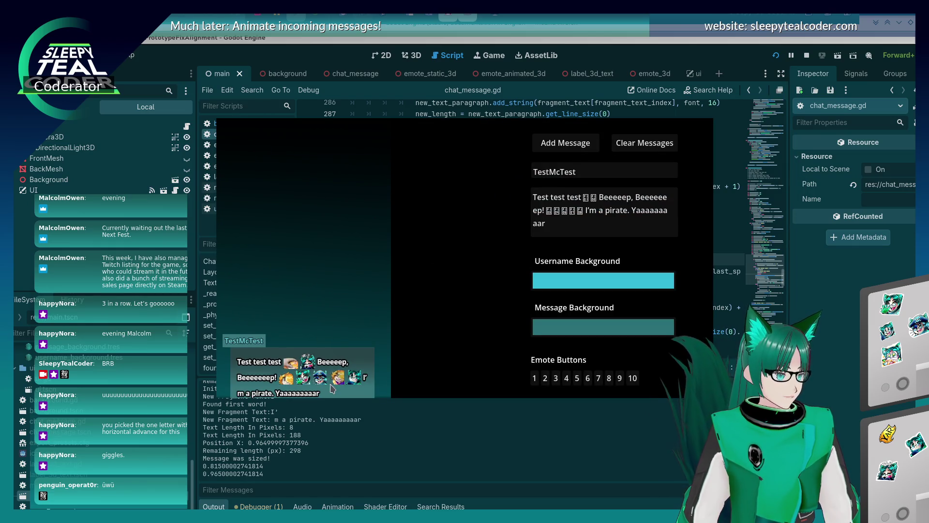
left_click(568, 150)
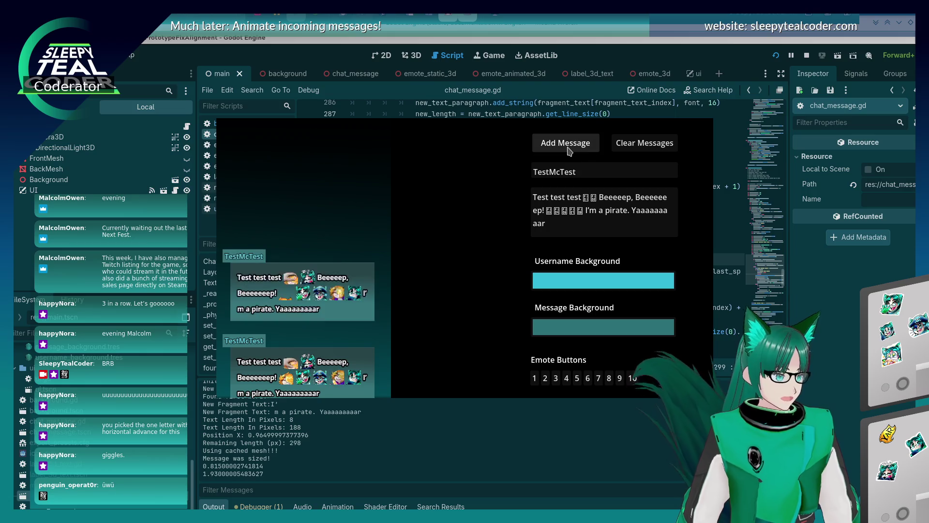
left_click(764, 266)
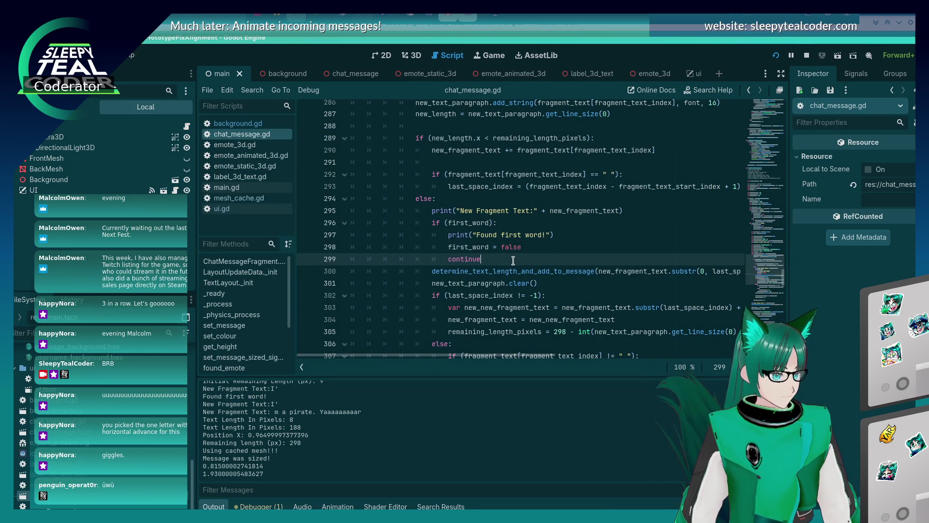
Remove the continue line, save, and copy the current_y_position decrement from line 336.
key("shift+Home")
key("shift+Home")
key("BackSpace")
key("BackSpace")
key("ctrl+s")
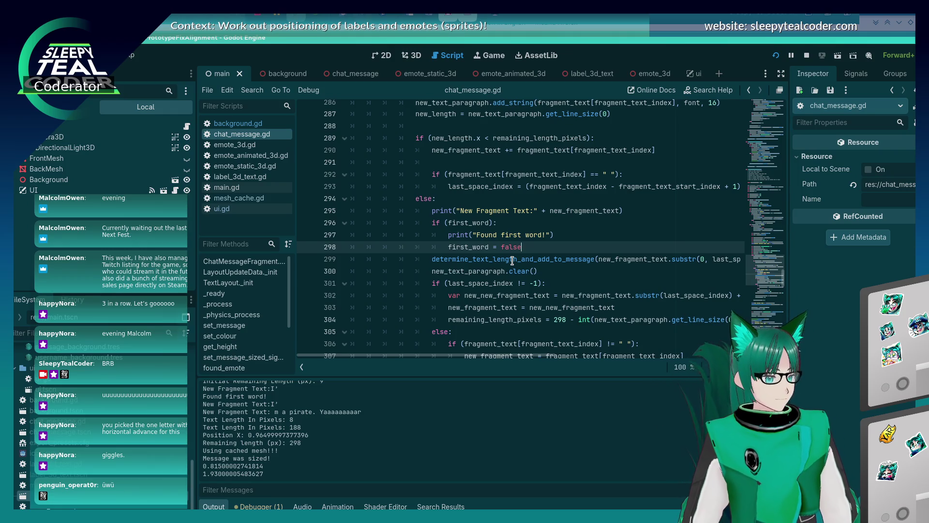
scroll(512, 262, "down", 6)
scroll(490, 266, "up", 6)
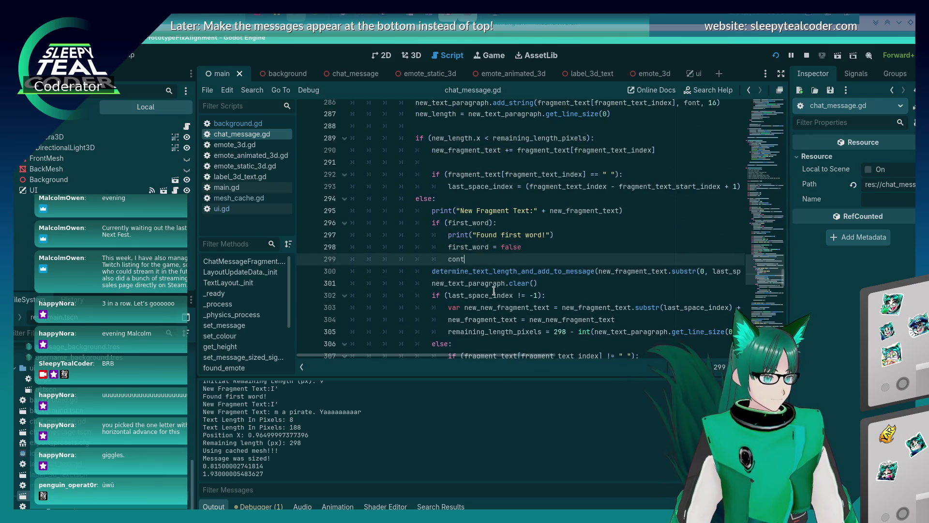
scroll(493, 291, "down", 11)
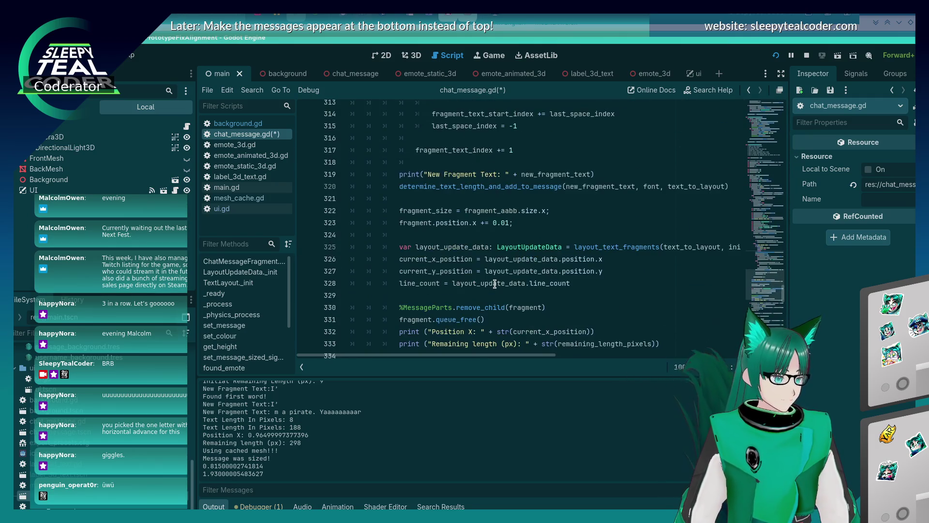
scroll(494, 284, "down", 2)
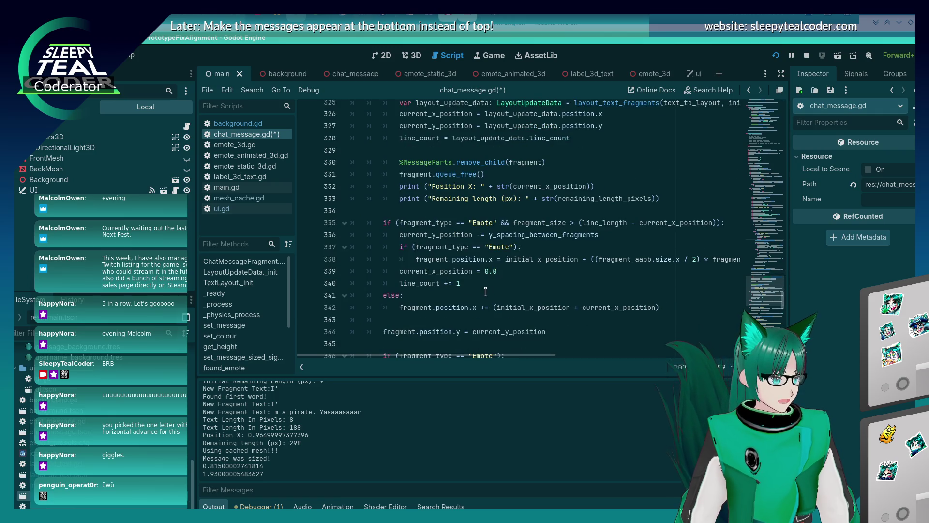
left_click(500, 269)
left_click(595, 235)
mouse_move(594, 235)
left_mouse_down()
mouse_move(401, 234)
mouse_move(603, 237)
mouse_move(406, 232)
left_mouse_up()
key("ctrl+c")
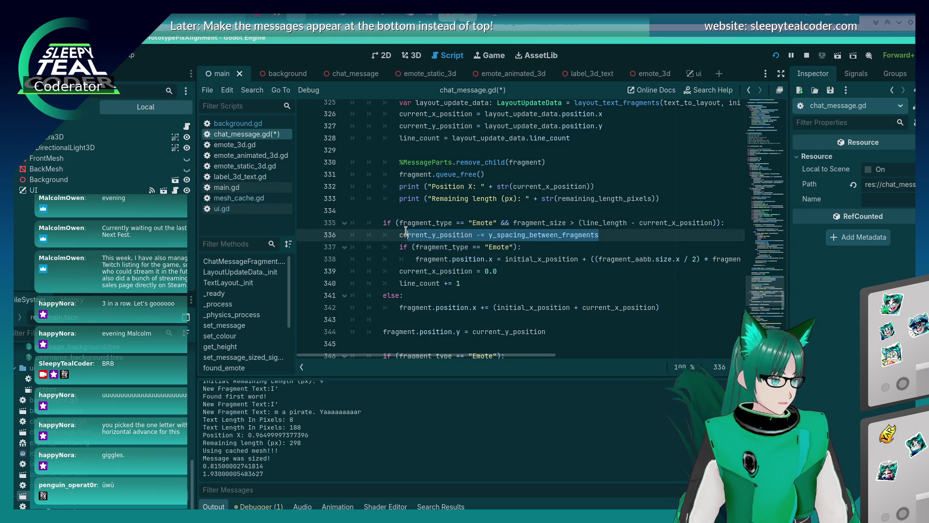
Paste the current_y_position decrement into the first-word branch and add current_x_position = 0.0.
scroll(491, 221, "up", 12)
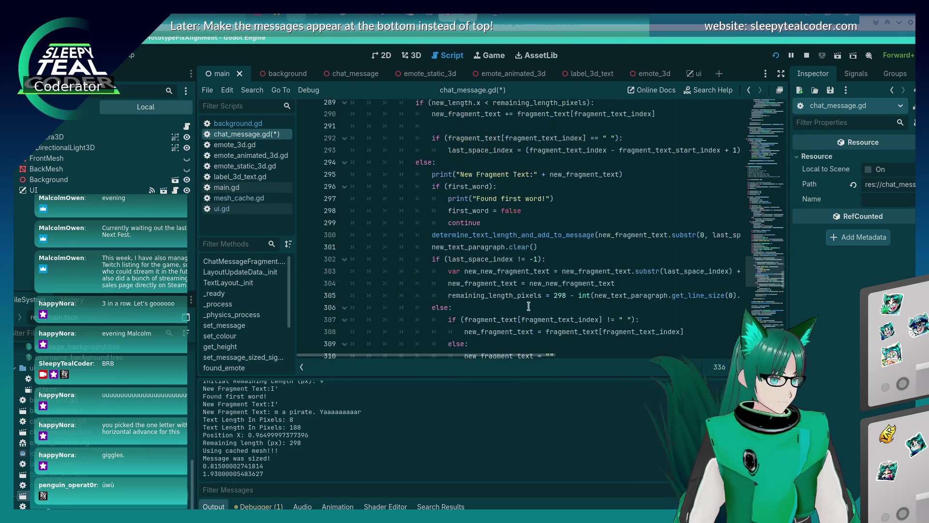
scroll(527, 300, "up", 2)
mouse_move(529, 357)
left_mouse_down()
mouse_move(608, 357)
mouse_move(450, 356)
left_mouse_up()
scroll(502, 274, "down", 3)
scroll(503, 274, "up", 2)
left_click(546, 245)
key("Return")
key("ctrl+v")
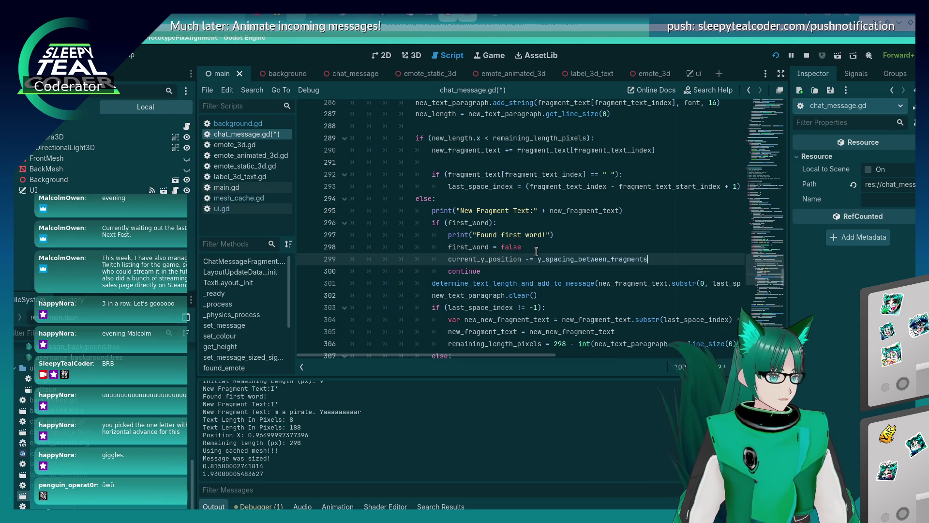
key("Return")
type("current_x_position = 0.0")
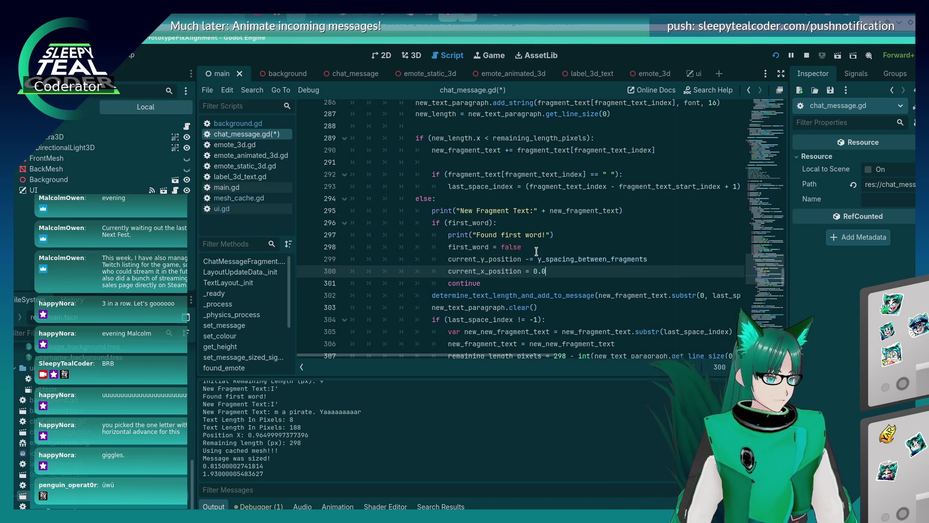
key("Return")
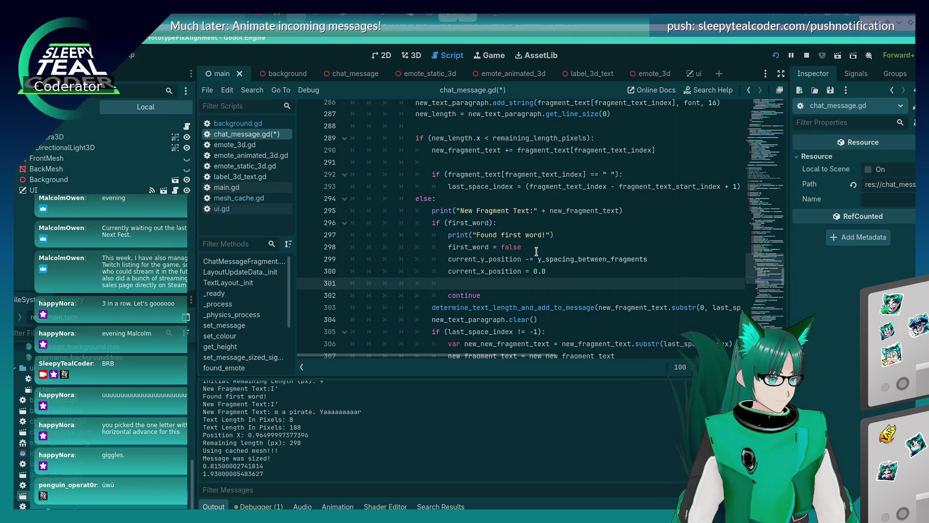
Set remaining_length_pixels = 298 in the branch, then save and run the scene.
scroll(536, 247, "down", 5)
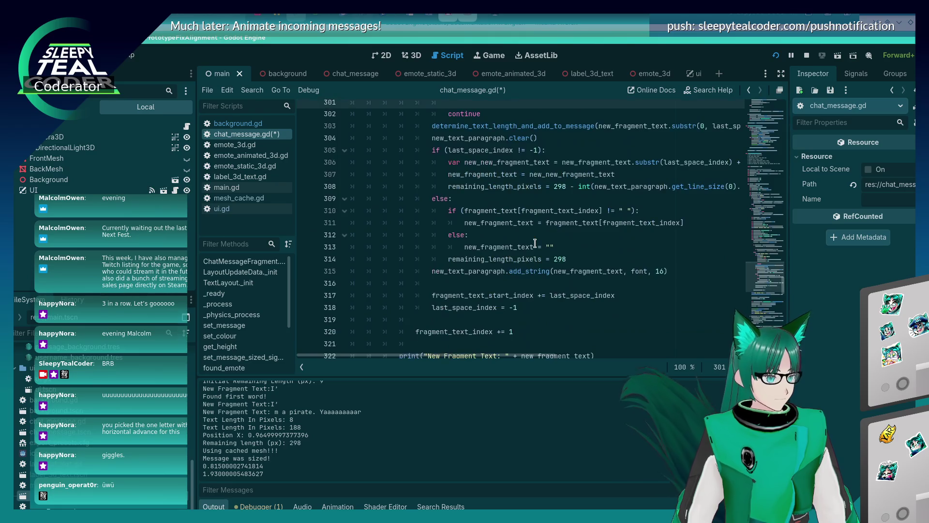
scroll(534, 242, "up", 4)
type("ma")
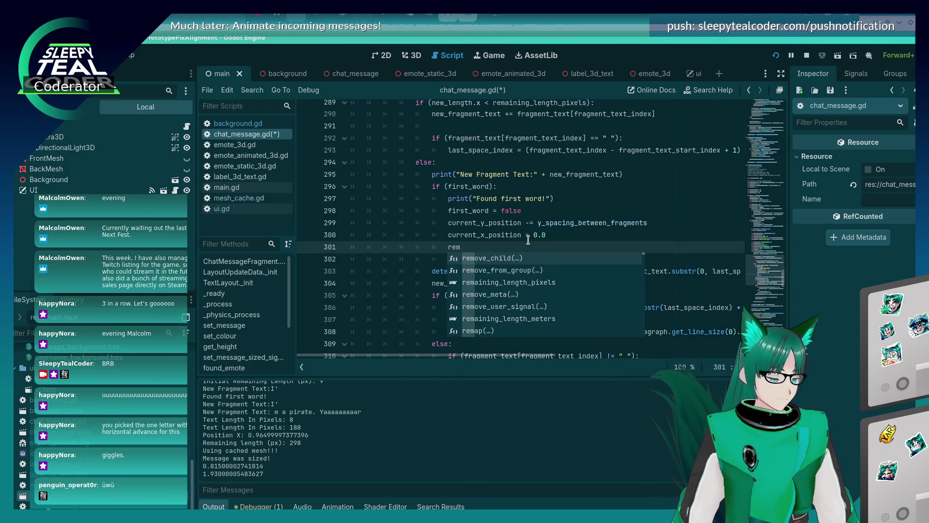
key("Return")
type("8")
key("F5")
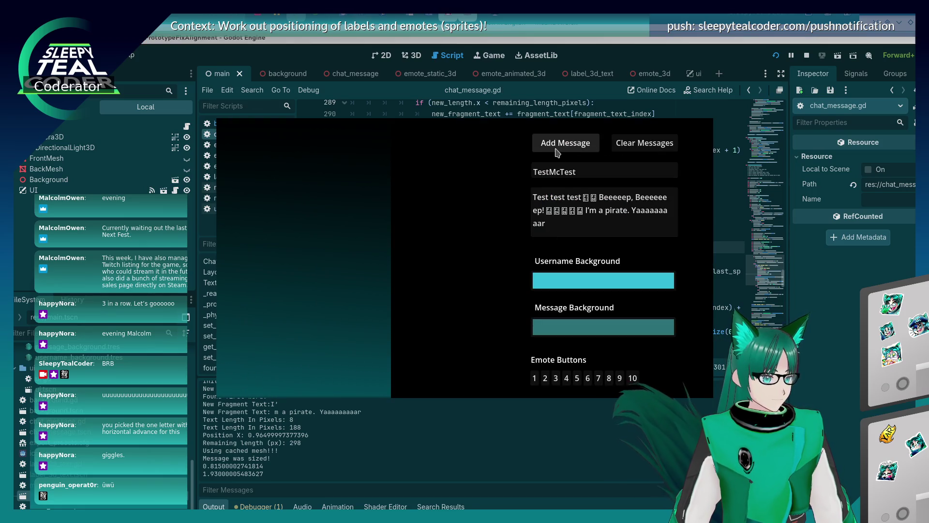
Post a test message, clear the chat, re-post it, and return to chat_message.gd.
left_click(558, 153)
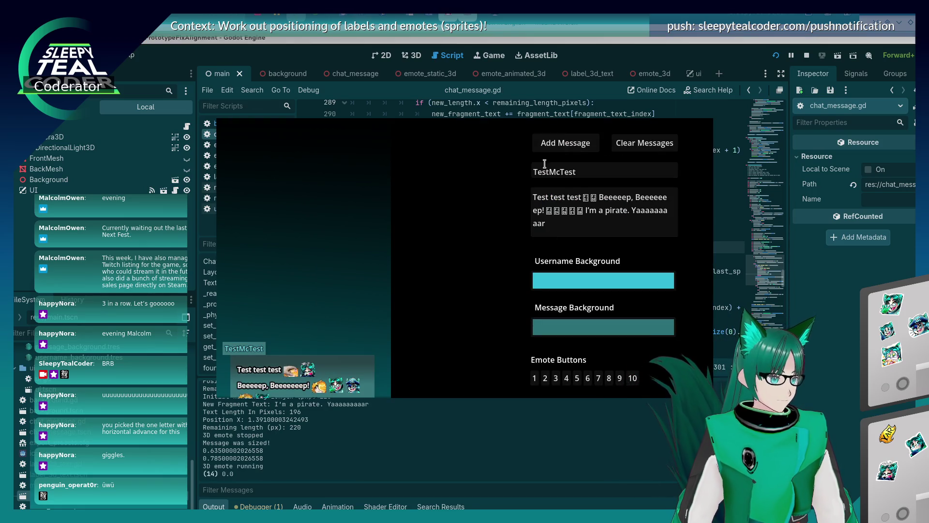
left_click(638, 145)
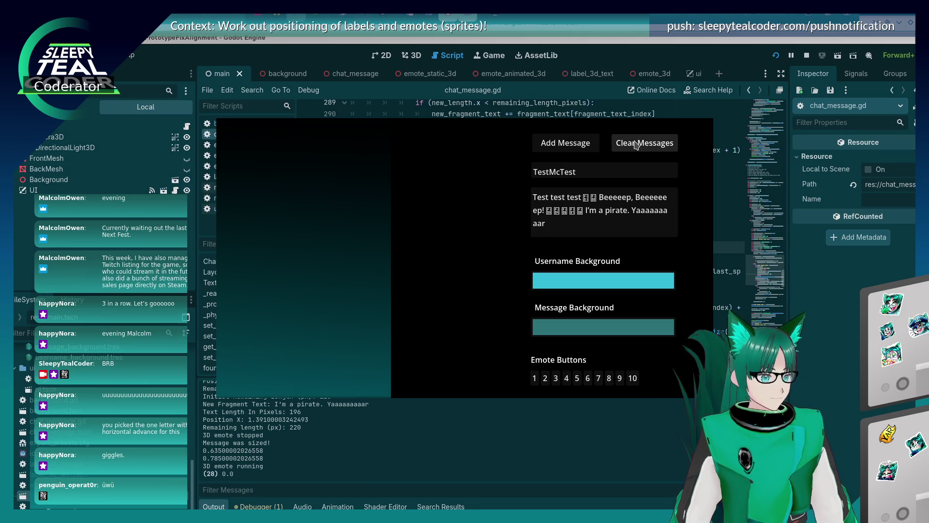
left_click(581, 145)
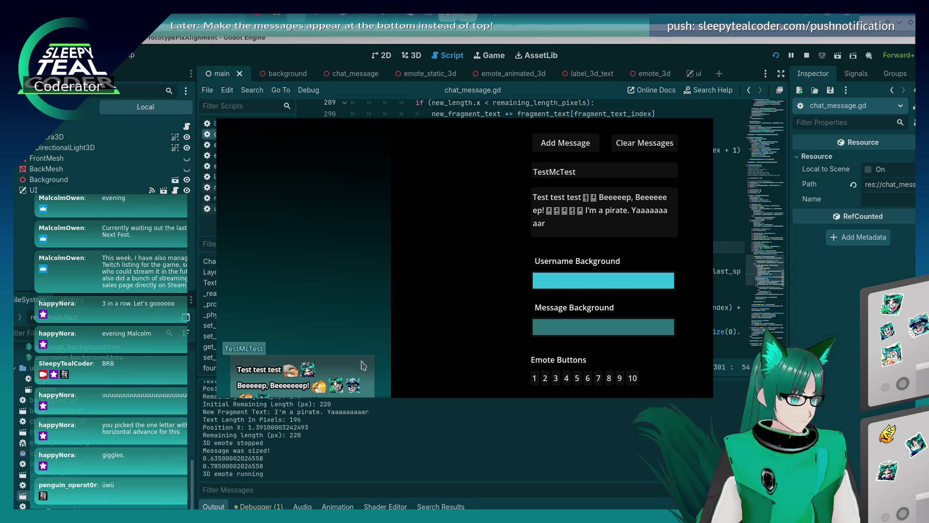
left_click(812, 331)
scroll(531, 256, "down", 2)
scroll(531, 256, "up", 2)
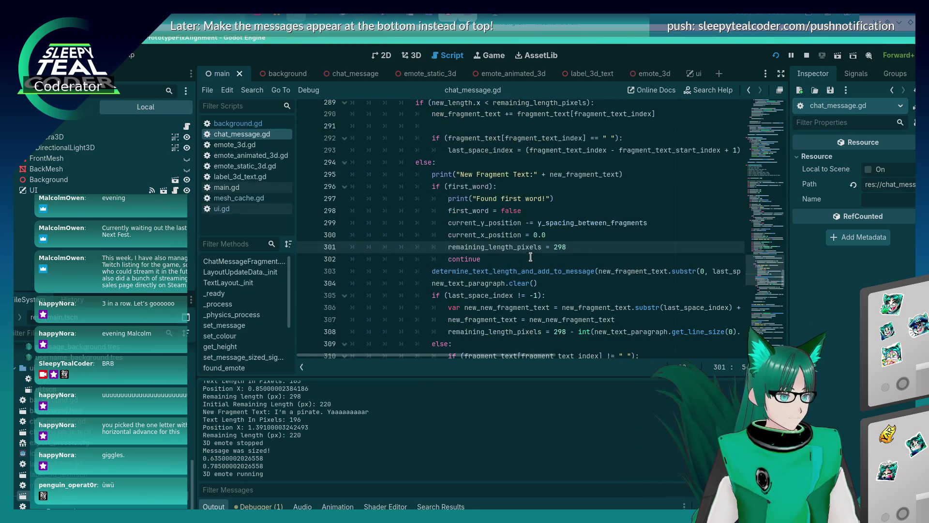
Insert 'if (last_space_index == -1):' after first_word = false and indent the reset lines beneath it.
double_click(481, 210)
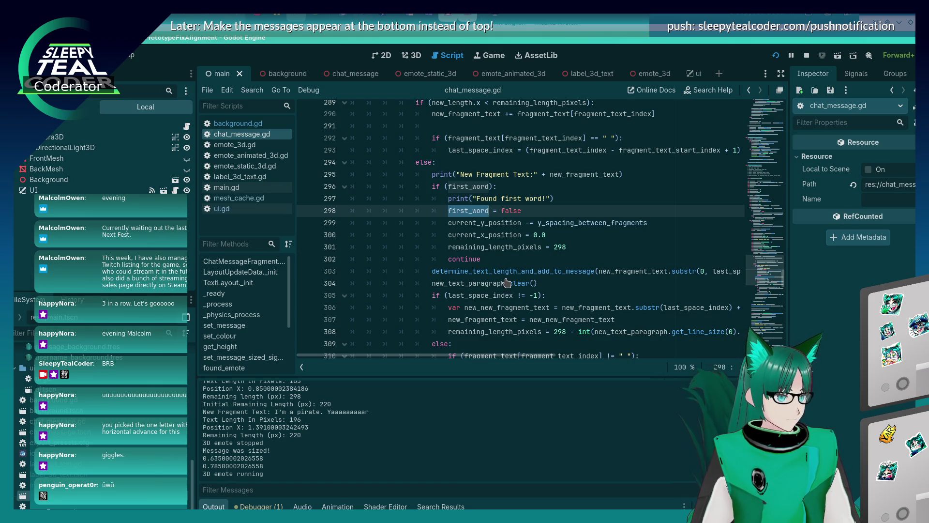
mouse_move(521, 227)
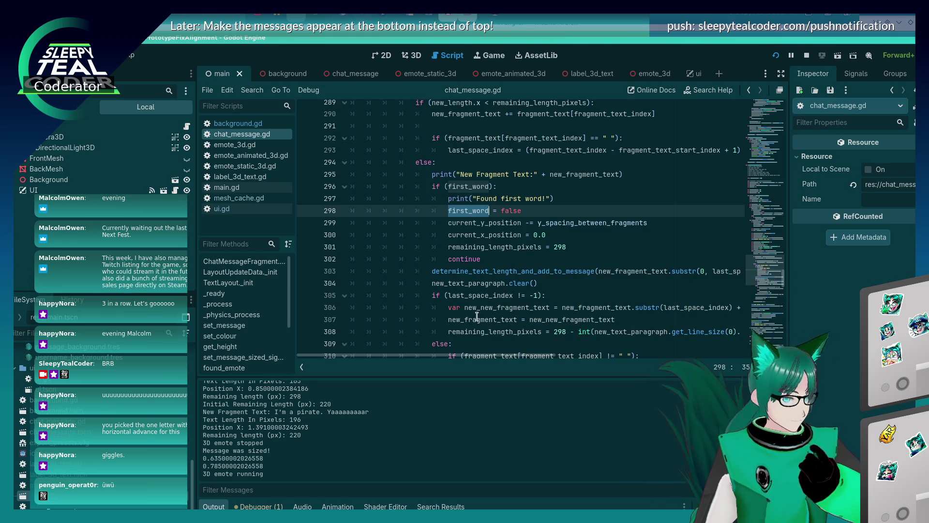
key("Up")
key("Up")
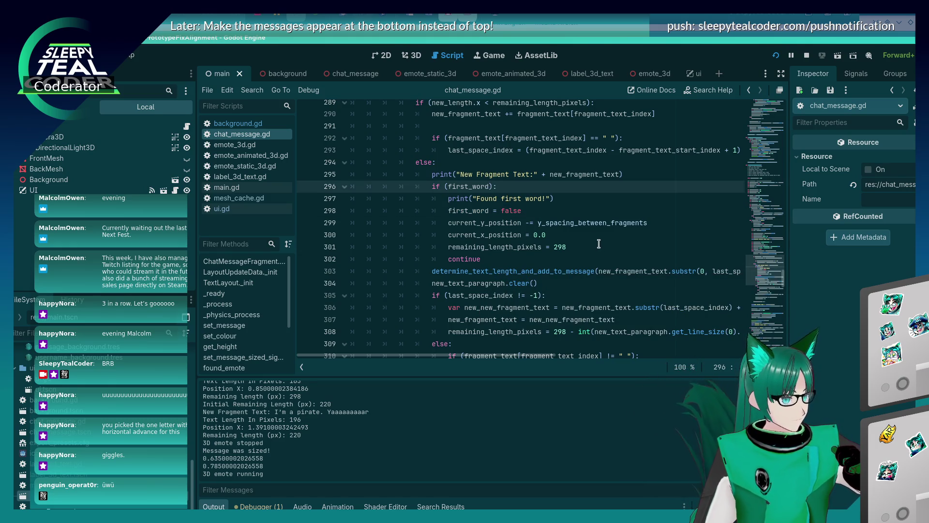
left_click(554, 215)
key("Return")
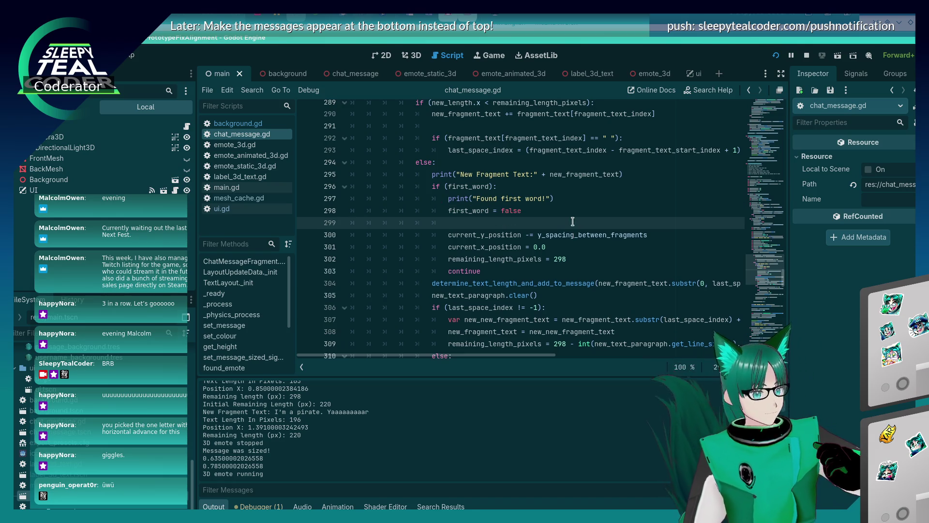
type("if(last_space_")
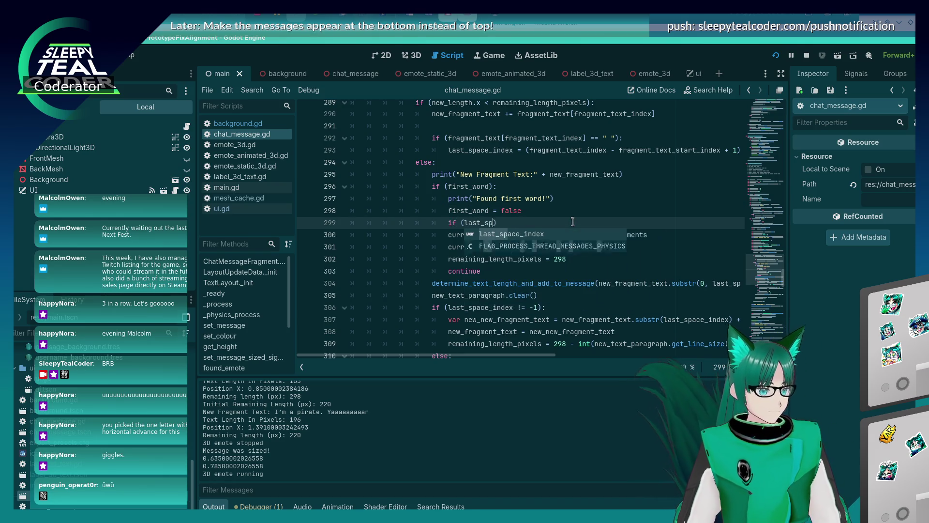
type("index ==")
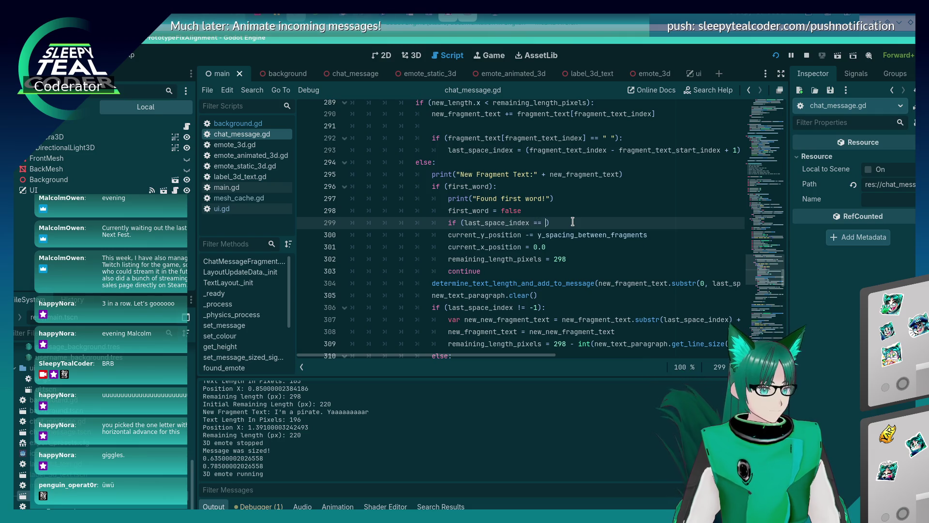
key("Down")
key("Tab")
key("Down")
key("Tab")
key("Down")
key("Tab")
key("Down")
key("Tab")
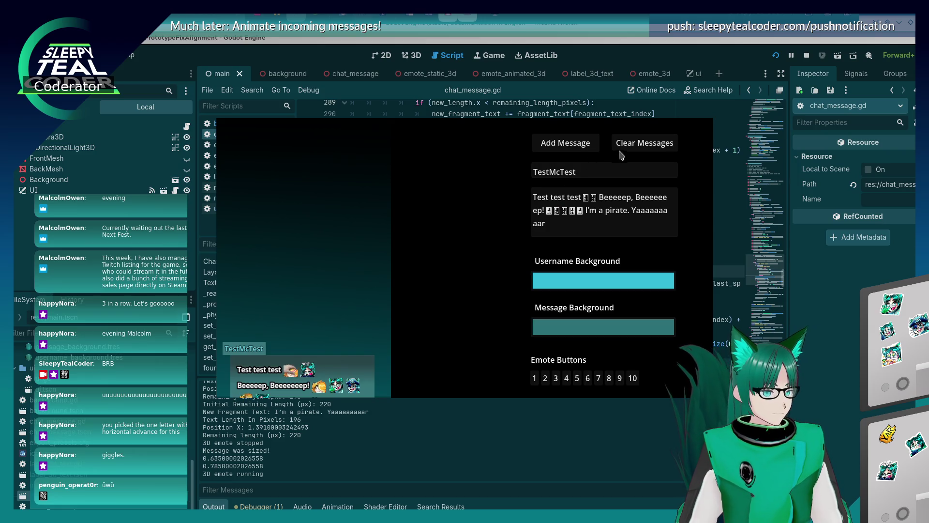
Post and clear test messages, restart the game, and post a message with extra emotes.
left_click(565, 144)
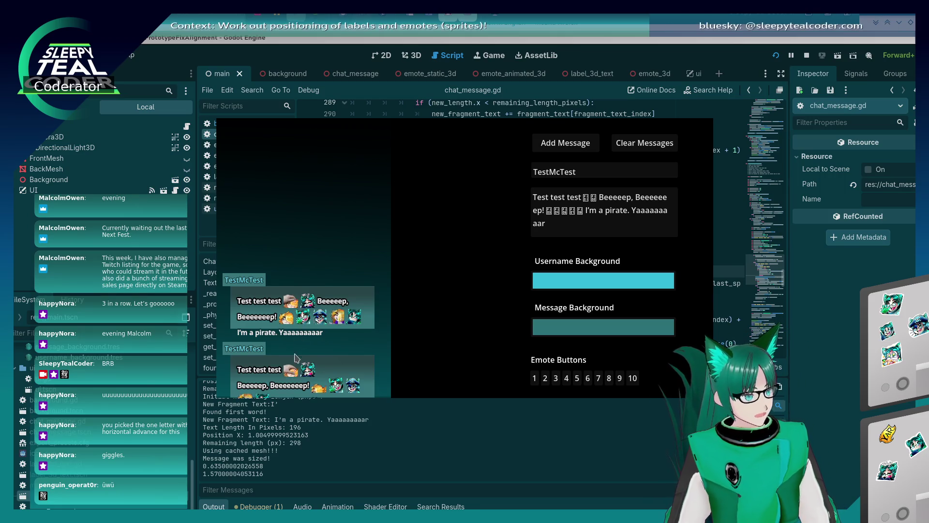
left_click(643, 143)
left_click(579, 145)
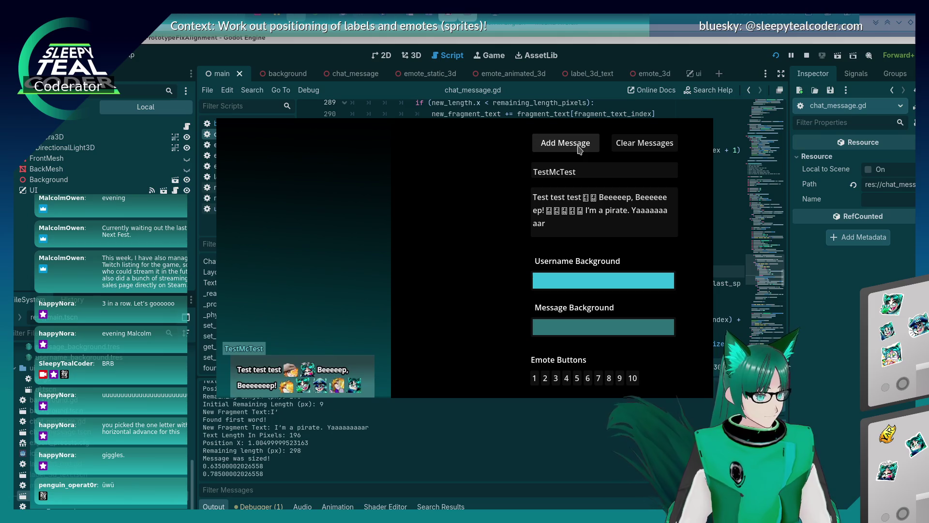
left_click(776, 55)
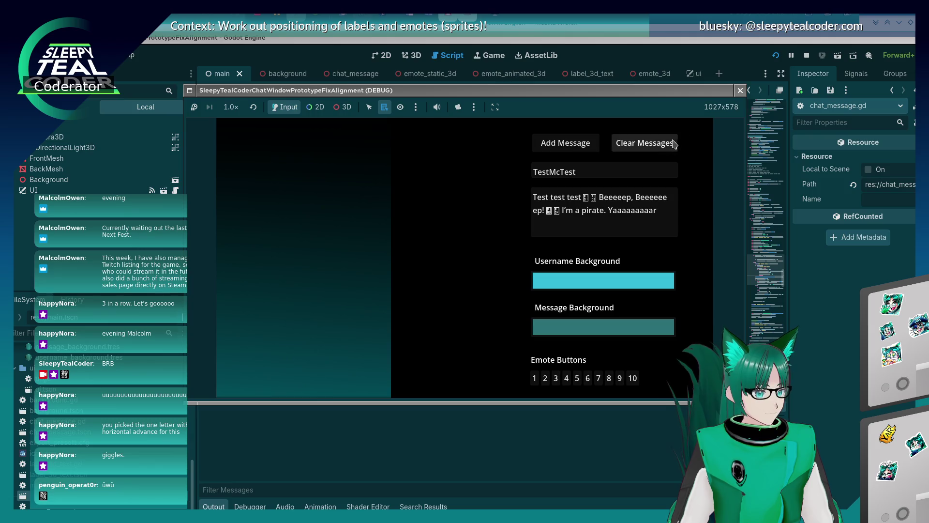
left_click(578, 152)
left_click(577, 378)
left_click(577, 378)
left_click(573, 147)
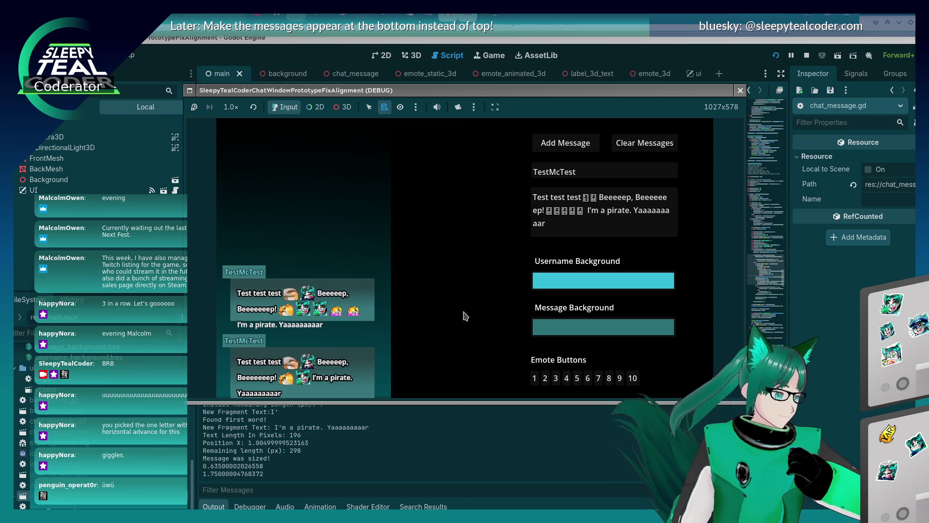
Append four emotes to the end of the message text, post it, and close the game.
left_click(636, 225)
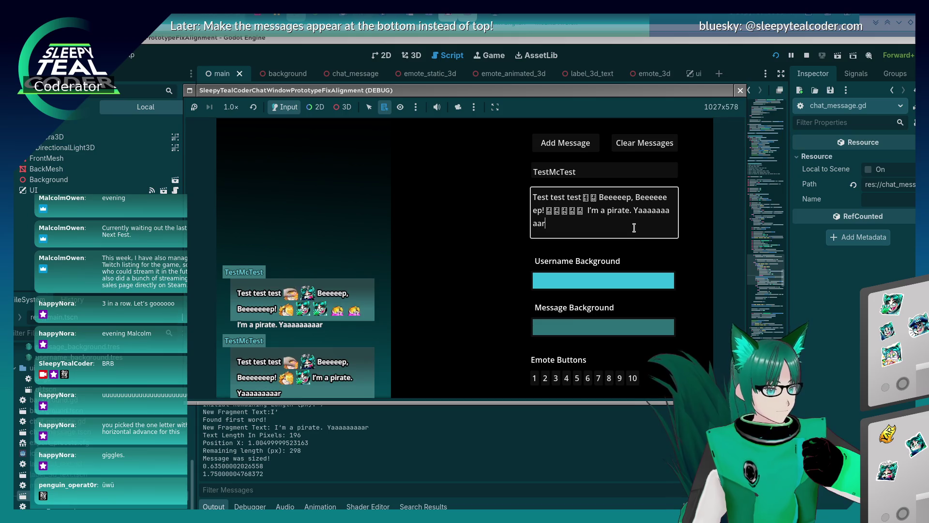
left_click(565, 379)
left_click(577, 378)
left_click(588, 378)
left_click(599, 378)
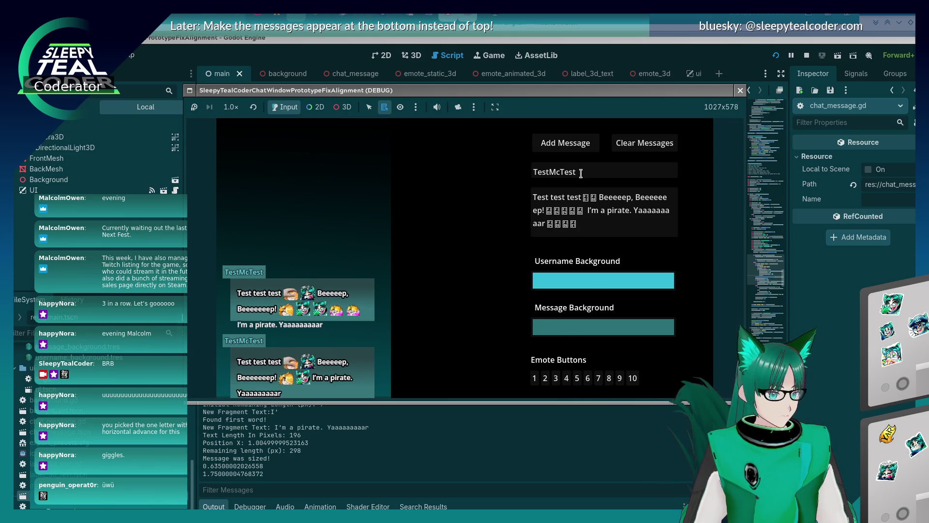
left_click(574, 147)
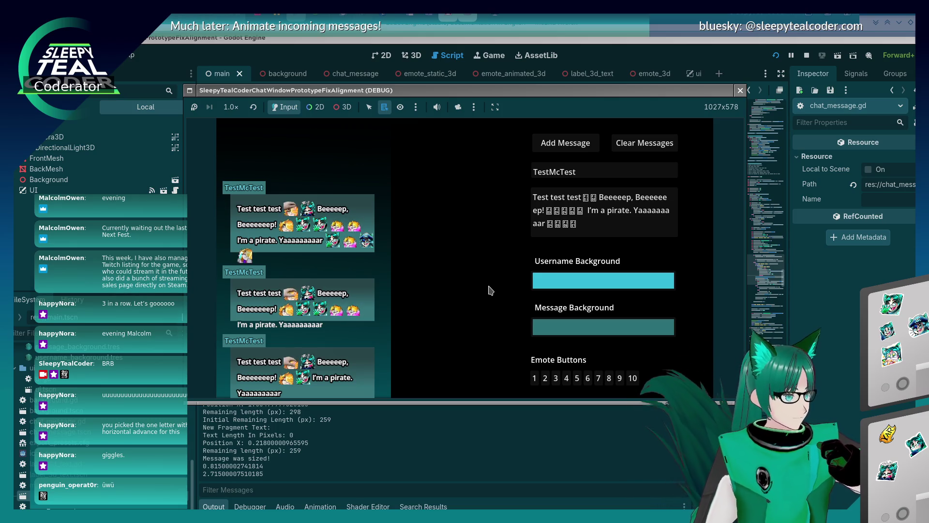
key("F8")
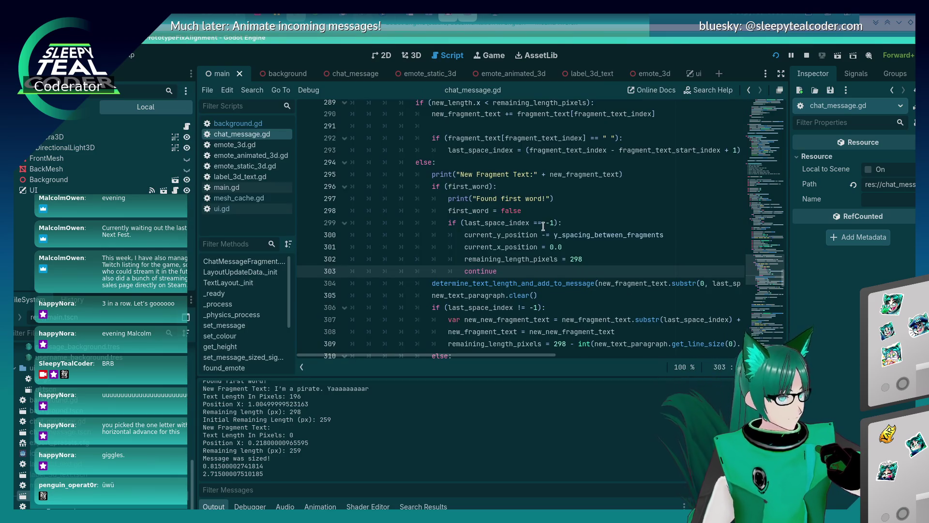
Put the caret on the y-position line 300 and inspect the surrounding wrapping code.
left_click(545, 235)
scroll(543, 276, "down", 2)
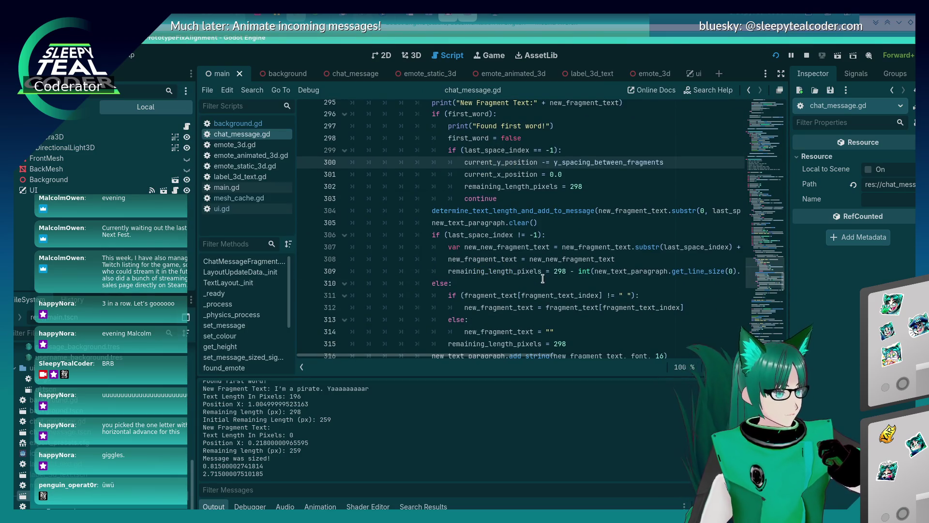
scroll(544, 279, "up", 2)
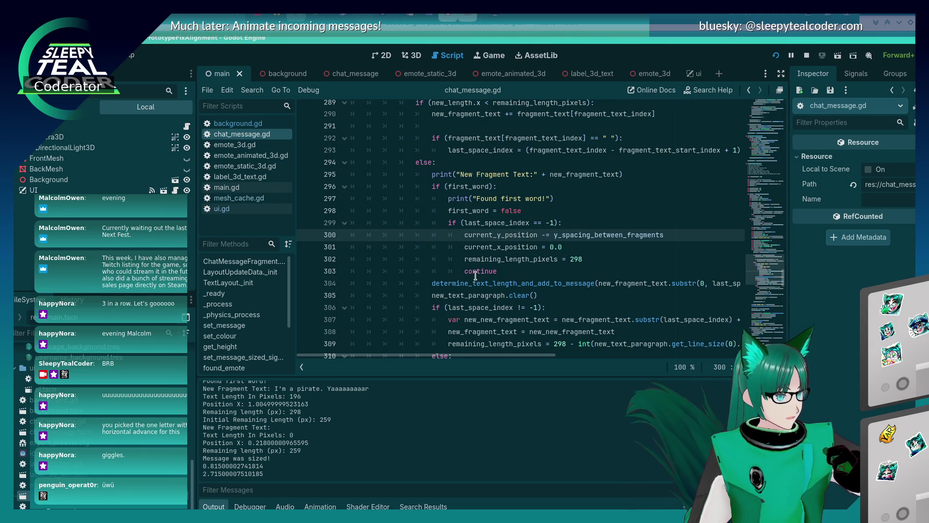
scroll(475, 275, "down", 11)
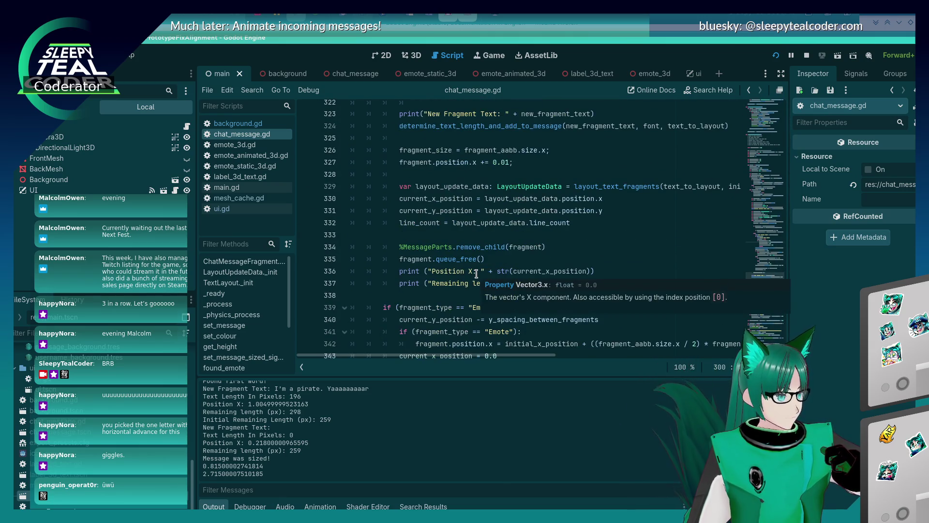
scroll(477, 274, "up", 1)
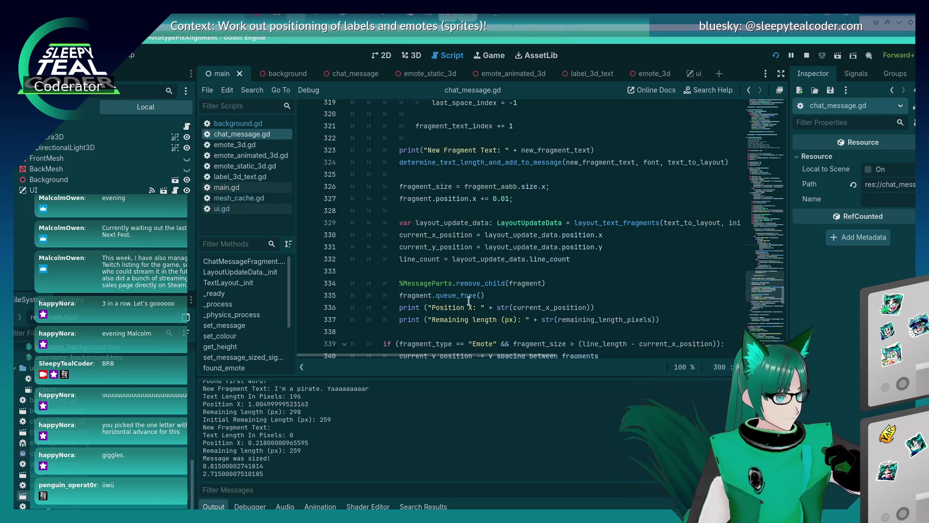
scroll(608, 373, "right", 5)
scroll(624, 374, "left", 3)
scroll(619, 372, "right", 3)
scroll(615, 368, "left", 5)
scroll(490, 370, "left", 2)
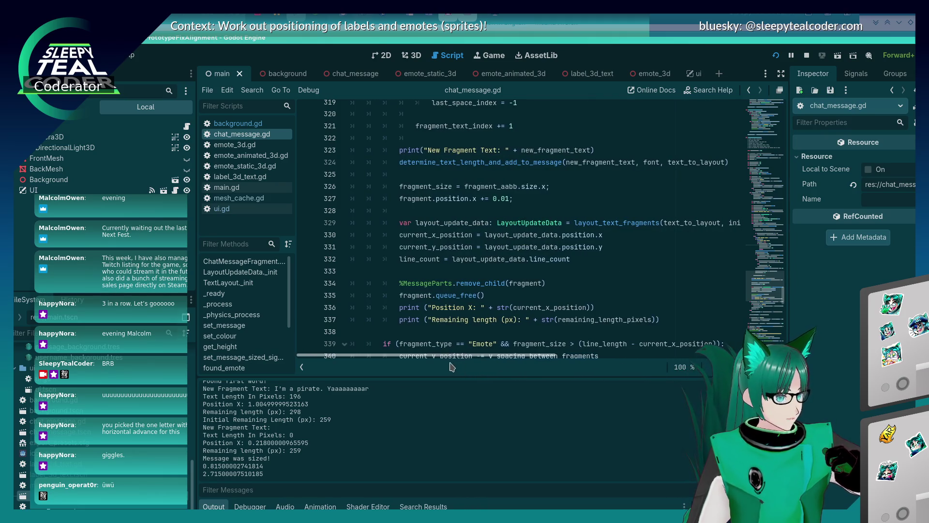
Move from the layout_text_fragments line 329 back up to the x-position reset on line 301.
left_click(604, 220)
mouse_move(608, 222)
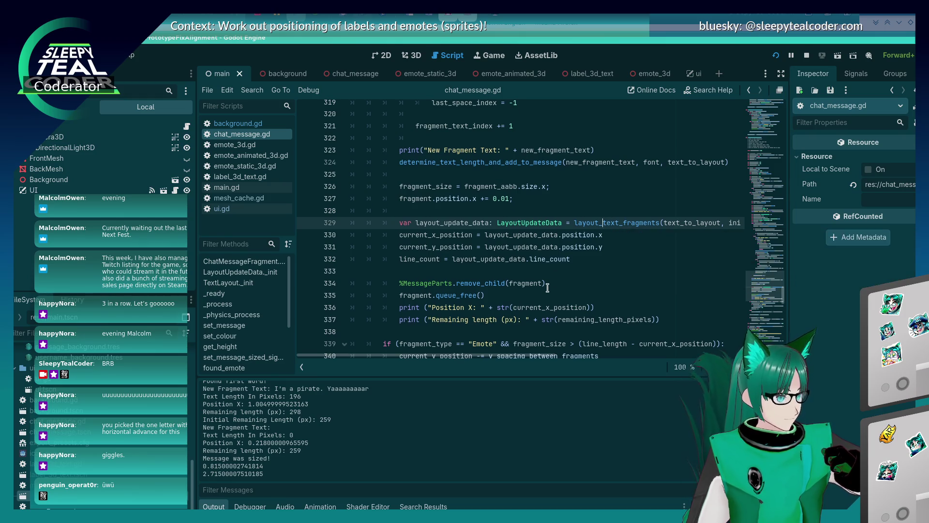
scroll(548, 287, "up", 9)
scroll(548, 286, "up", 1)
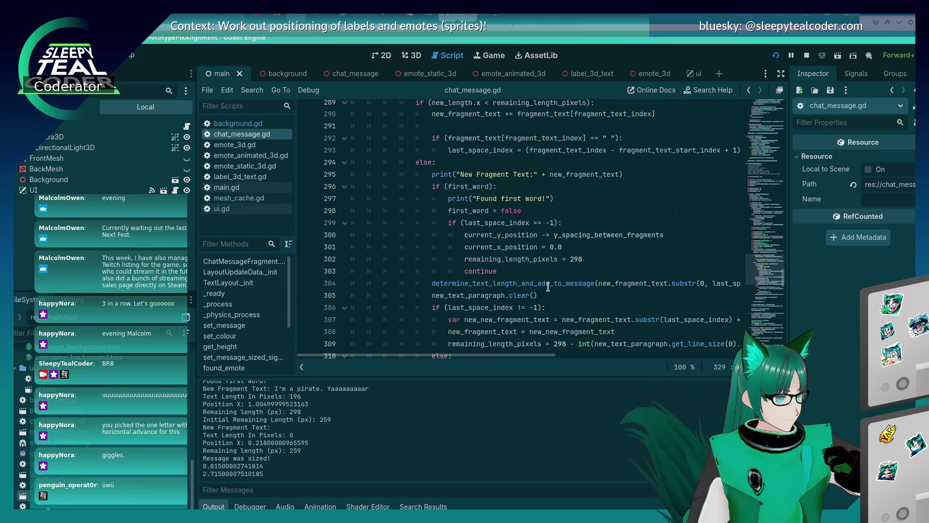
scroll(548, 286, "down", 8)
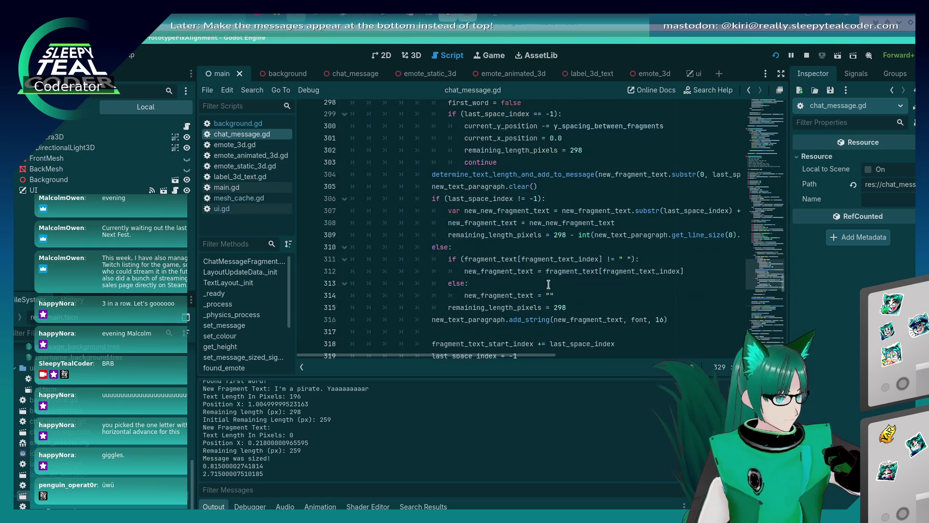
scroll(549, 283, "down", 5)
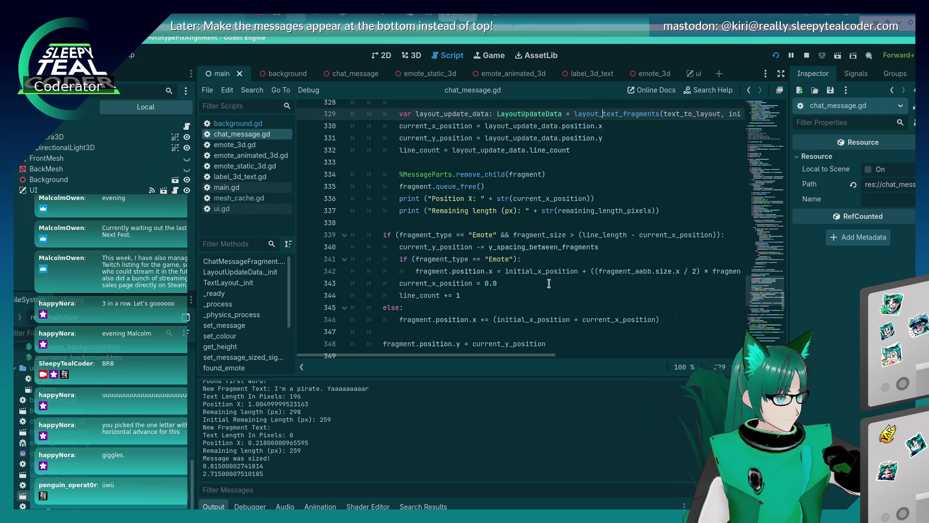
scroll(549, 283, "down", 3)
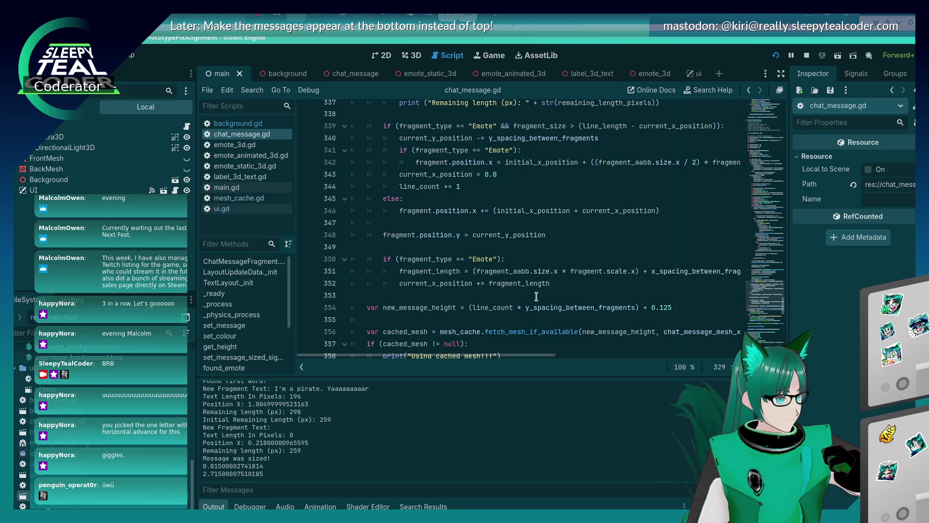
scroll(536, 296, "up", 1)
scroll(537, 297, "down", 2)
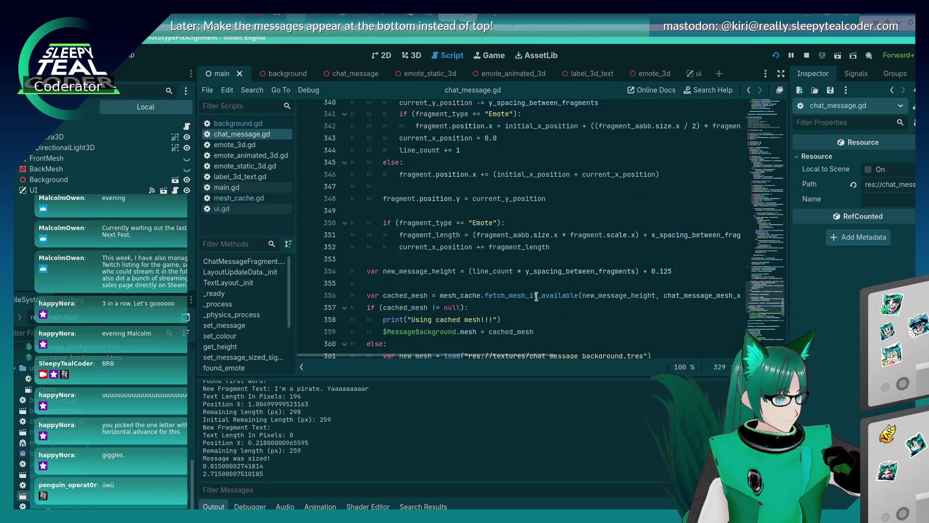
scroll(536, 297, "up", 5)
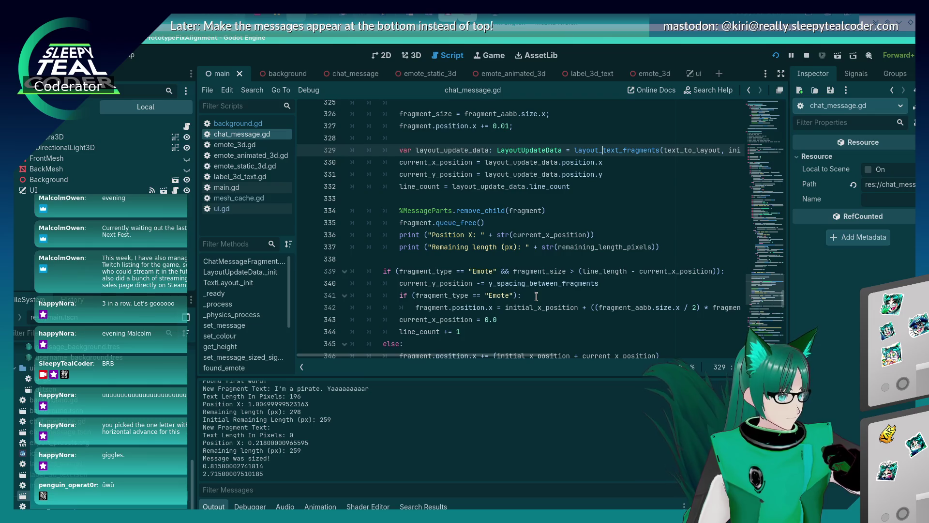
scroll(536, 294, "up", 6)
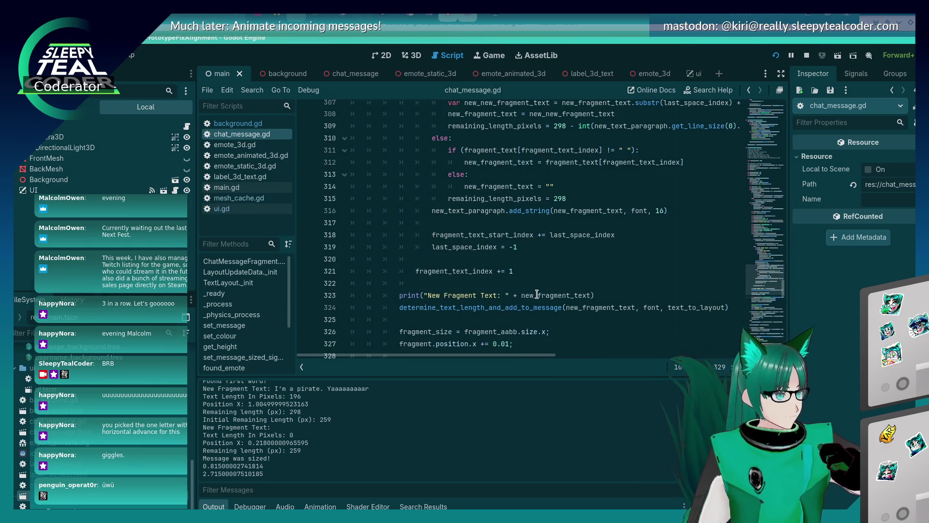
scroll(536, 294, "up", 5)
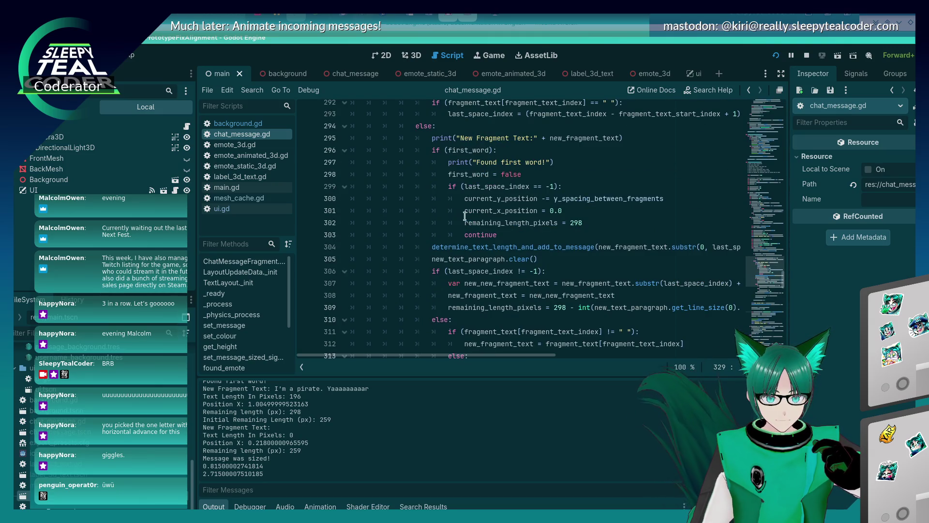
left_click(463, 211)
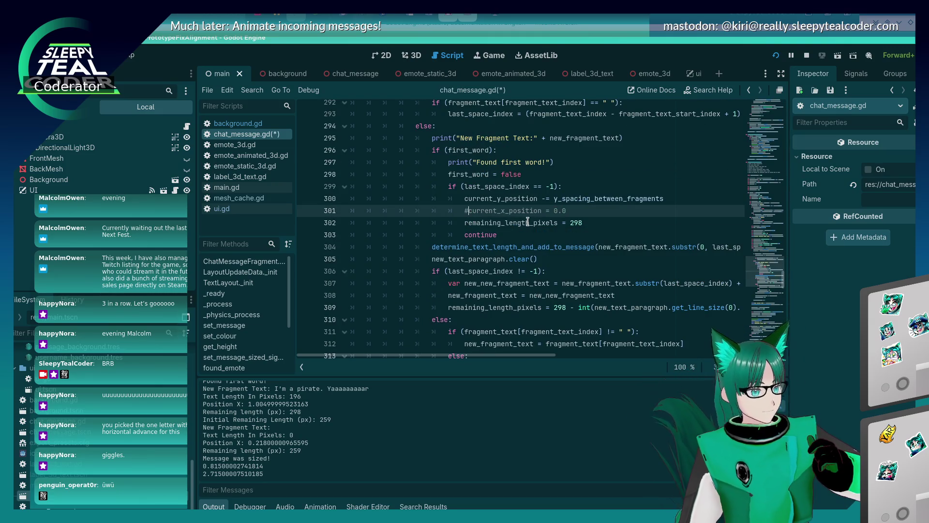
Comment out the position resets on lines 300–301, run the game and add a test message.
key("ctrl+k")
key("F5")
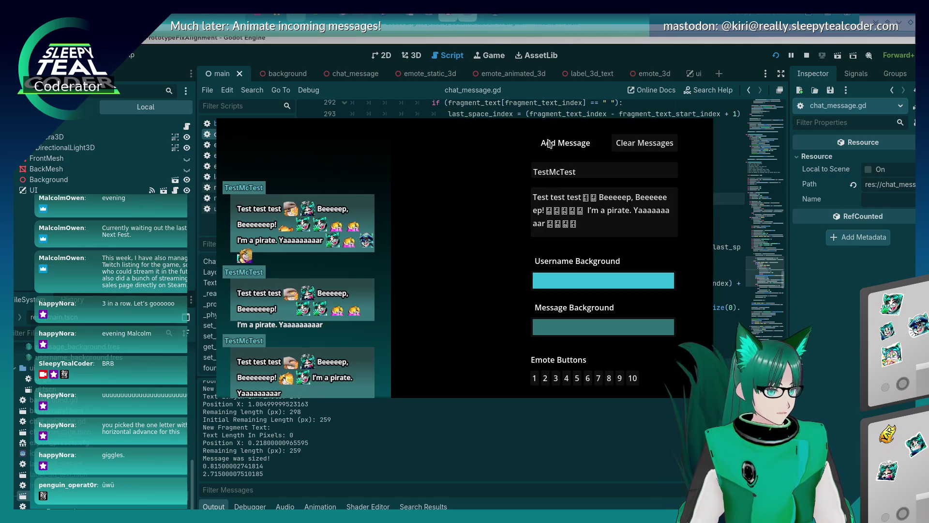
left_click(549, 144)
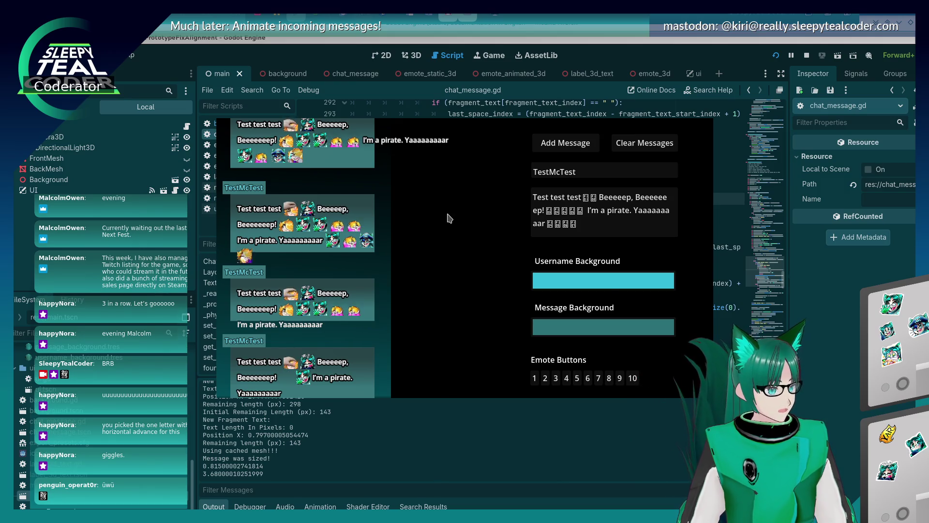
key("F8")
Uncomment lines 300–301 and rerun the game, adding another test chat message.
scroll(507, 232, "down", 2)
scroll(507, 231, "up", 2)
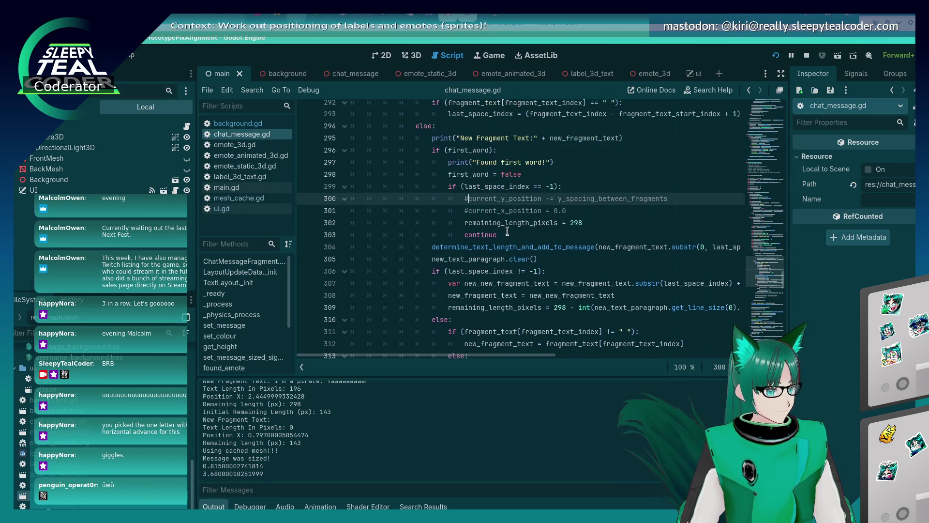
key("ctrl+k")
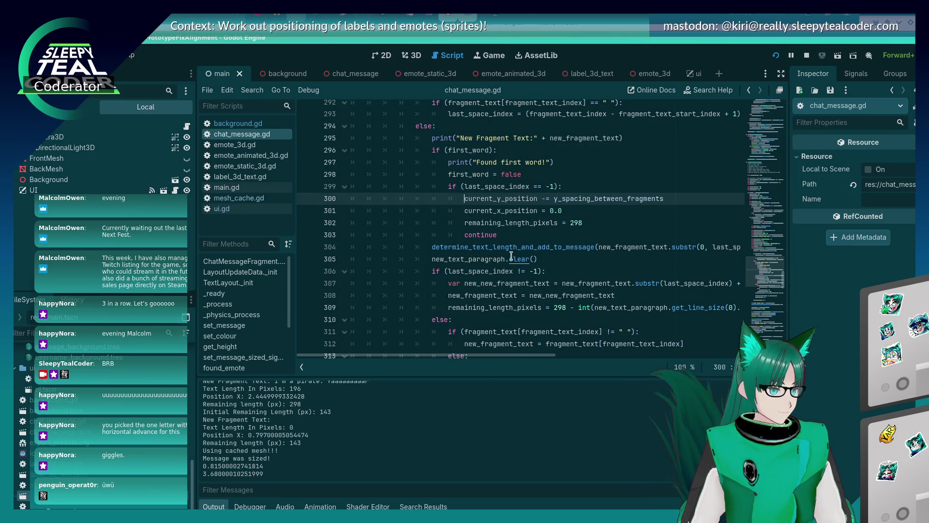
key("F5")
left_click(562, 145)
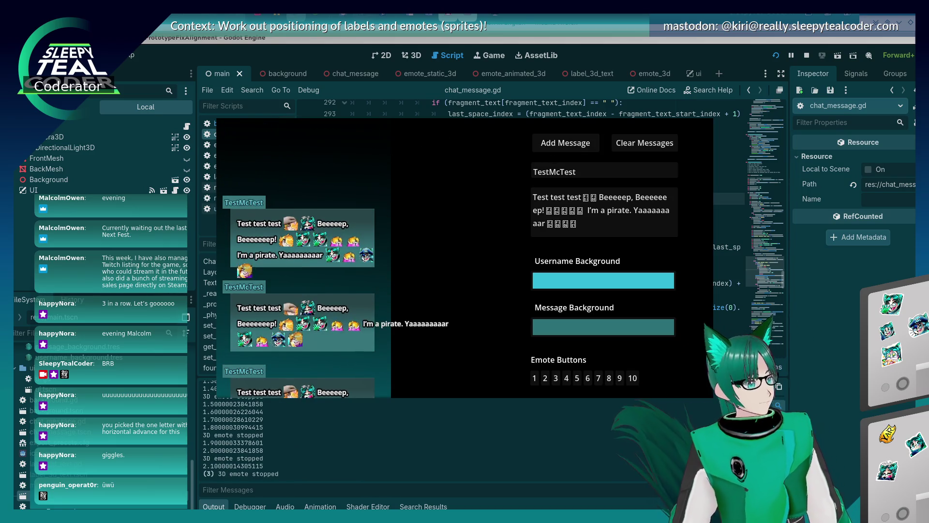
key("F8")
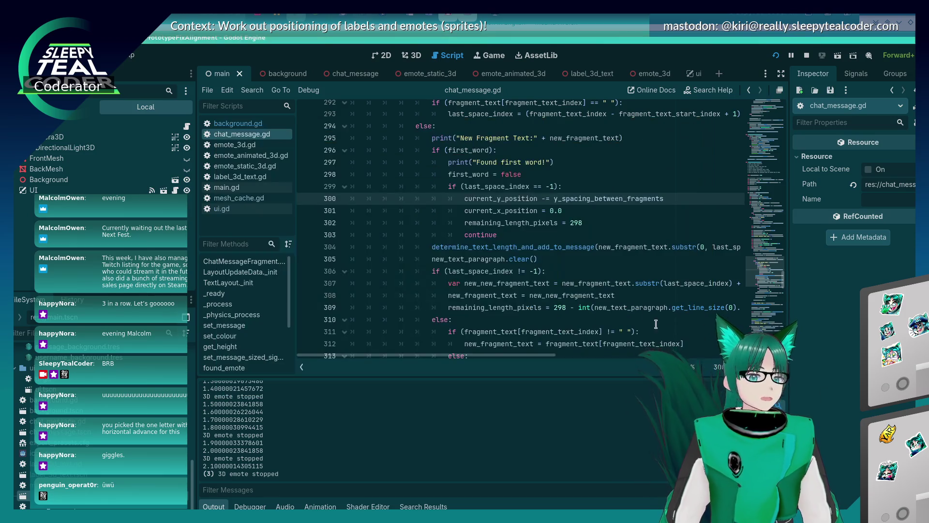
Rerun and close the game, then jump to the determine_text_length_and_add_to_message definition.
mouse_move(637, 312)
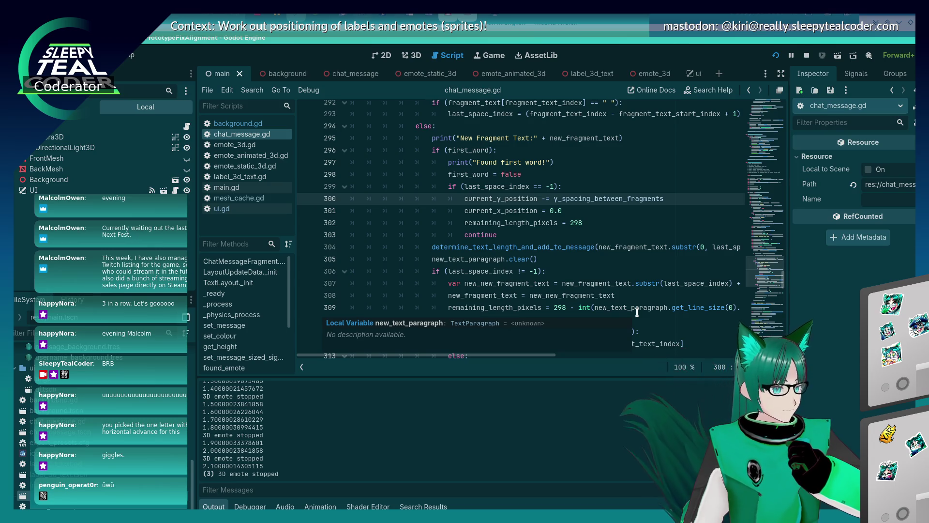
key("F5")
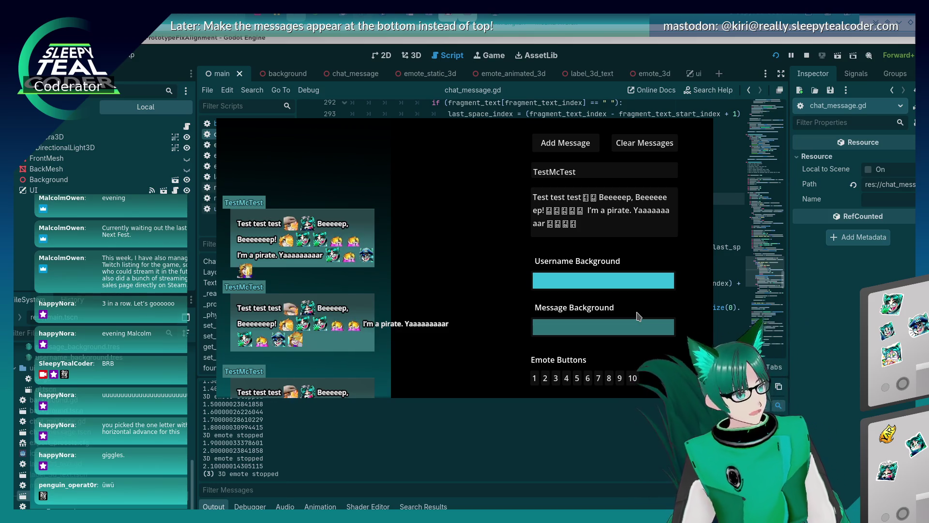
key("F8")
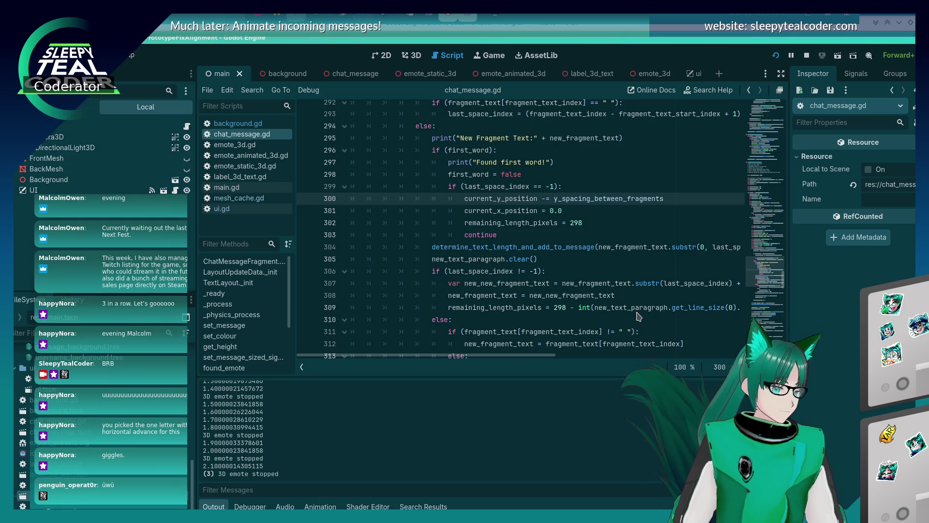
left_click(538, 248, "ctrl")
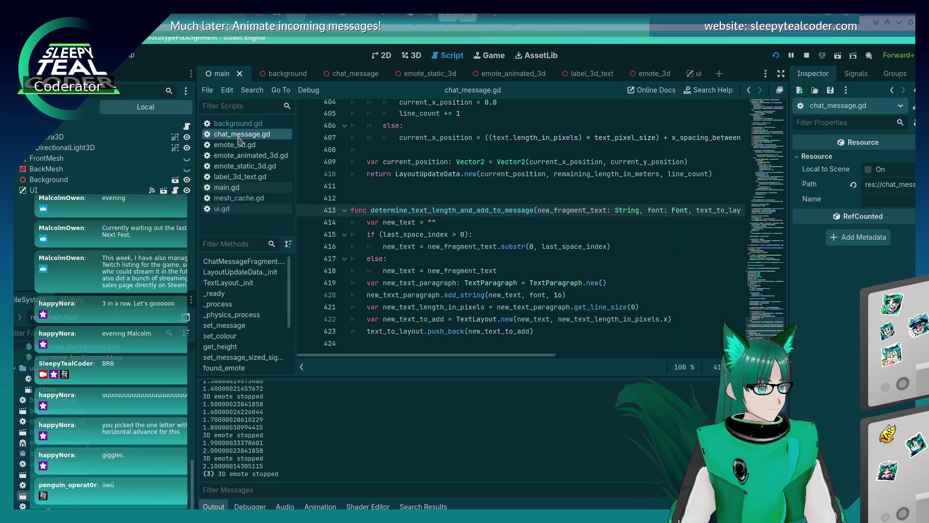
Return to the wrapping loop, reviewing the while loop, length check and else branch (lines 285–294).
left_click(430, 234)
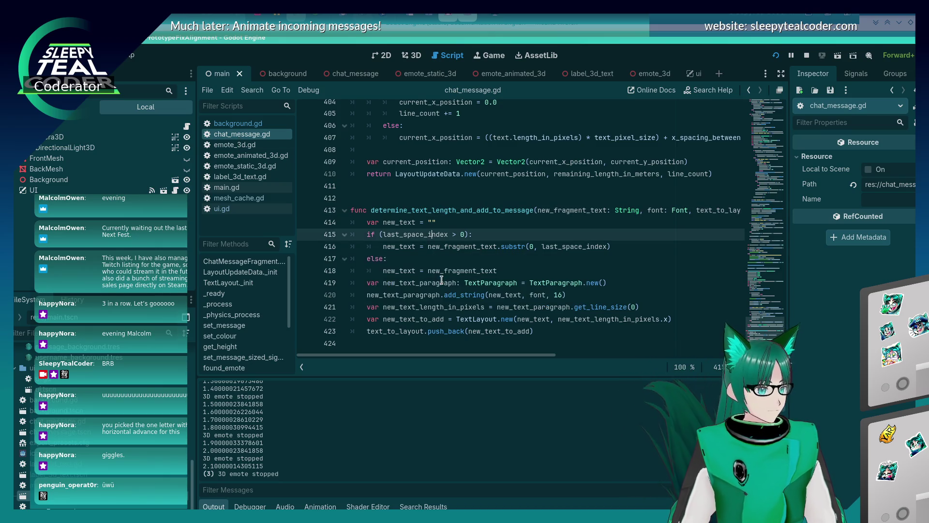
scroll(441, 280, "up", 12)
scroll(439, 302, "up", 16)
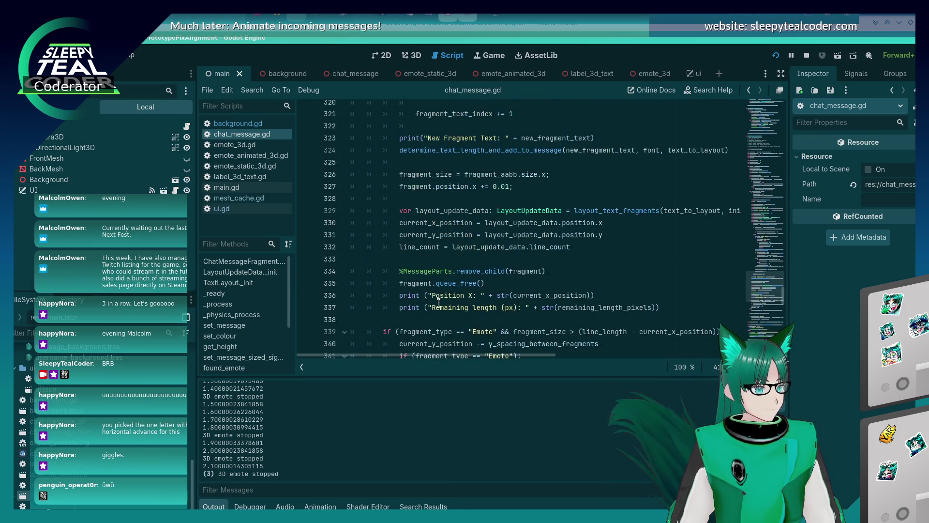
scroll(436, 301, "up", 13)
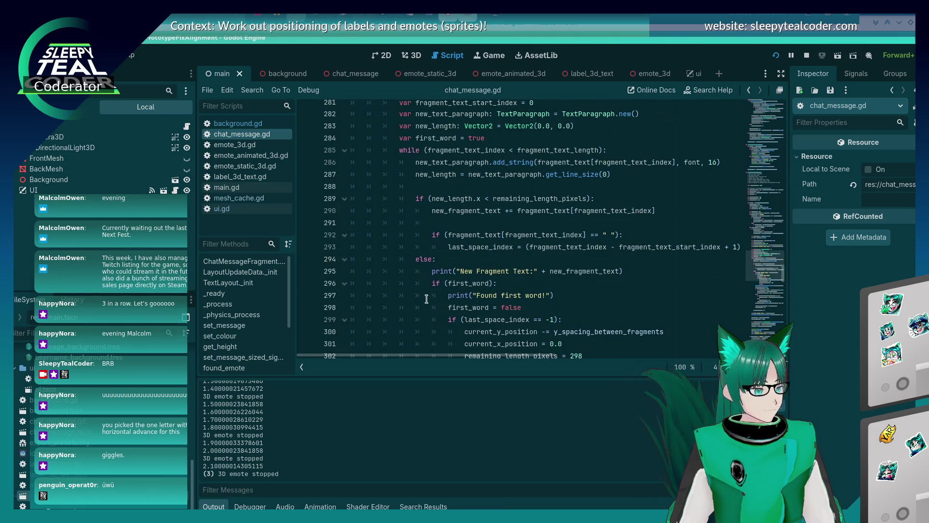
left_click(416, 270)
left_click(416, 260)
scroll(416, 271, "up", 2)
left_click(416, 270)
scroll(417, 288, "up", 2)
left_click(399, 296)
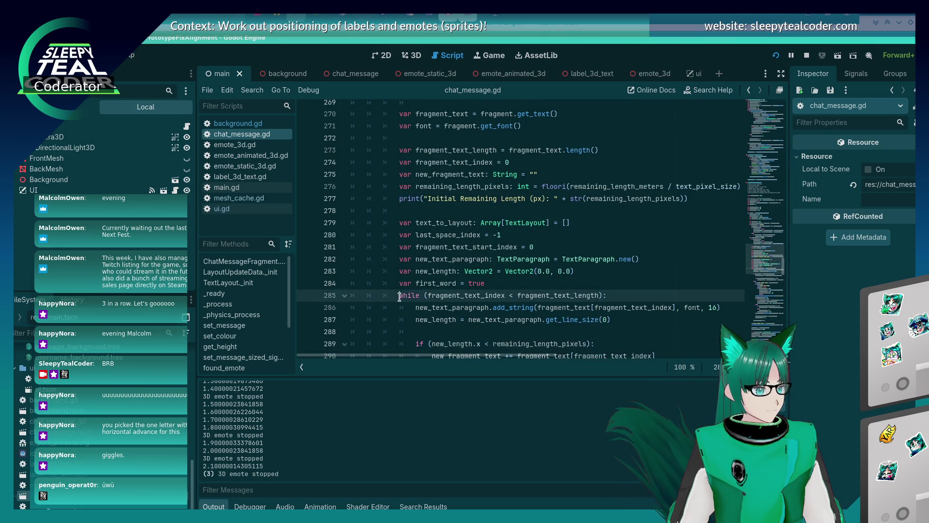
scroll(400, 296, "down", 3)
left_click(411, 235)
left_click(416, 294)
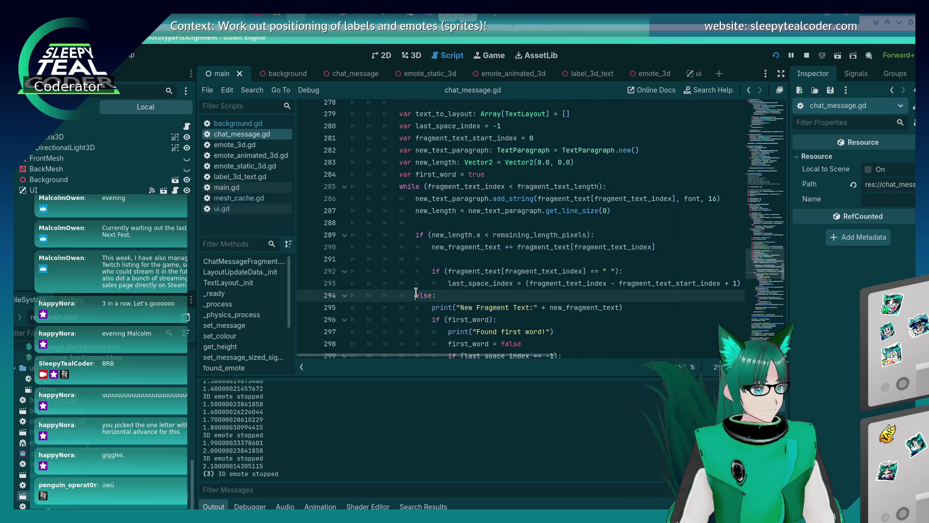
scroll(496, 290, "down", 2)
left_click(516, 261)
Save, run the game, add two test chat messages and close it.
key("ctrl+s")
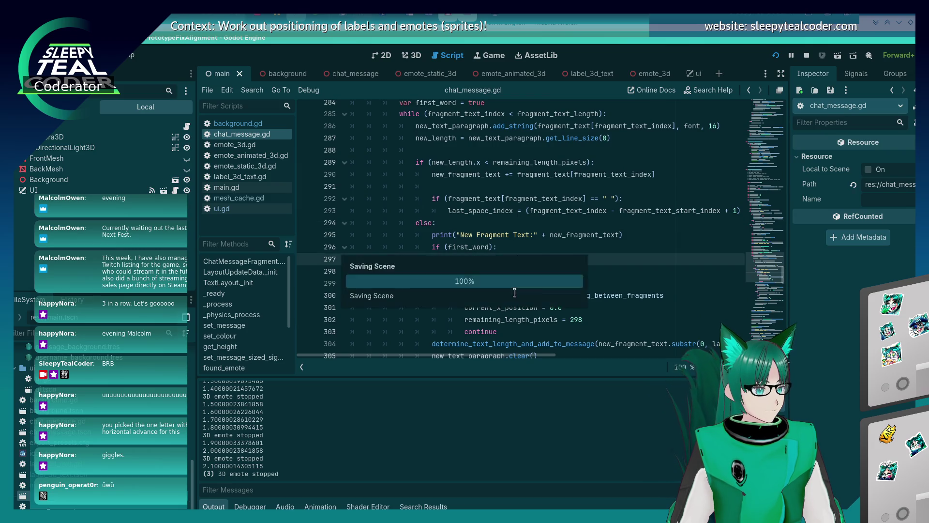
left_click(560, 148)
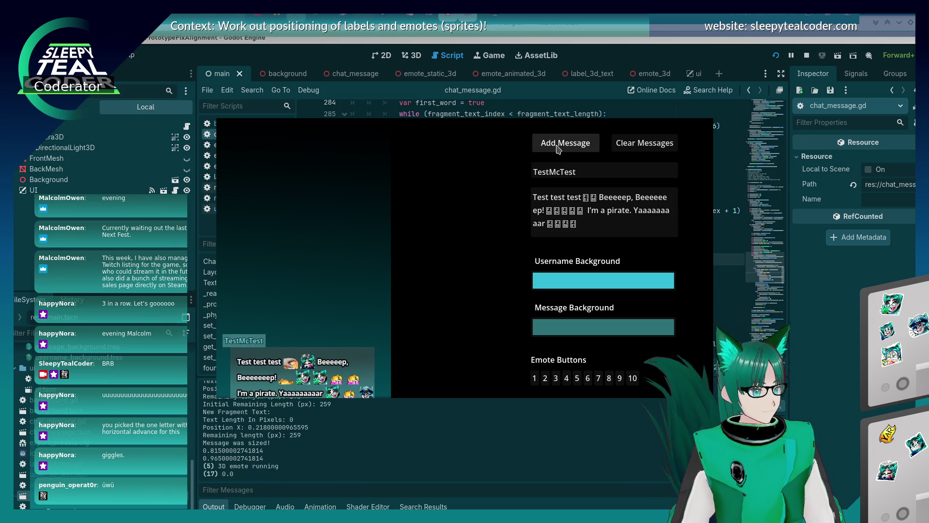
left_click(561, 147)
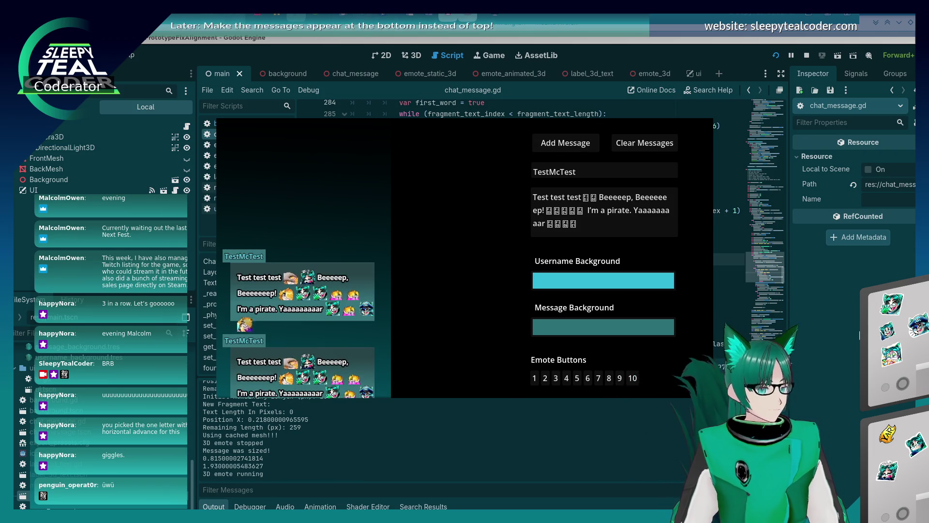
key("F8")
scroll(539, 301, "up", 2)
scroll(539, 301, "down", 3)
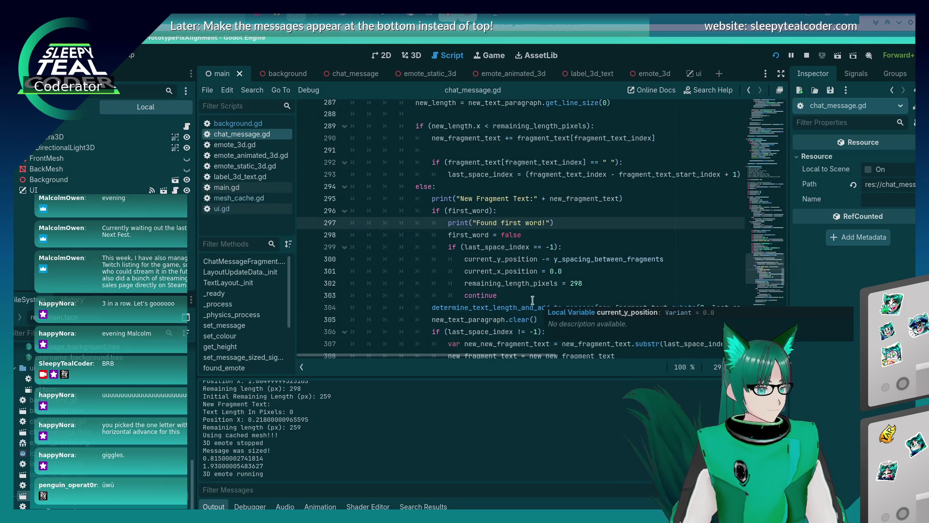
Select and delete the last_space_index == -1 … continue block on lines 299–303.
left_click(523, 295)
left_click_drag(523, 295, 330, 245)
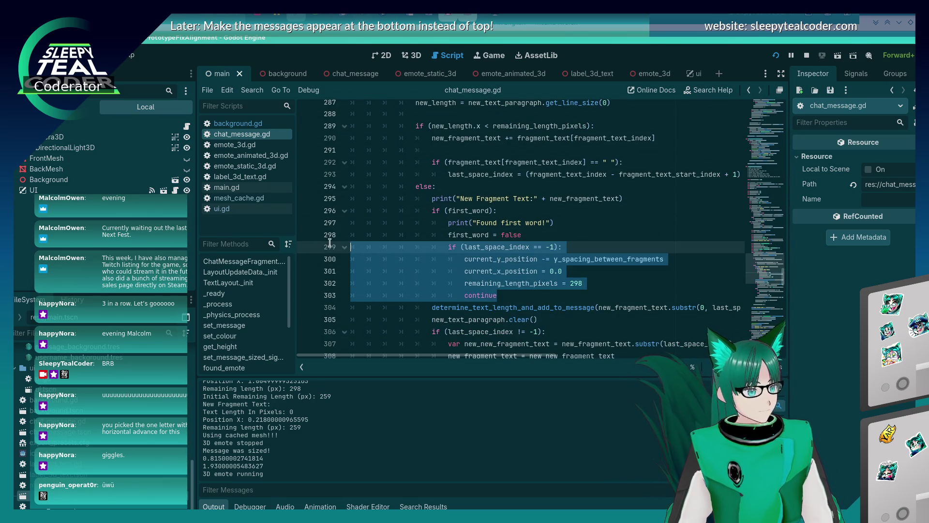
key("ctrl+k")
Run the game, add a test chat message, then close it.
key("F5")
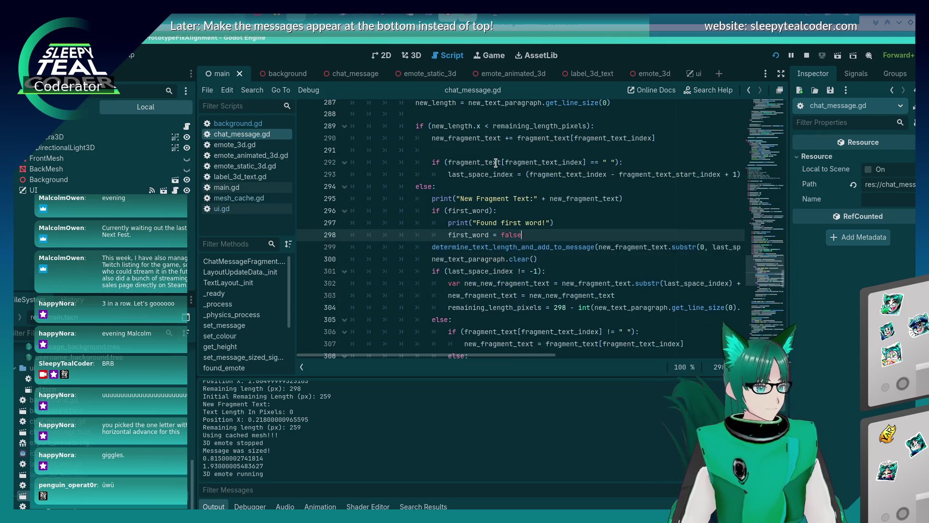
left_click(565, 143)
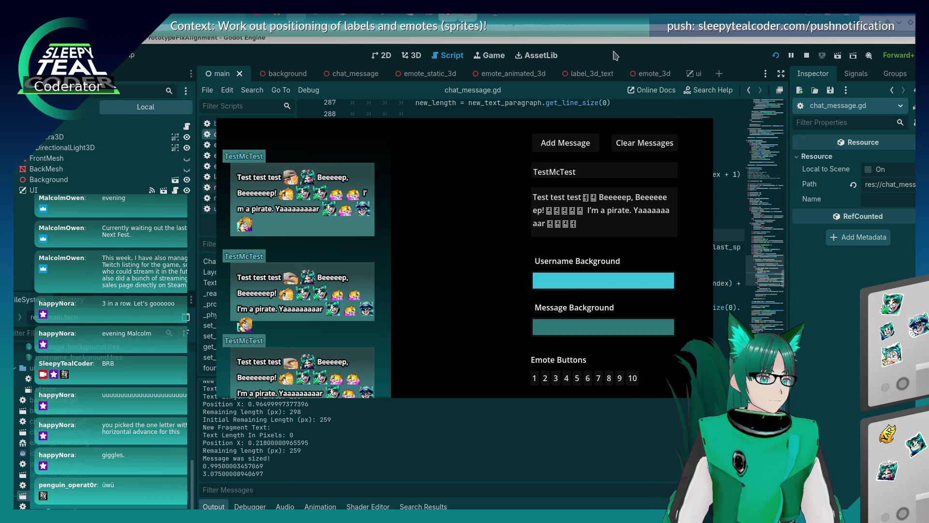
key("F8")
scroll(544, 233, "up", 3)
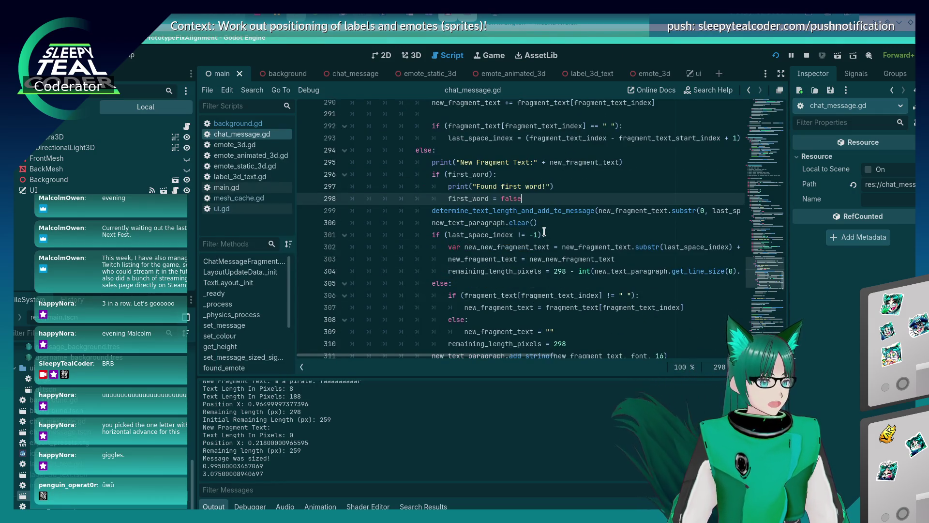
Remove the leftover blank lines after first_word = false.
key("Return")
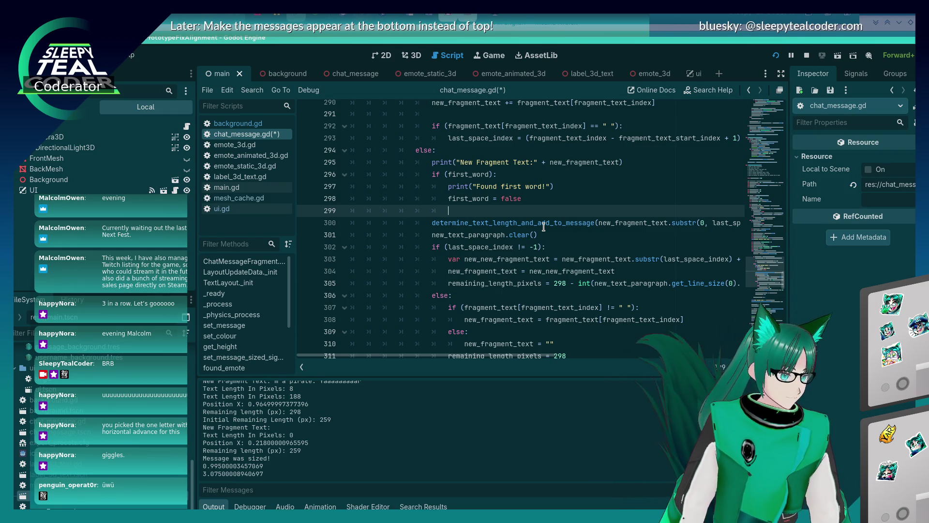
key("Up")
key("Down")
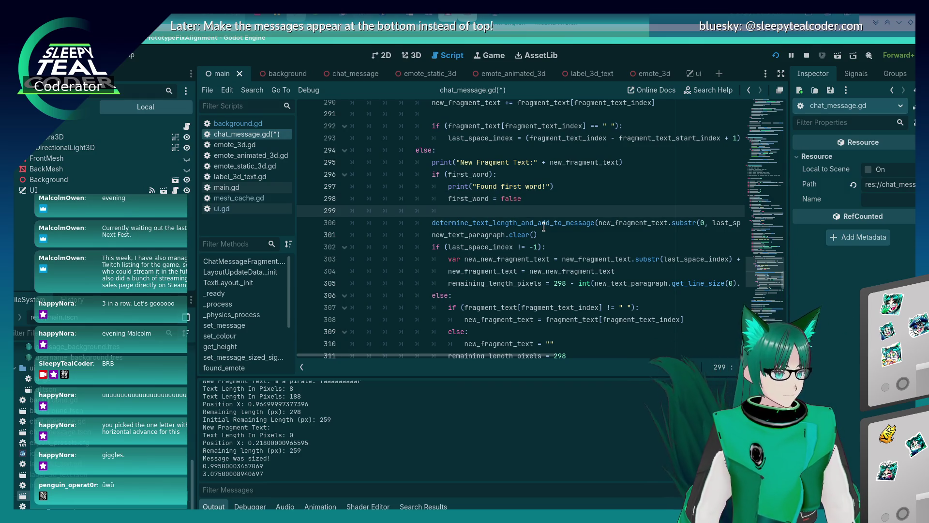
key("Up")
key("Up")
key("Up")
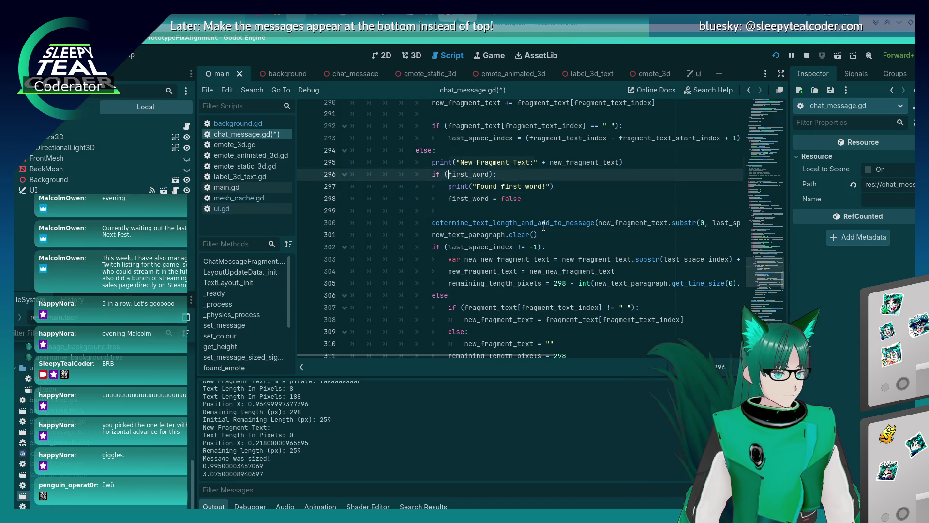
key("Up")
key("Up")
key("Up")
key("Down")
key("Down")
key("Down")
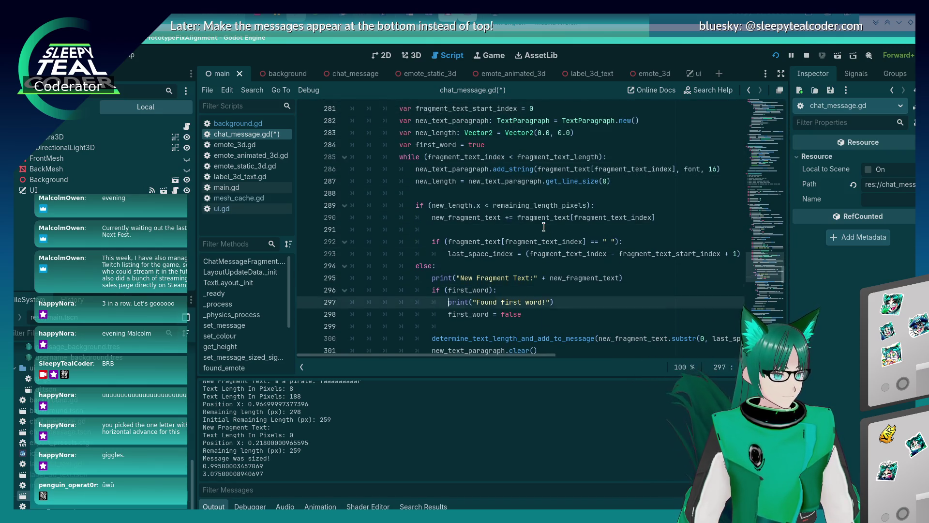
key("shift+Home")
key("shift+Home")
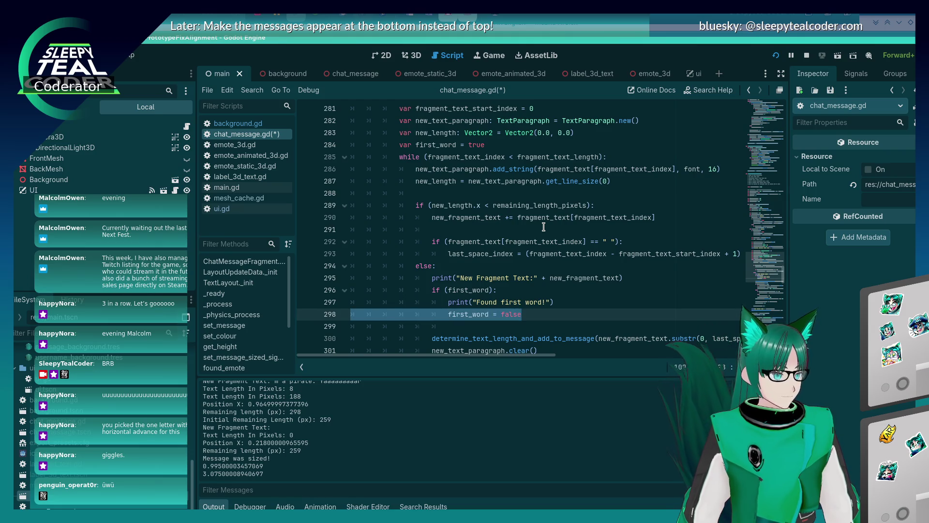
key("shift+Up")
key("shift+Up")
key("BackSpace")
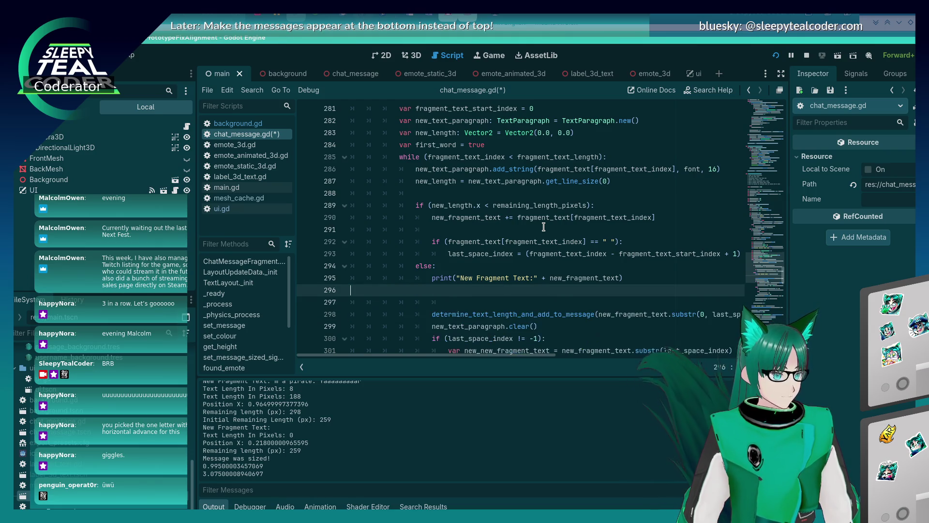
key("BackSpace")
key("Down")
key("BackSpace")
key("BackSpace")
key("BackSpace")
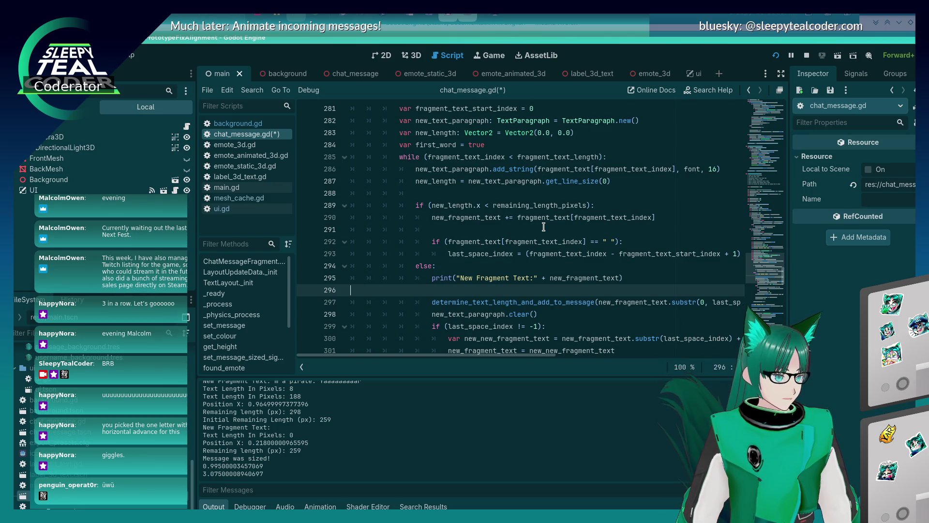
Insert an 'elif (first_word):' branch before the else holding the pasted first-word lines.
key("Up")
key("Up")
key("End")
key("Return")
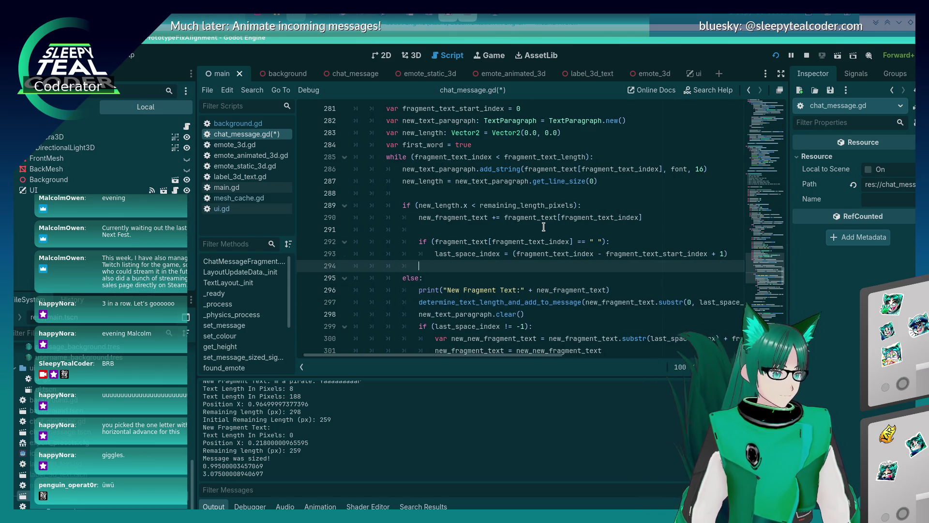
key("BackSpace")
key("BackSpace")
type("elif")
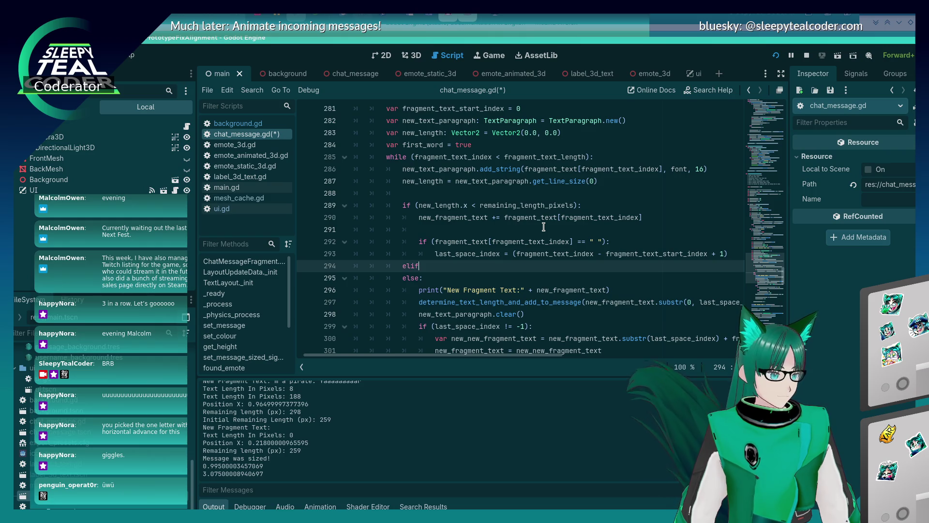
type("if (first_word): \t\t\t\t\tprint(\"Found first word!\") \t\t\t\t\tfirst_word = false")
key("Escape")
key("Up")
key("Up")
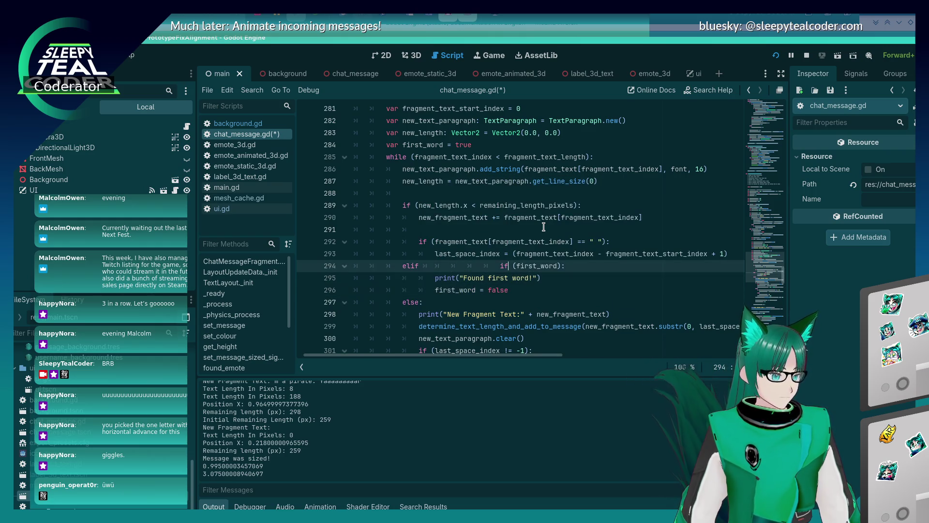
key("ctrl+shift+Right")
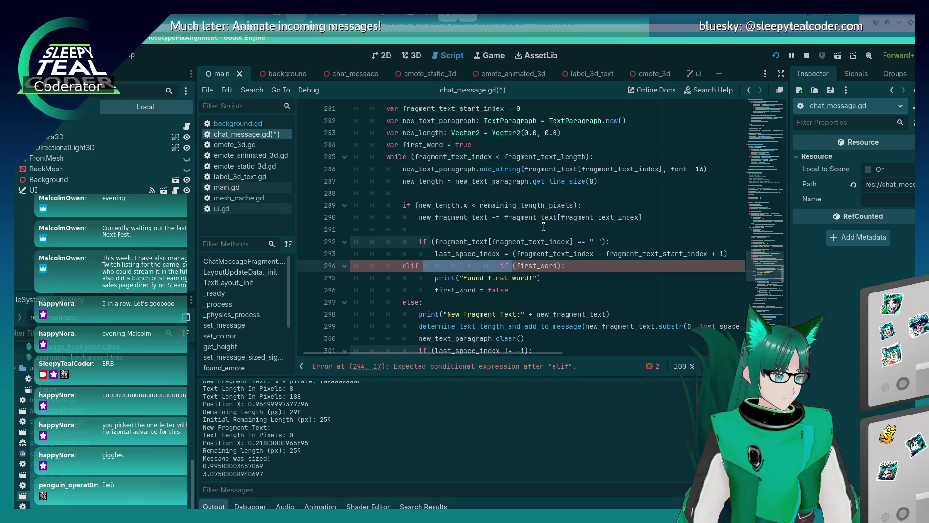
key("Delete")
type("?")
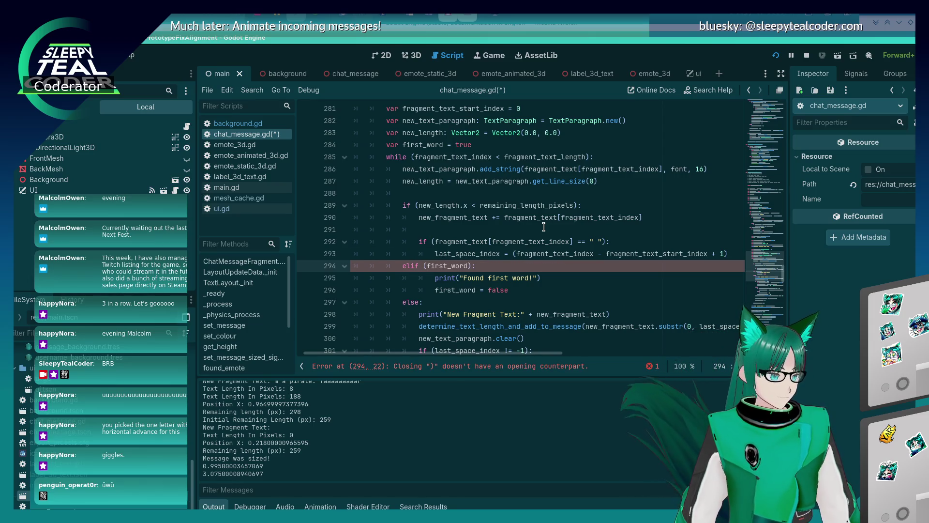
key("BackSpace")
type("(")
Dedent the first-word branch body by one level and save chat_message.gd.
key("Down")
key("shift+Tab")
key("Down")
key("shift+Tab")
key("ctrl+s")
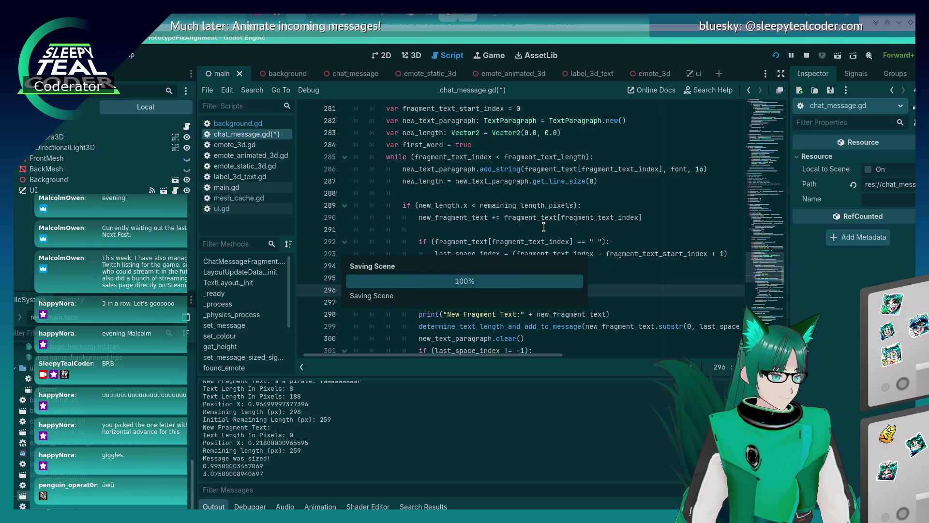
scroll(513, 264, "down", 2)
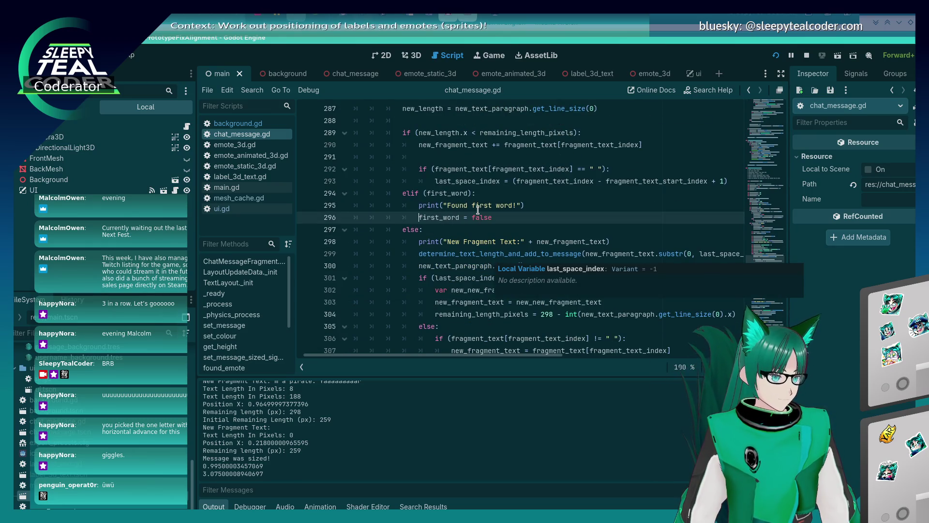
Run the game, clear the chat, add three test messages, then stop it.
scroll(490, 257, "up", 1)
key("F5")
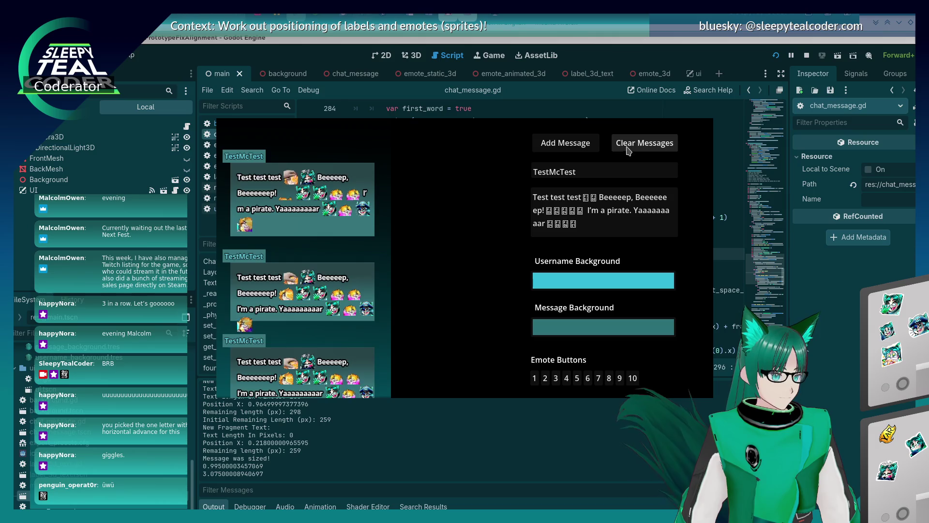
left_click(644, 142)
left_click(565, 144)
left_click(574, 151)
left_click(574, 153)
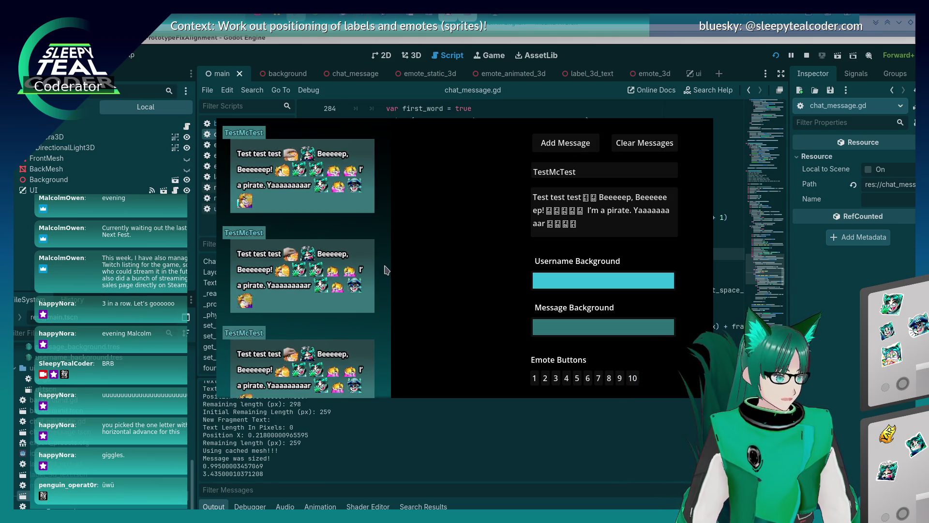
key("F8")
Start an 'if (last_spa' line after first_word = false in the first-word branch.
scroll(318, 439, "up", 5)
scroll(318, 439, "up", 1)
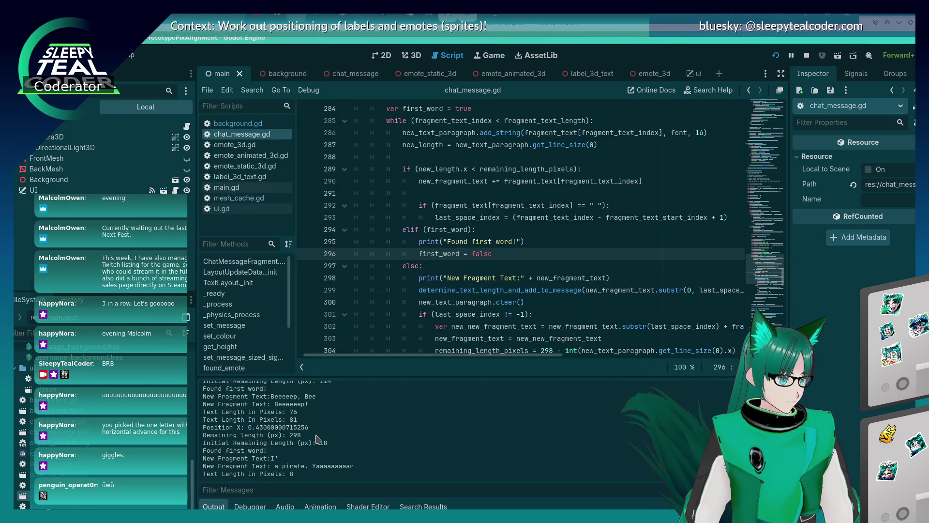
scroll(511, 199, "down", 2)
left_click(505, 173)
left_click(506, 182)
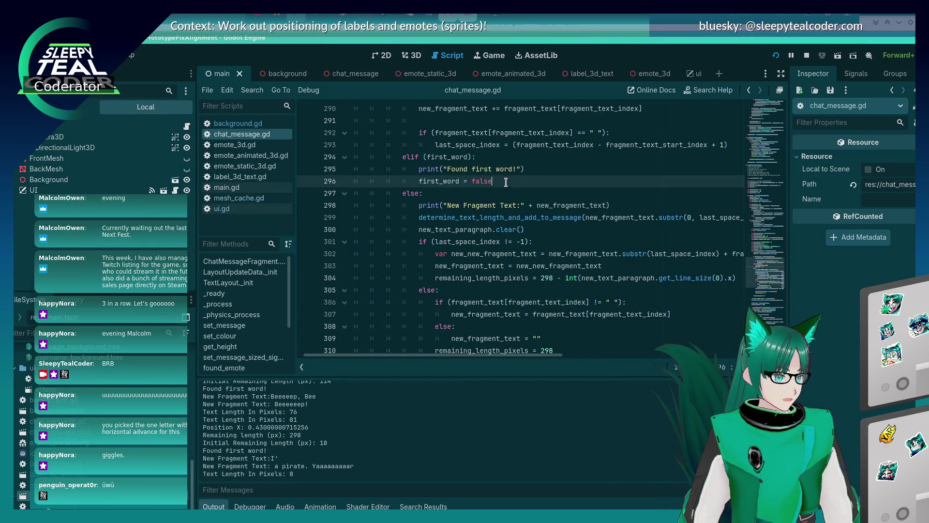
scroll(506, 203, "down", 2)
scroll(506, 203, "up", 2)
key("Return")
type("if (last_spa")
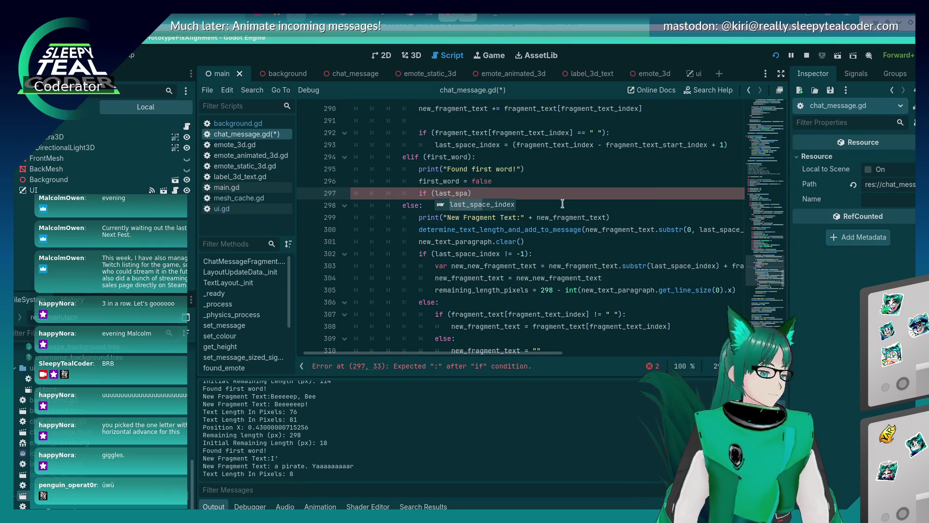
Complete the line as 'if (last_space_index != -1):' and open an indented body line.
type("_spa")
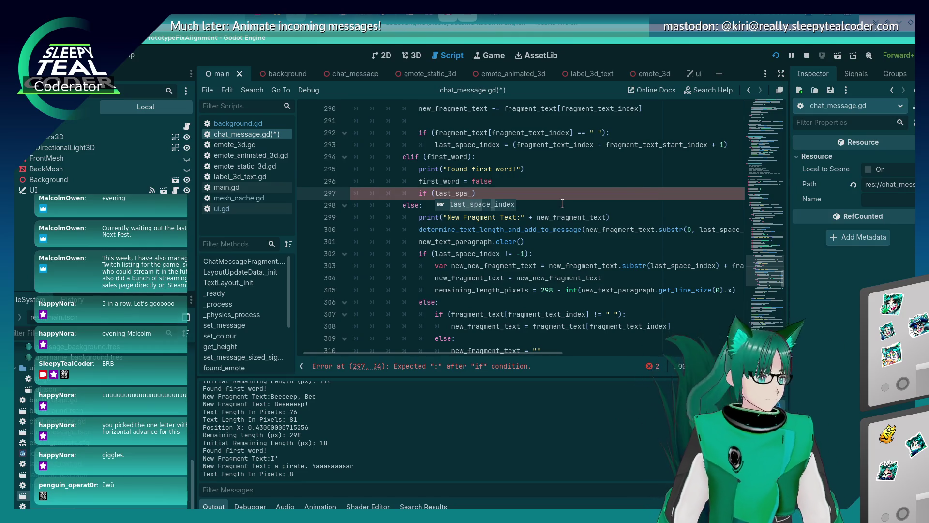
type("ce_index !")
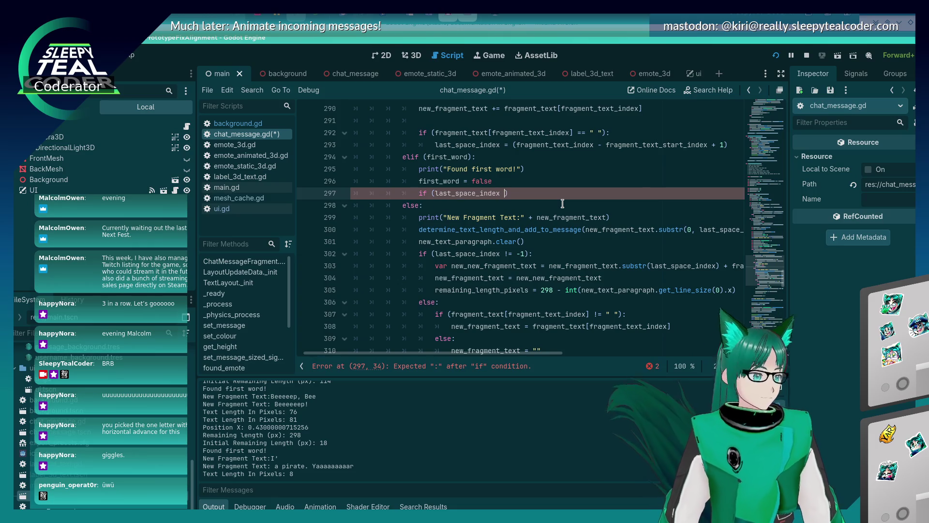
type("= -1")
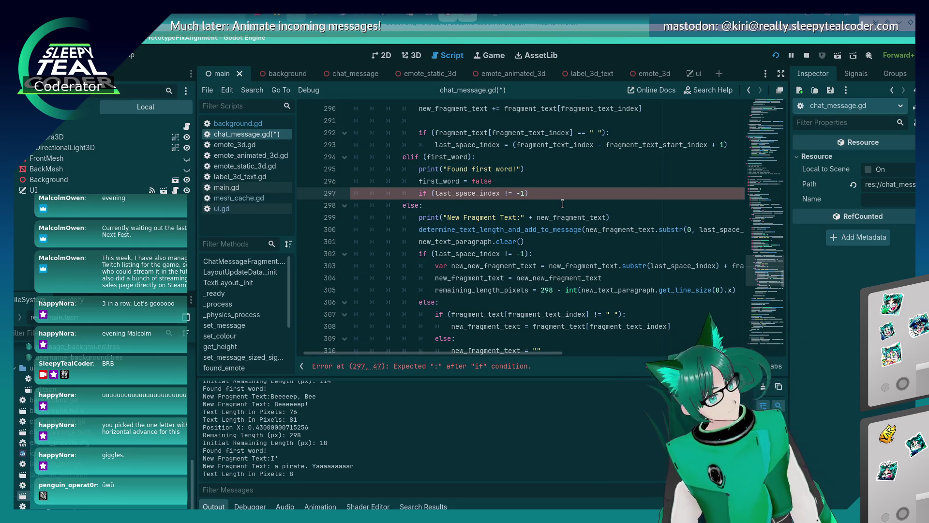
type("):")
key("Return")
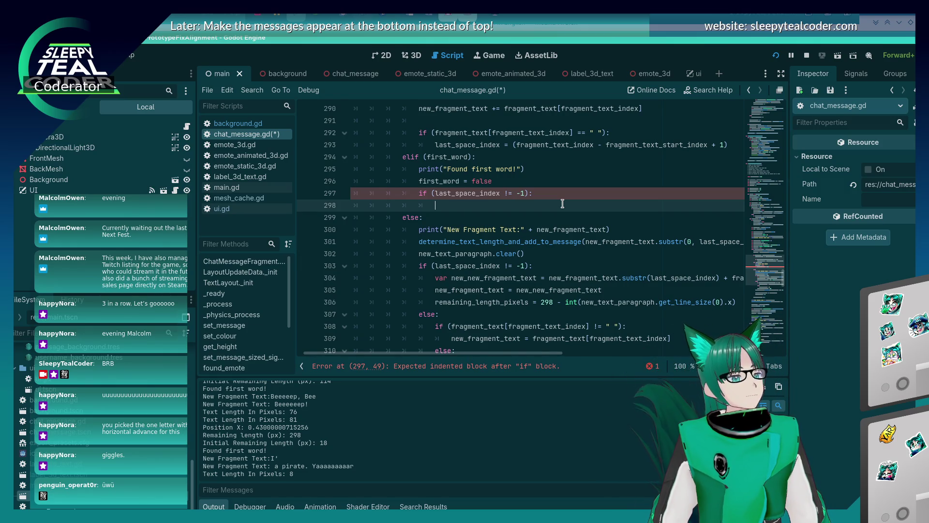
scroll(562, 204, "up", 7)
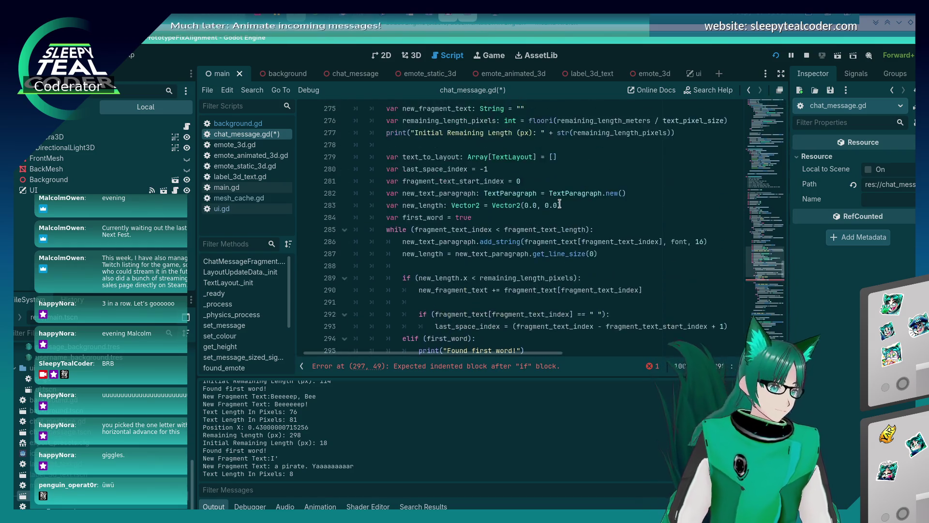
Above the while loop, add a TODO about a spacing fragment allowing text onto a new line, and save.
scroll(560, 205, "up", 2)
scroll(556, 210, "down", 3)
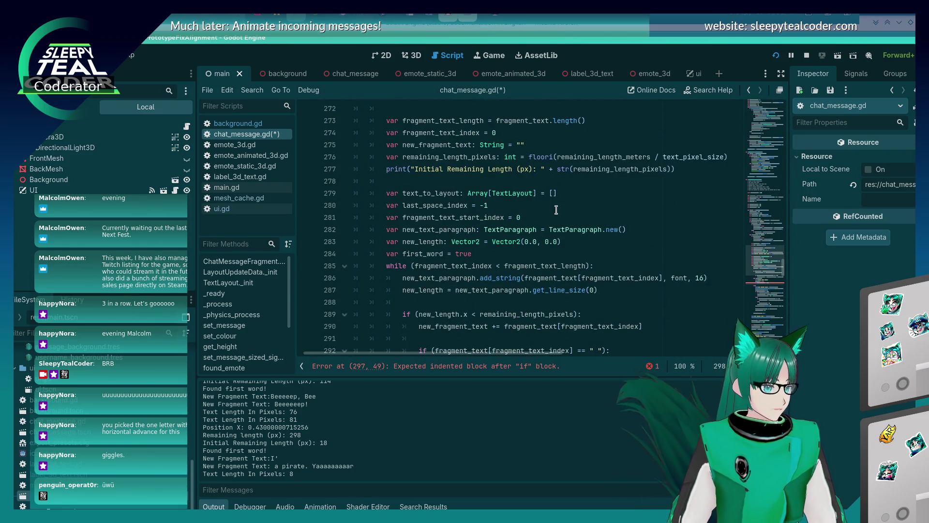
scroll(556, 210, "down", 2)
left_click(526, 181)
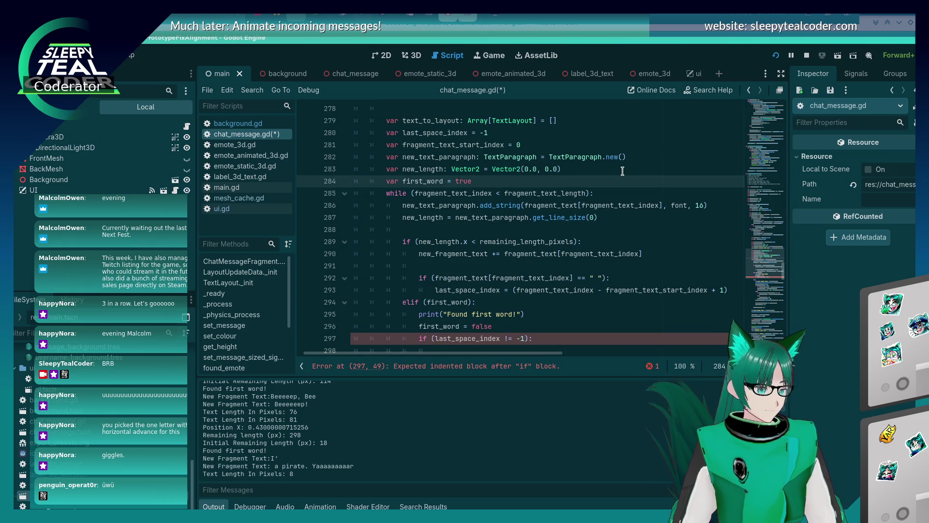
key("Return")
type("# TODO: ")
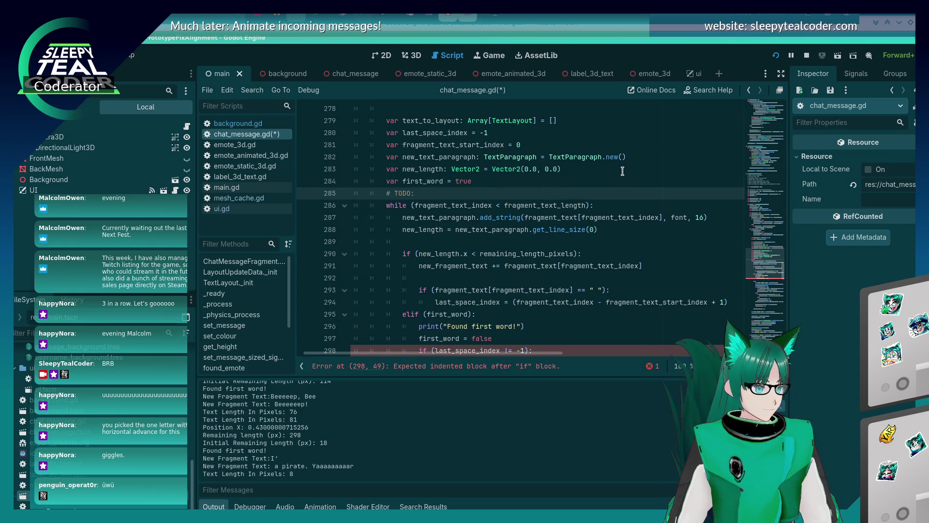
type("Add ")
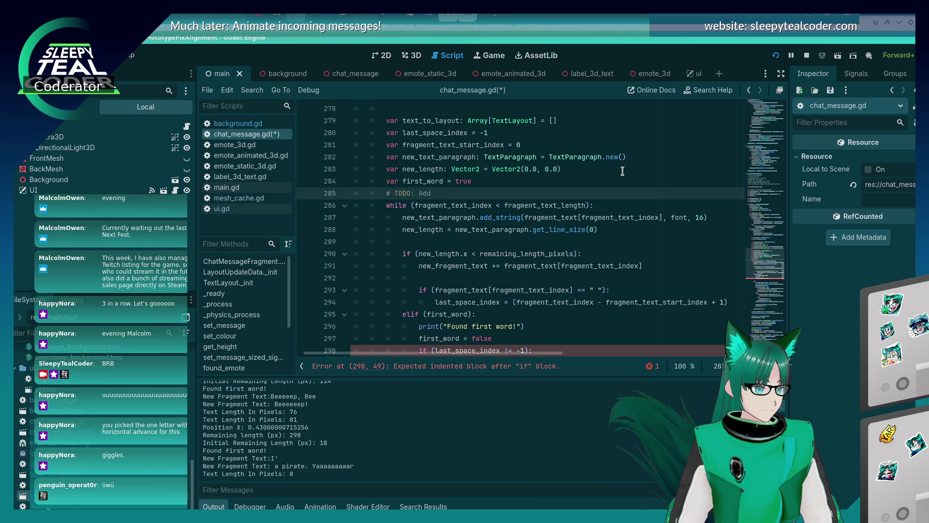
type("spacing type in addition ")
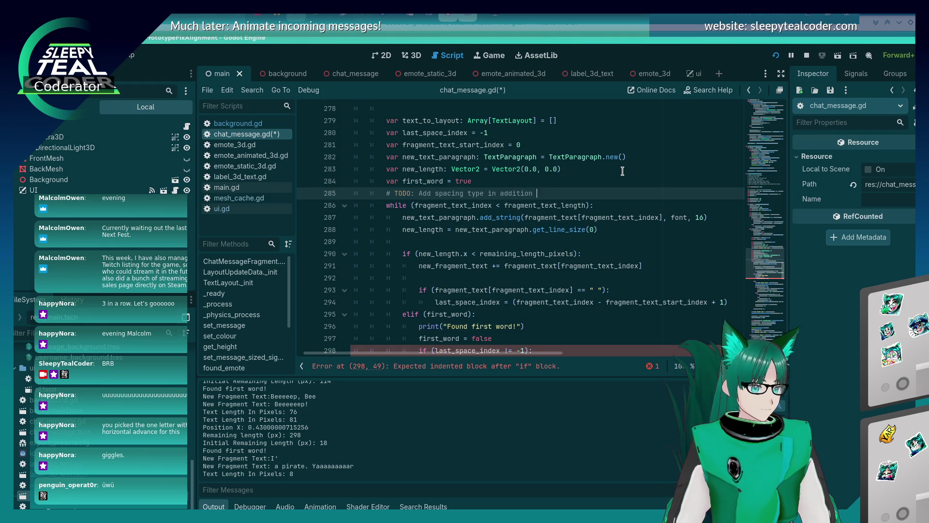
type("to tex")
key("ctrl+BackSpace")
key("ctrl+BackSpace")
key("ctrl+BackSpace")
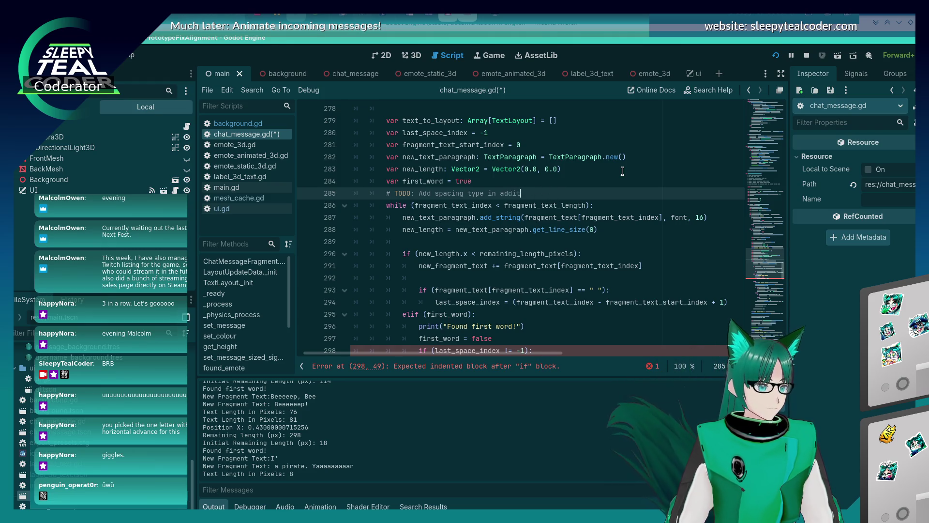
type("fragment to t")
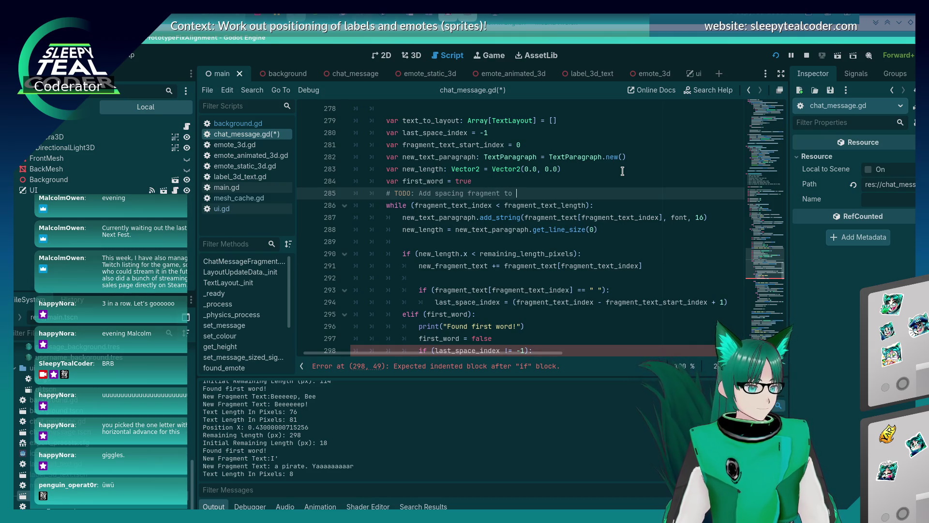
key("BackSpace")
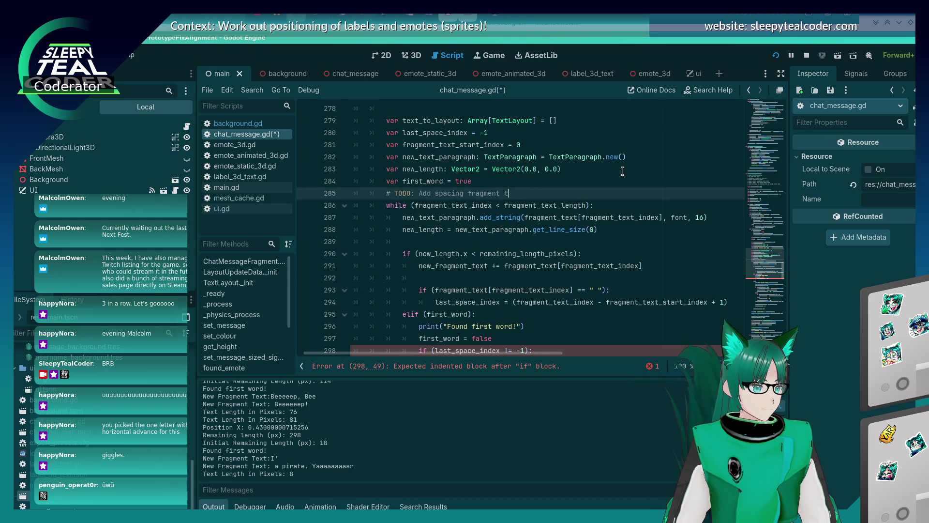
type("o allow th")
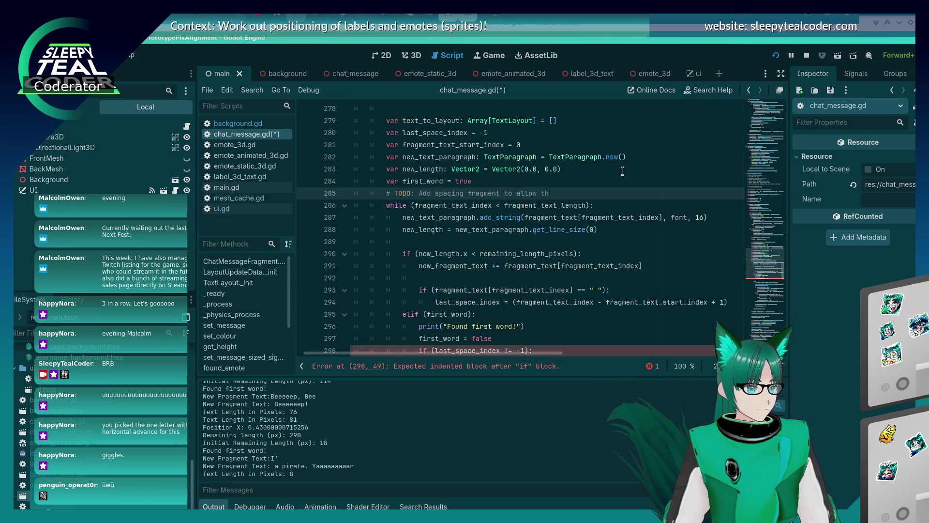
type("e text to be placed on a new line?")
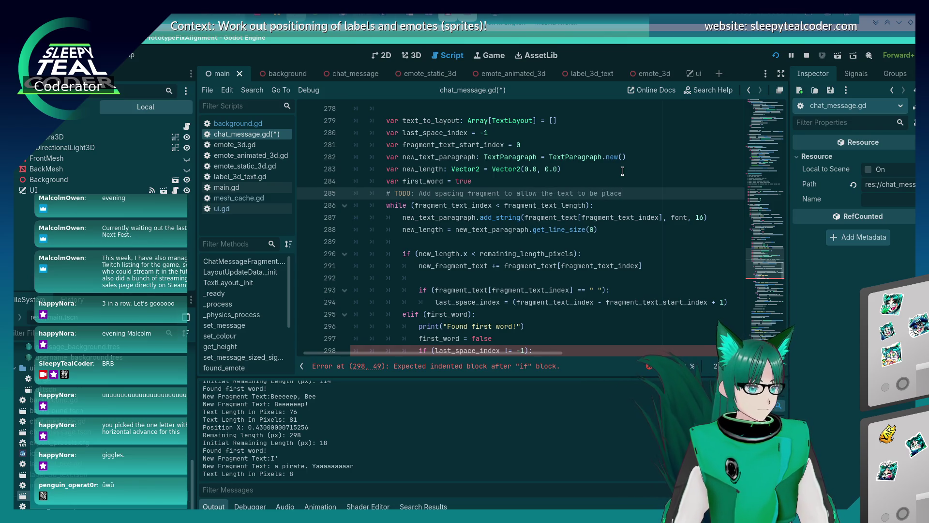
key("ctrl+s")
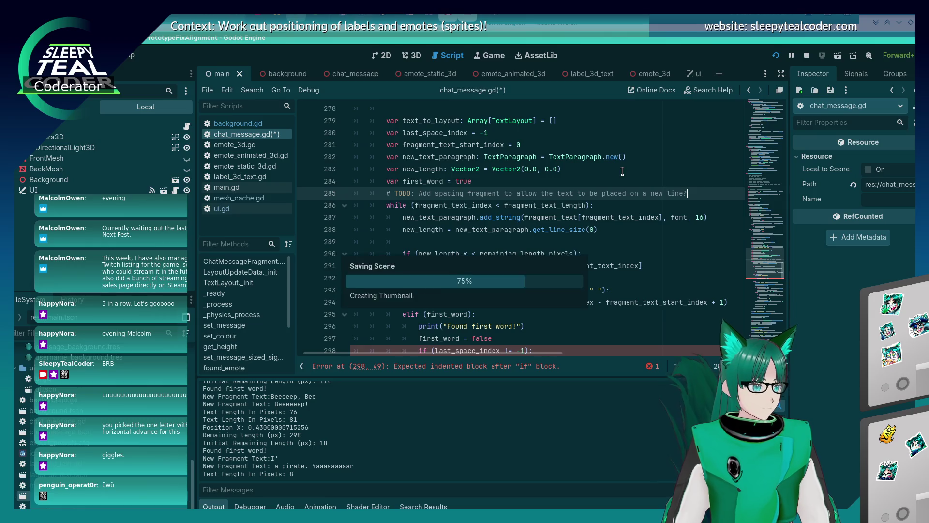
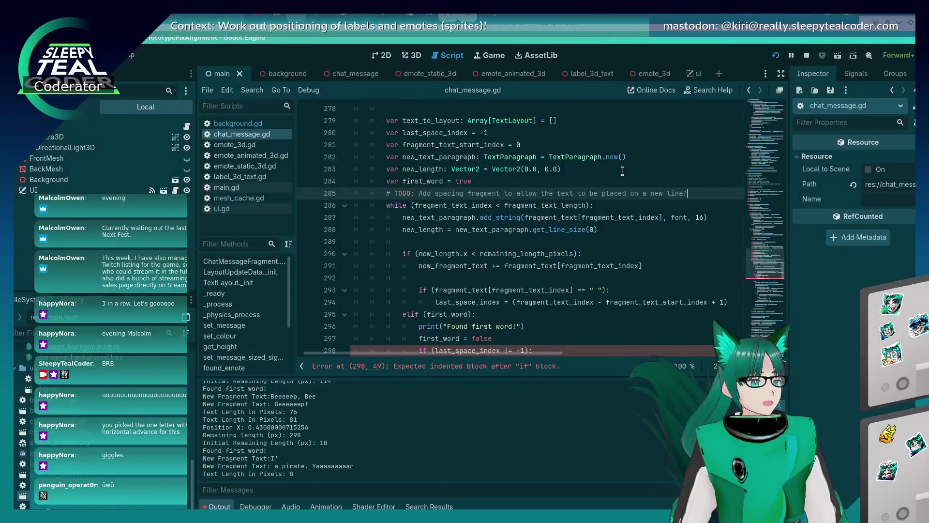
Scroll through chat_message.gd to review the code around layout_text_fragments.
scroll(543, 197, "down", 2)
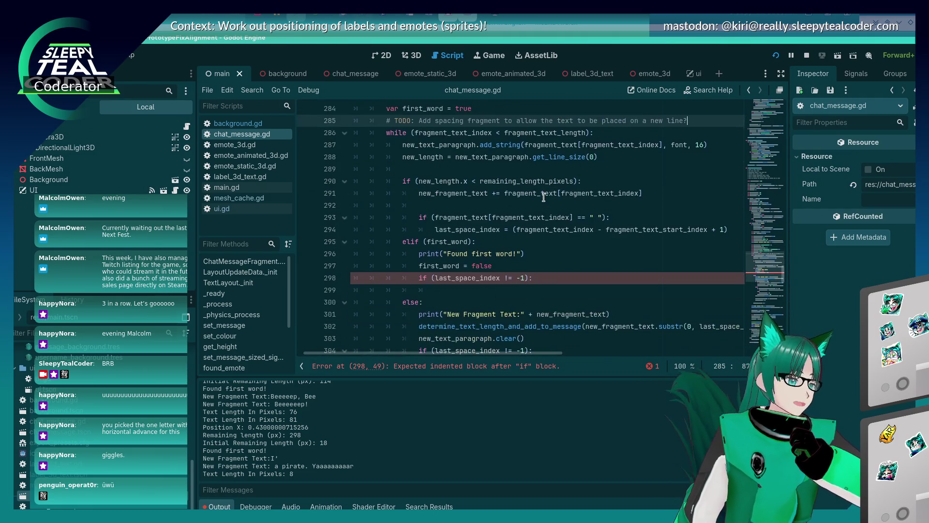
scroll(543, 197, "up", 1)
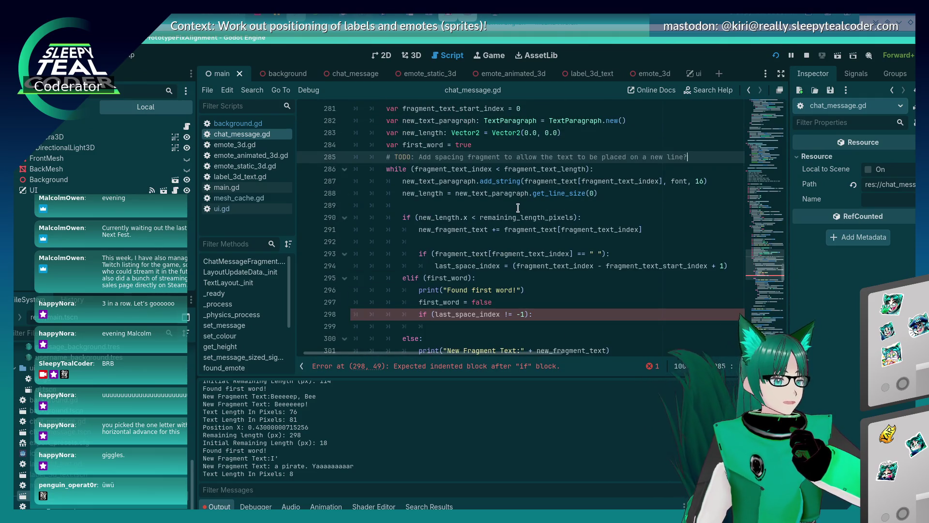
scroll(518, 208, "down", 4)
scroll(517, 208, "down", 20)
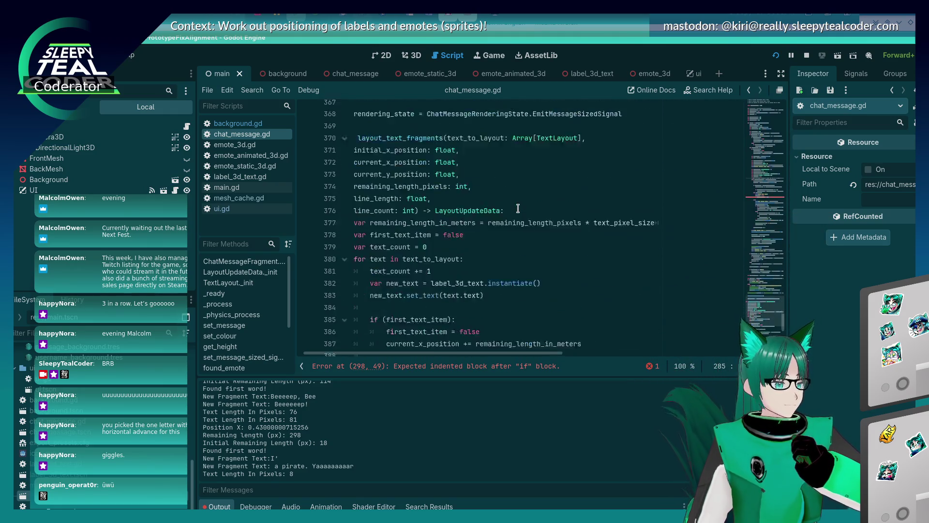
scroll(518, 208, "down", 12)
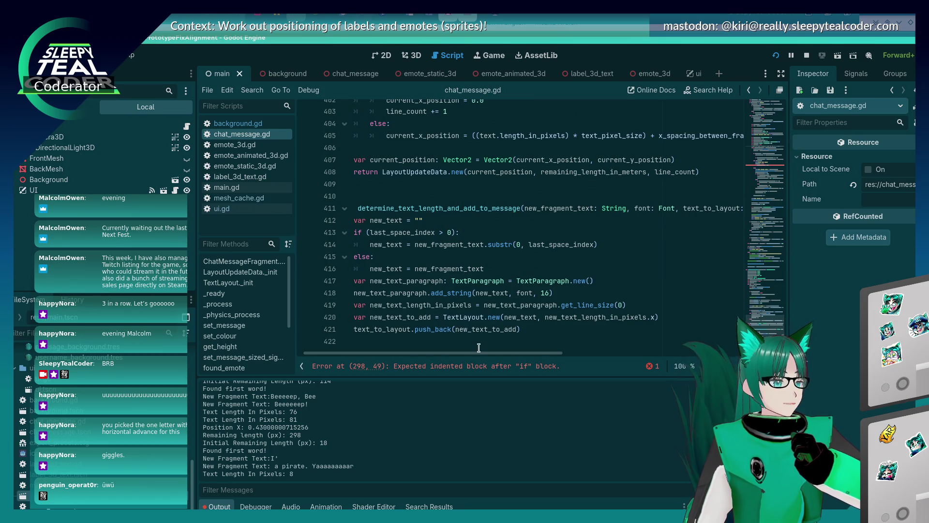
scroll(472, 334, "up", 3)
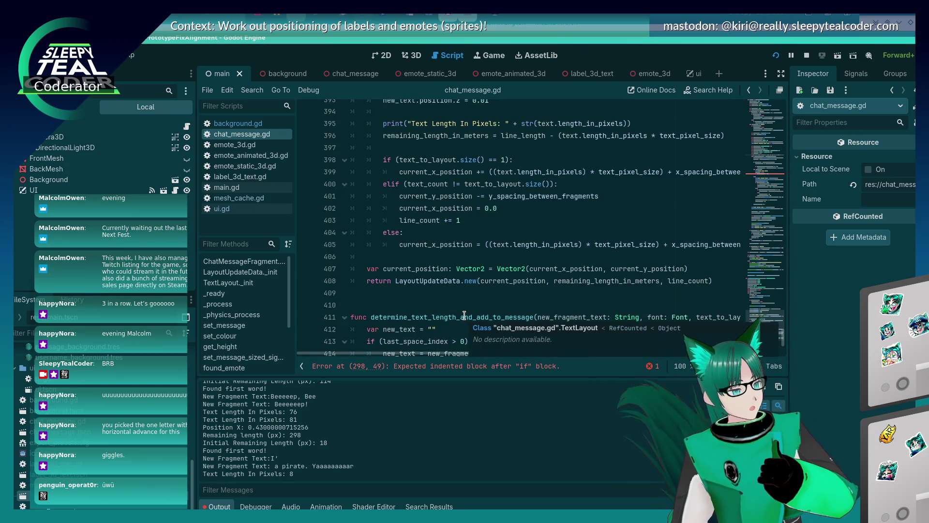
scroll(464, 317, "up", 5)
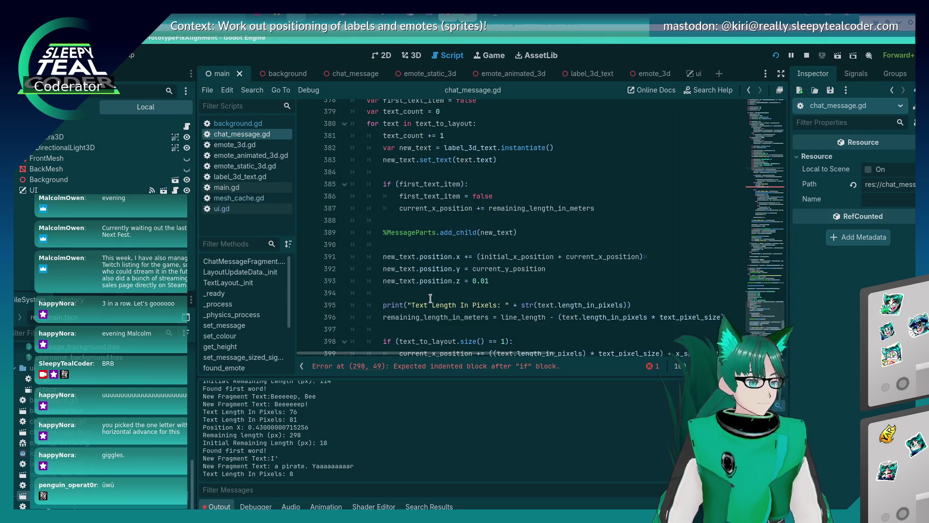
scroll(430, 298, "up", 5)
scroll(431, 286, "down", 3)
scroll(430, 286, "down", 3)
scroll(430, 283, "up", 3)
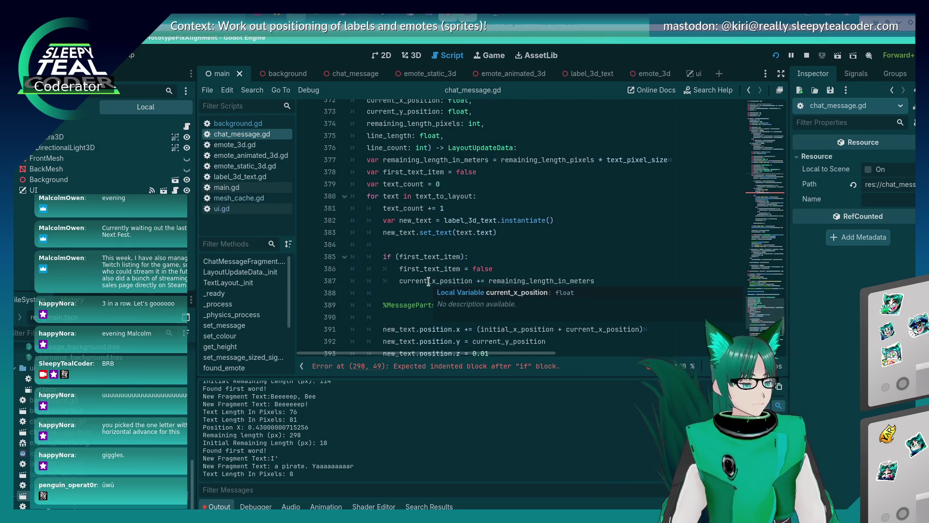
scroll(429, 282, "up", 6)
scroll(426, 284, "down", 1)
scroll(426, 284, "down", 4)
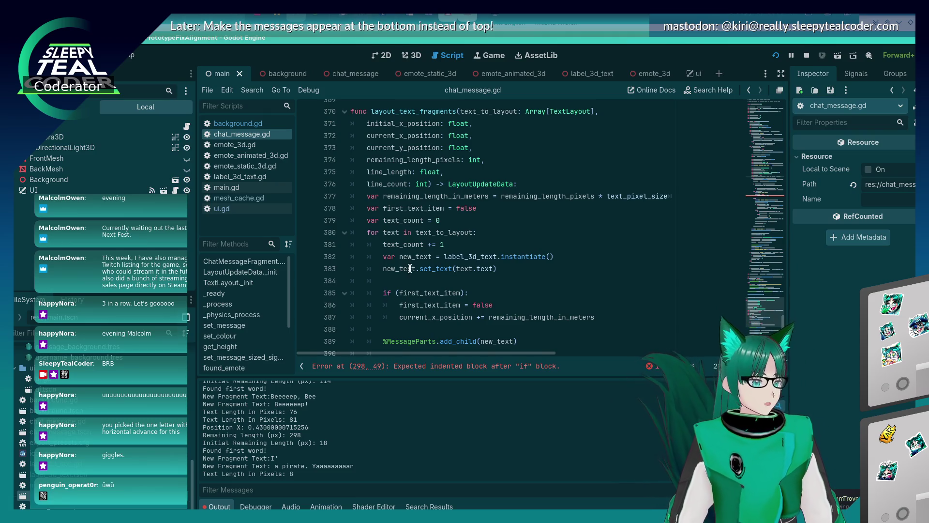
scroll(409, 267, "down", 1)
scroll(410, 268, "down", 2)
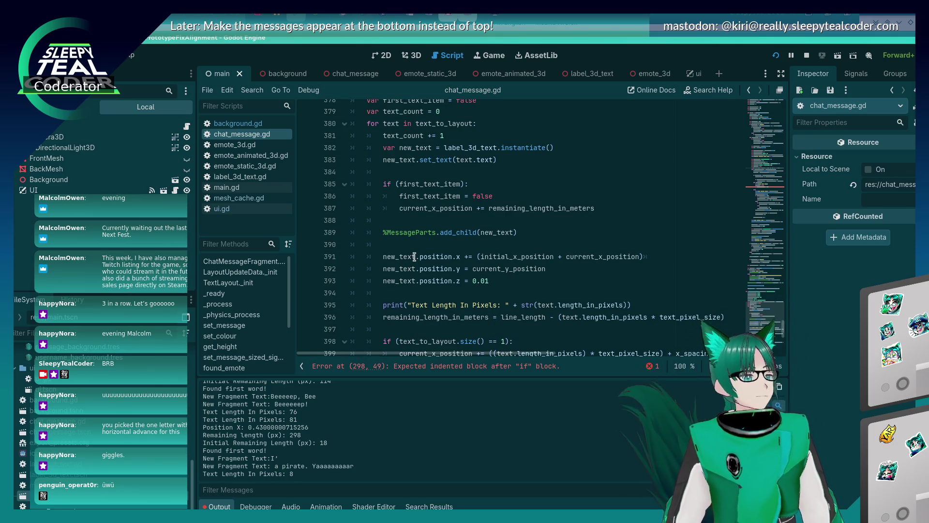
scroll(407, 269, "up", 2)
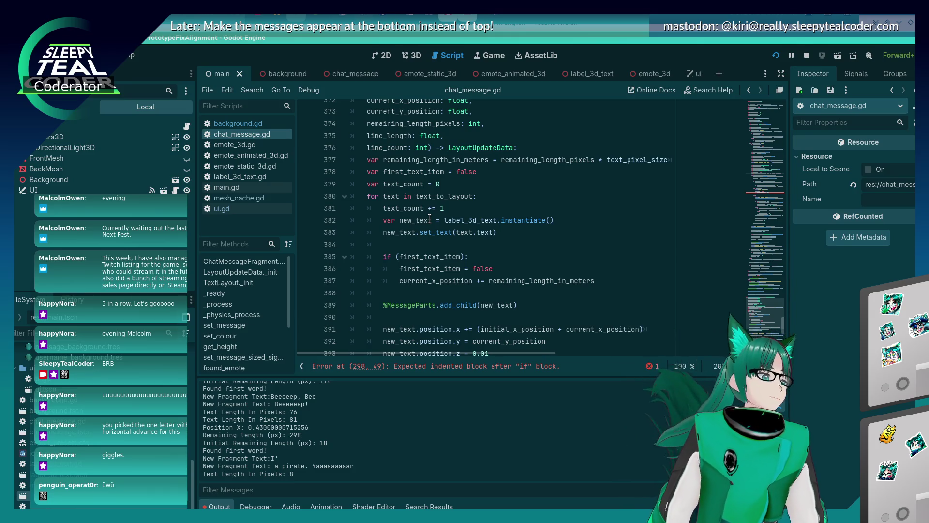
scroll(429, 218, "down", 1)
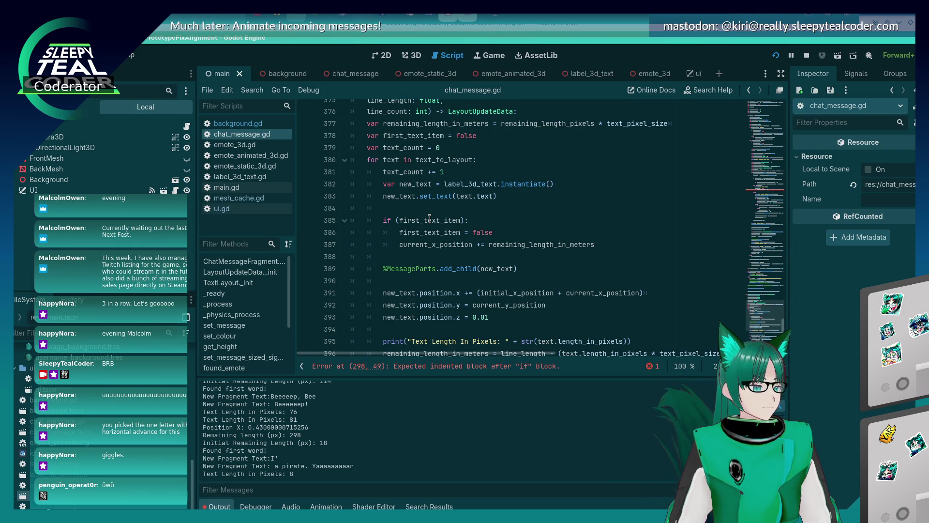
scroll(430, 219, "down", 6)
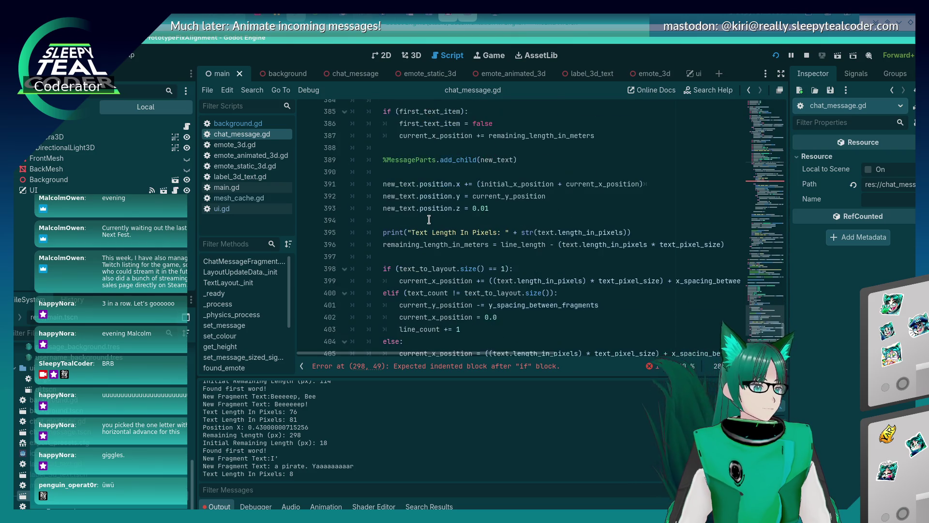
scroll(429, 220, "up", 8)
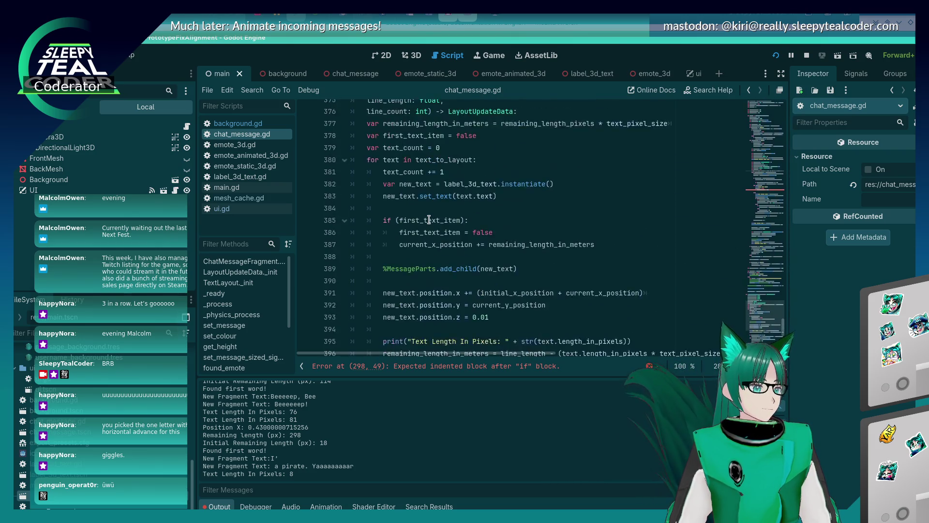
scroll(429, 219, "down", 4)
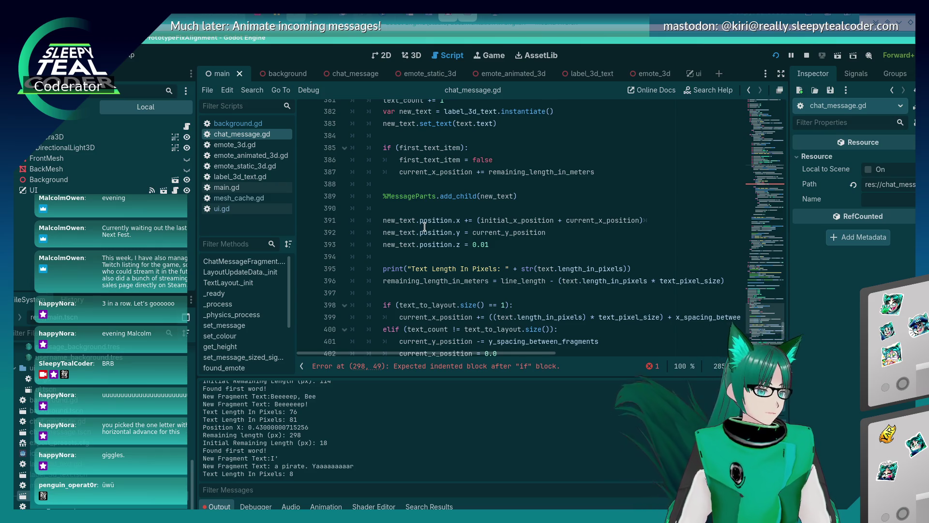
scroll(425, 226, "down", 2)
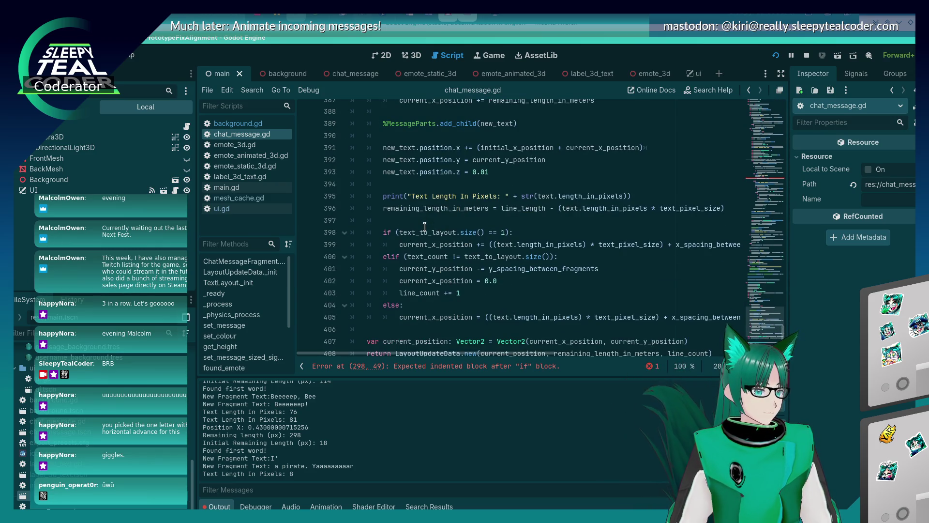
scroll(425, 226, "up", 6)
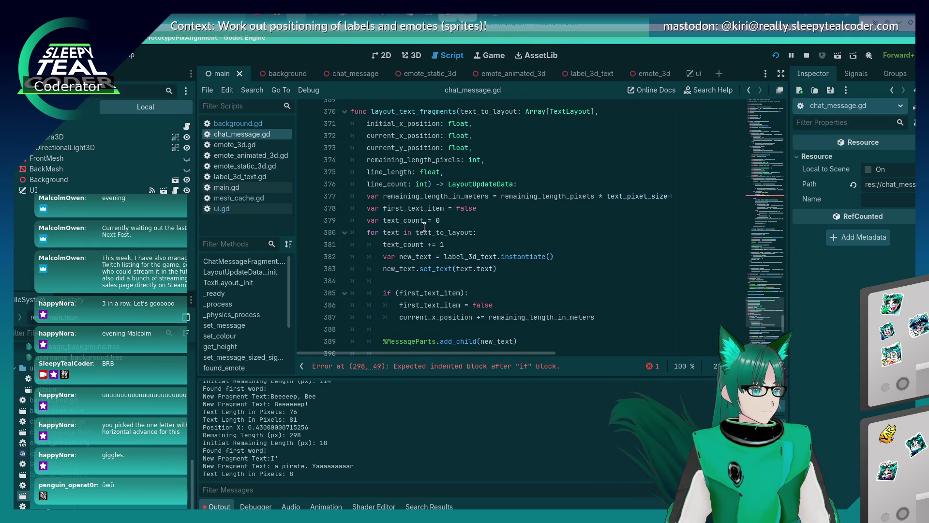
scroll(424, 226, "down", 10)
scroll(424, 226, "up", 18)
scroll(425, 238, "down", 5)
Locate the layout_text_fragments call on line 327, review the surrounding code, and run the game.
left_click(417, 220)
double_click(417, 220)
key("ctrl+f")
key("Escape")
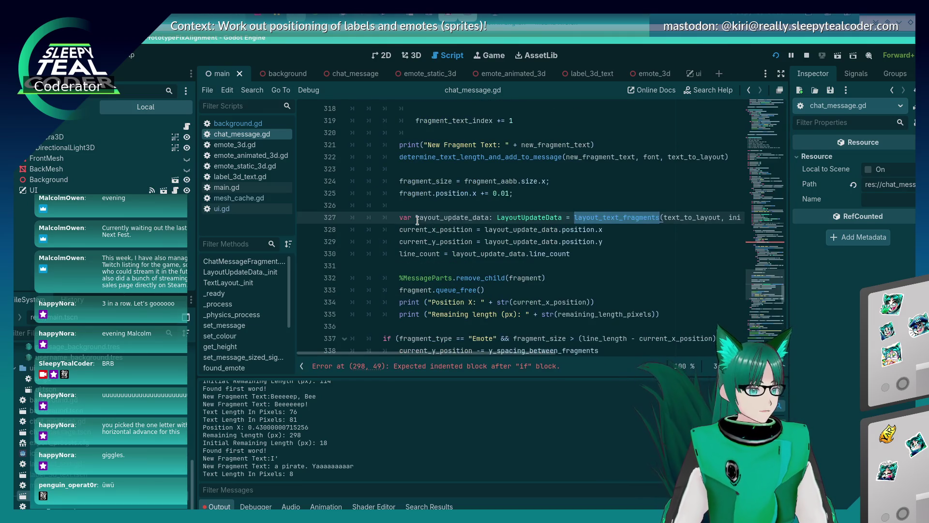
scroll(414, 228, "down", 5)
scroll(413, 229, "up", 14)
scroll(413, 229, "up", 15)
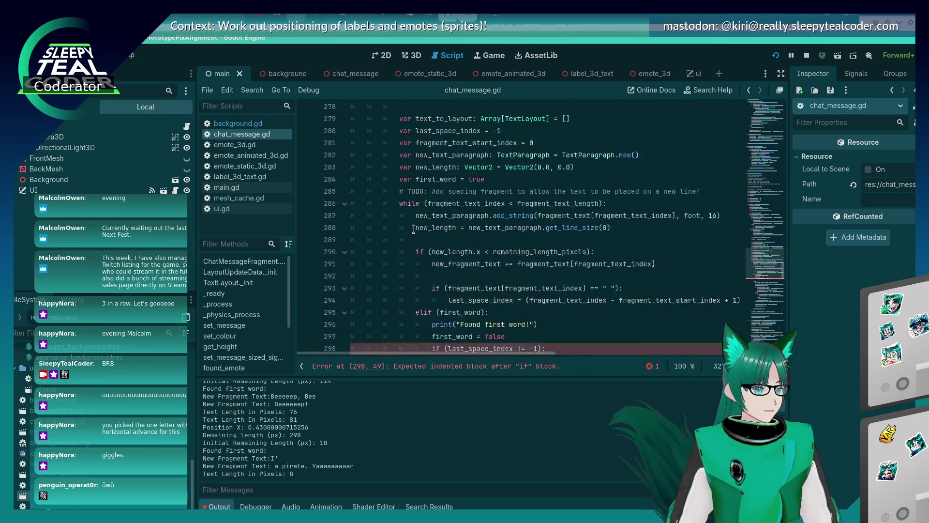
scroll(413, 229, "up", 2)
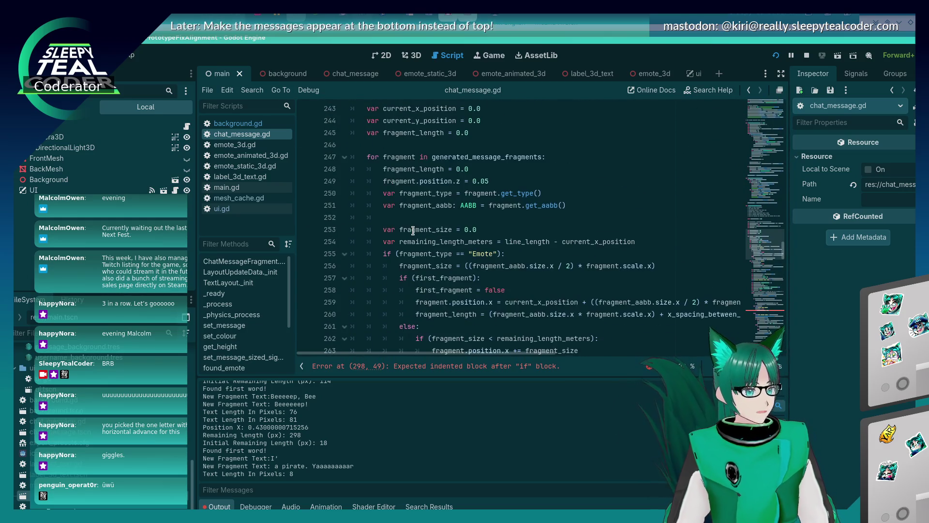
scroll(412, 235, "up", 3)
scroll(412, 234, "down", 11)
scroll(411, 236, "down", 12)
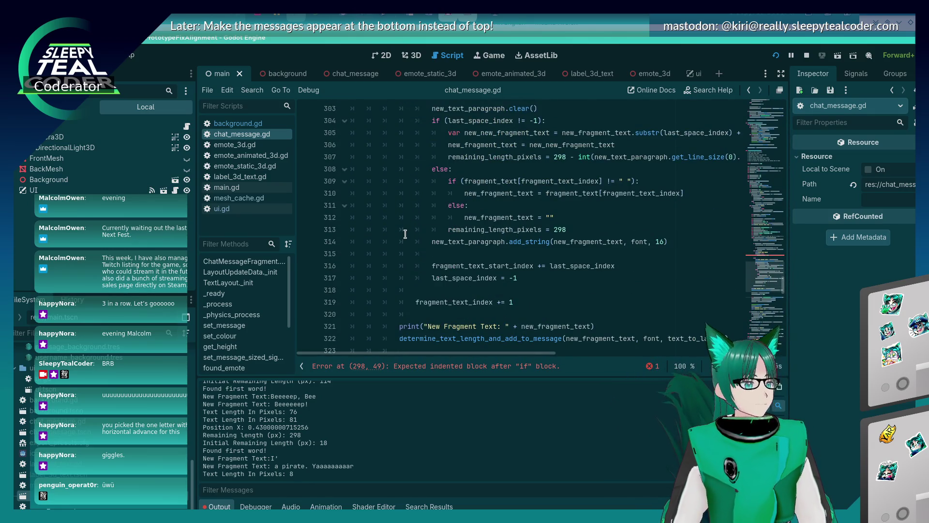
scroll(405, 234, "down", 2)
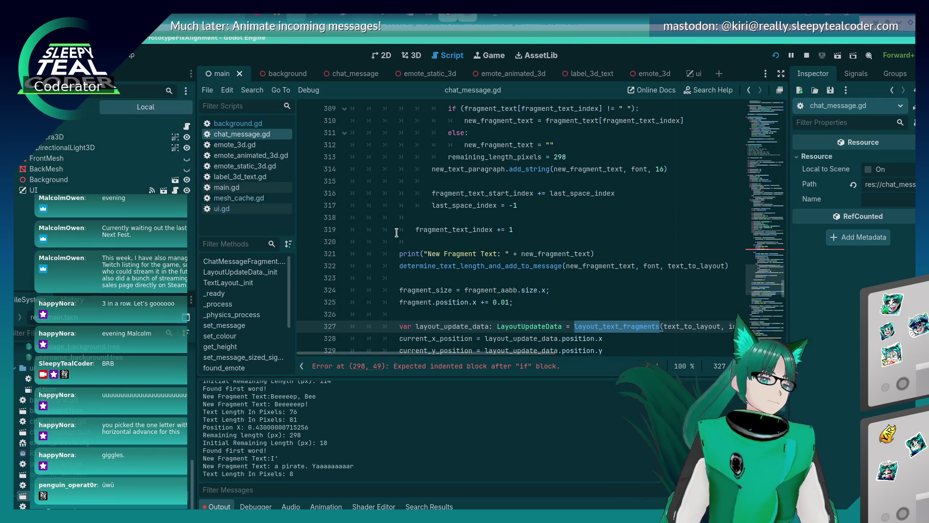
scroll(394, 237, "down", 2)
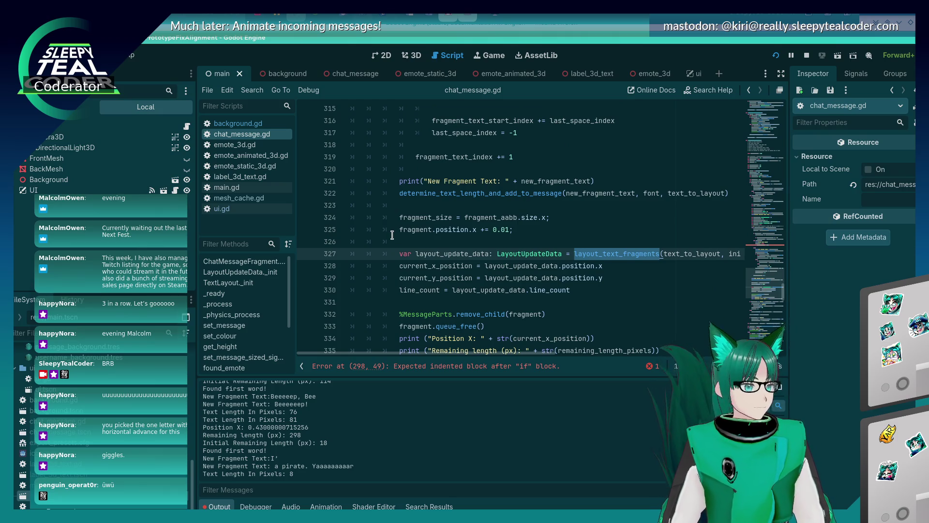
key("F5")
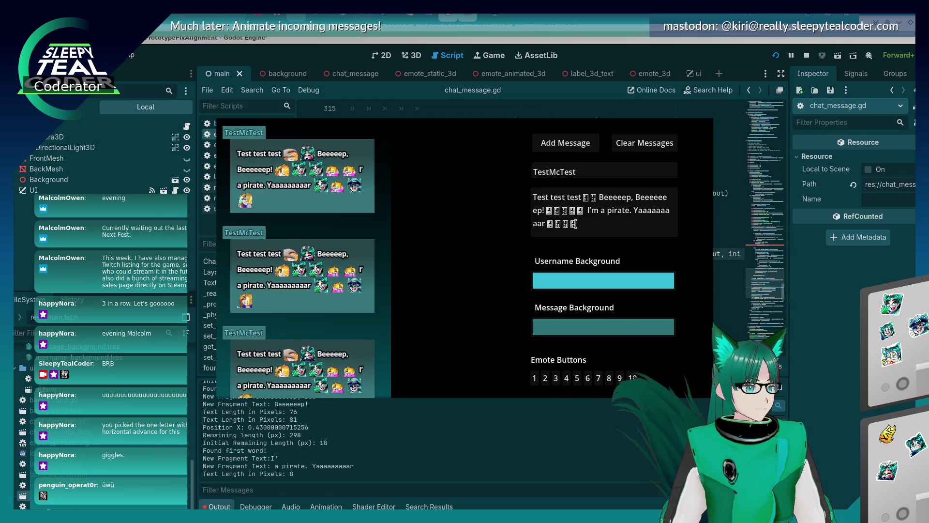
Lengthen the test message word to "I'maaaaaa" and add it to the chat.
left_click(590, 217)
left_click(590, 216)
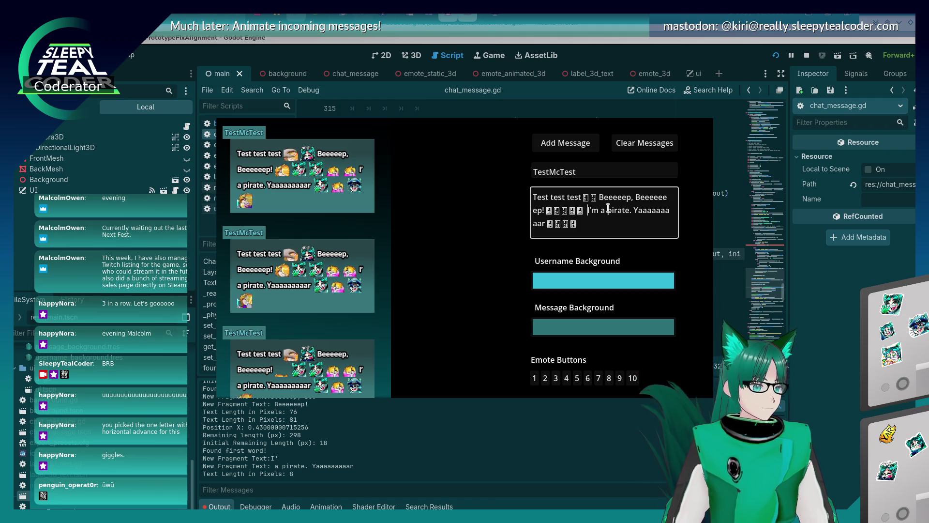
key("Right")
key("Right")
key("Right")
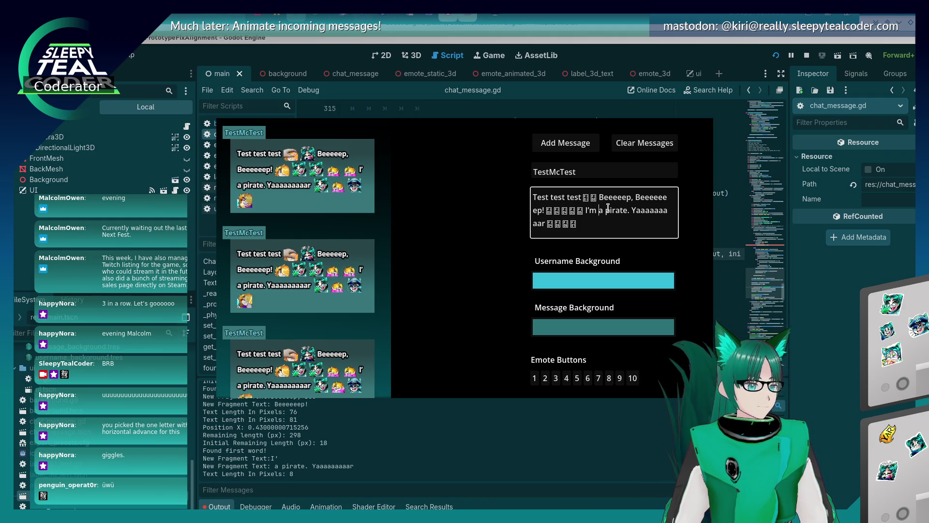
type("aaaaaa")
left_click(565, 143)
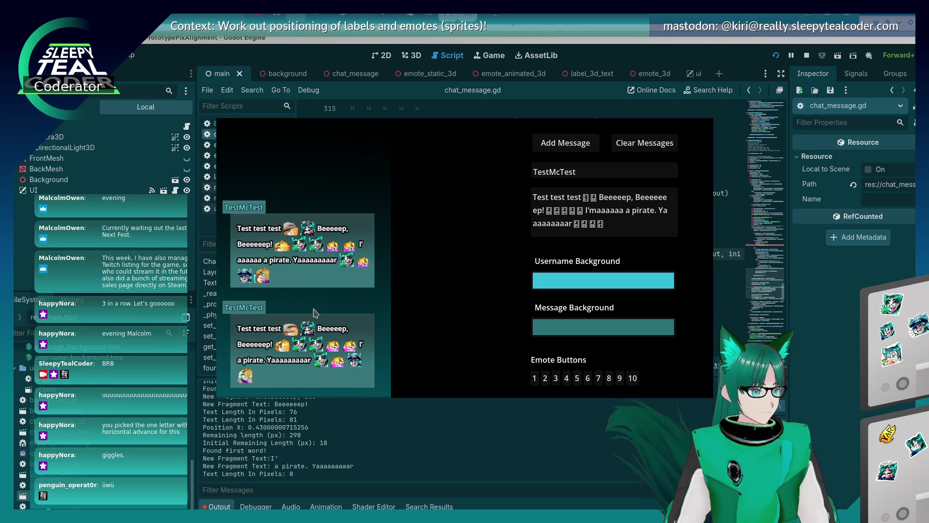
Stop the game and return to the empty line under the unfinished if.
scroll(315, 313, "down", 2)
scroll(315, 312, "up", 1)
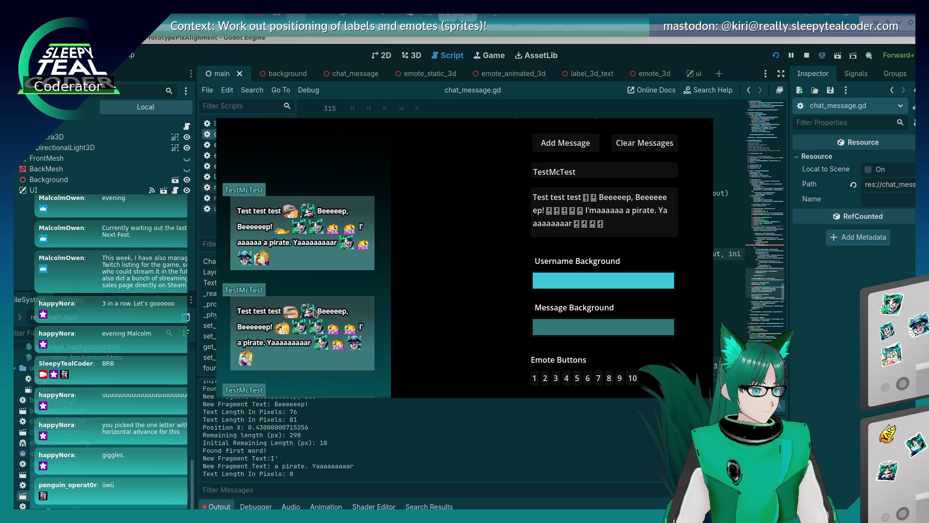
key("F8")
scroll(501, 245, "up", 9)
left_click(479, 212)
Comment out the unfinished if on line 298 and save the script.
left_click(478, 225)
left_click(475, 239)
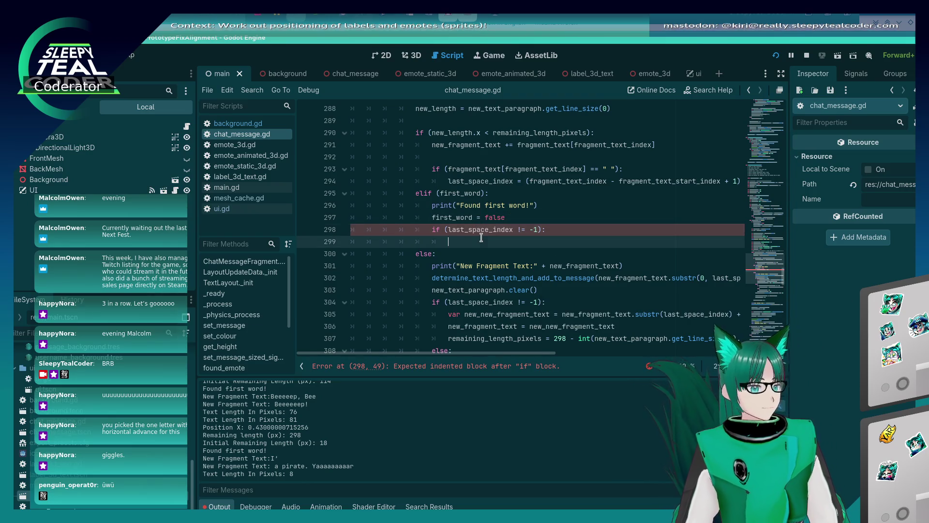
key("Up")
key("ctrl+k")
key("ctrl+s")
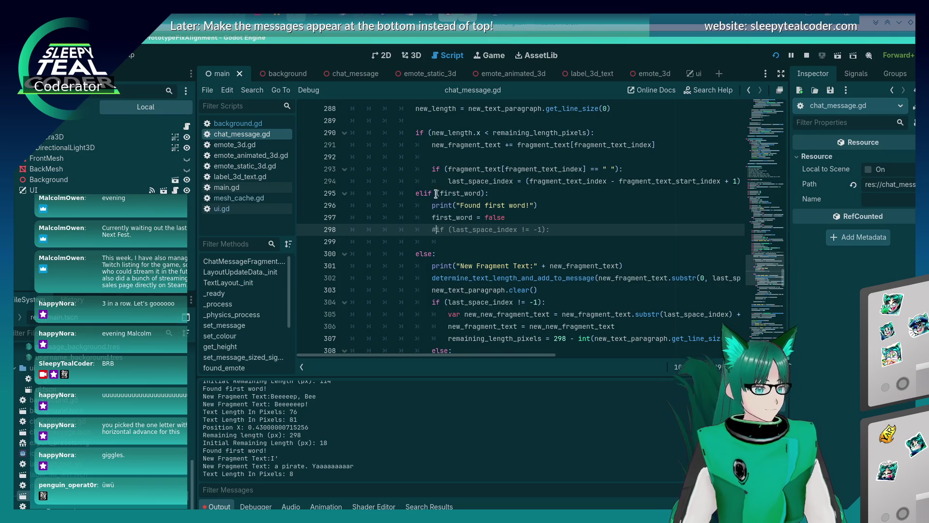
Comment out the elif (first_word) line, its print, and first_word = false, then save.
left_click(420, 192)
key("ctrl+k")
key("Down")
key("ctrl+k")
key("Down")
key("ctrl+k")
key("ctrl+s")
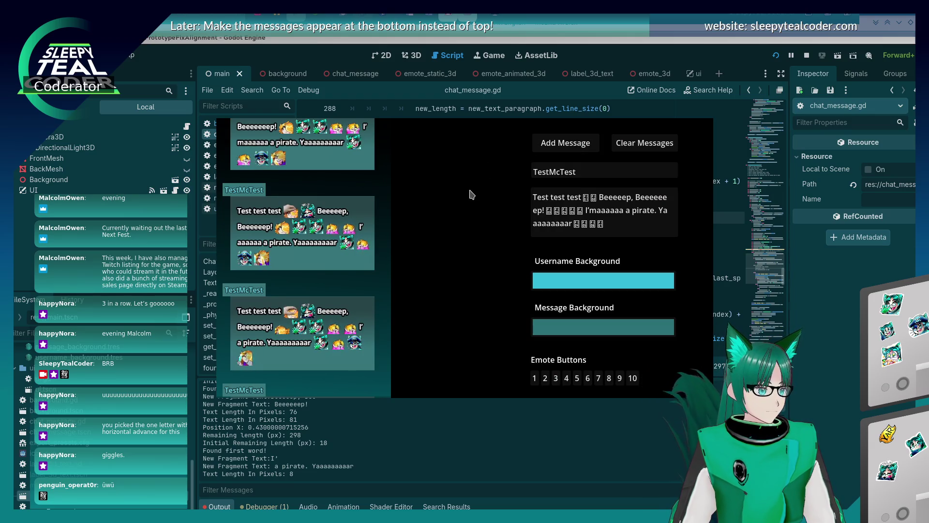
Trim the extra a's so the test message reads "I'm a pirate" and leave the game.
left_click(618, 207)
key("BackSpace")
key("BackSpace")
key("BackSpace")
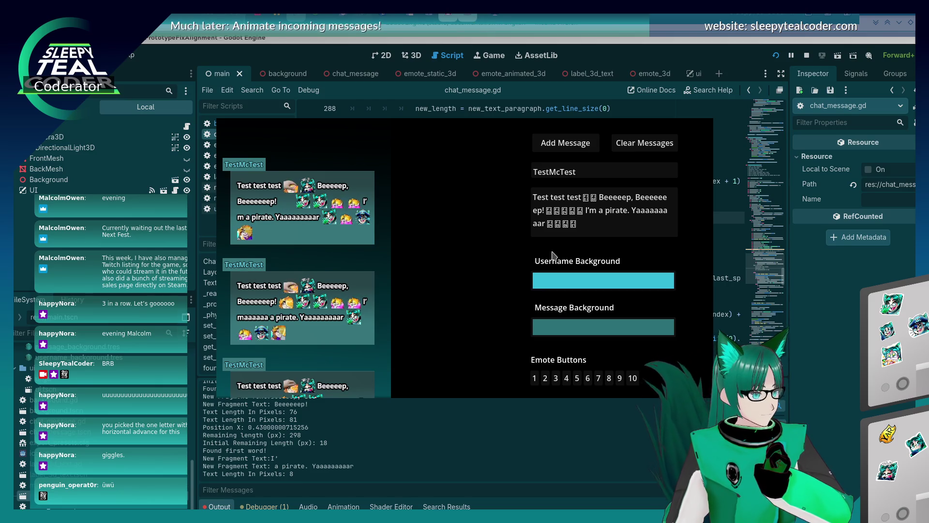
key("alt+Tab")
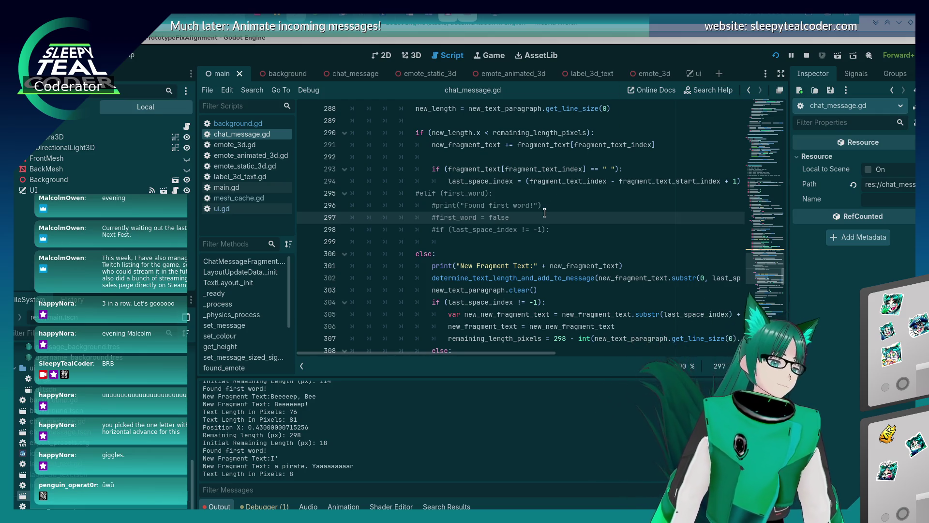
Inspect fragment_text_index in the loop condition and the commented-out elif branch.
scroll(545, 212, "up", 2)
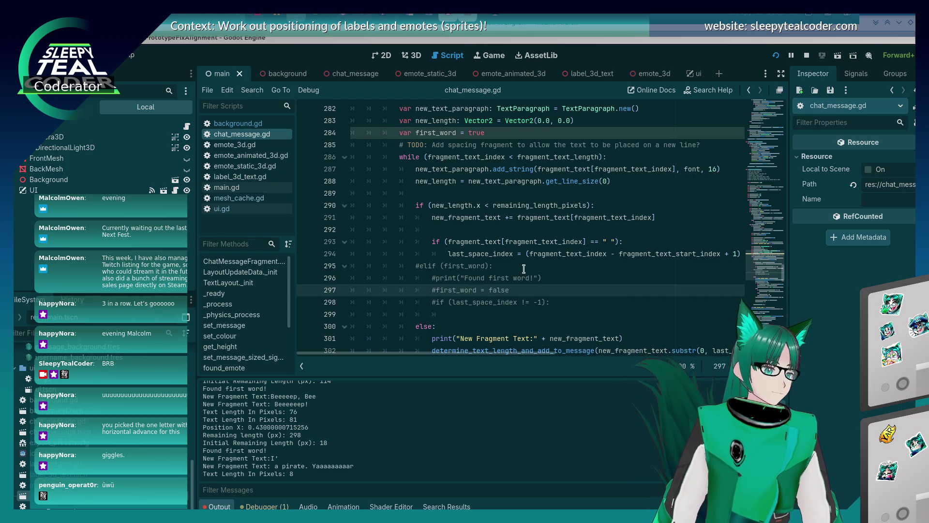
left_click(494, 167)
left_click(494, 159)
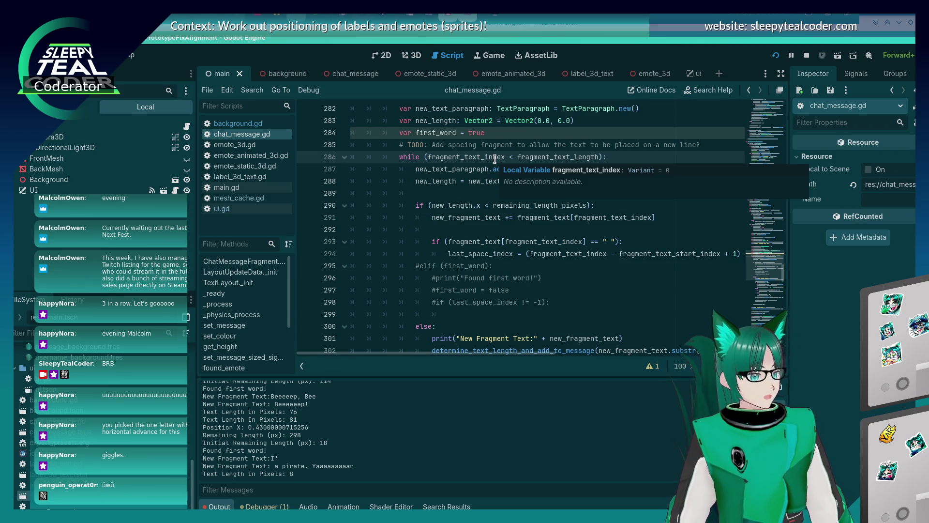
scroll(469, 209, "down", 2)
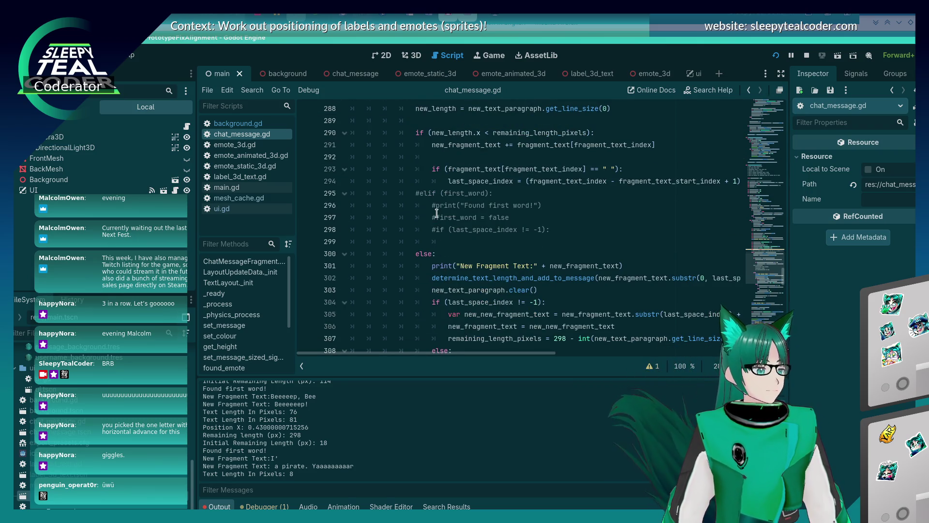
left_click(421, 194)
scroll(439, 239, "up", 1)
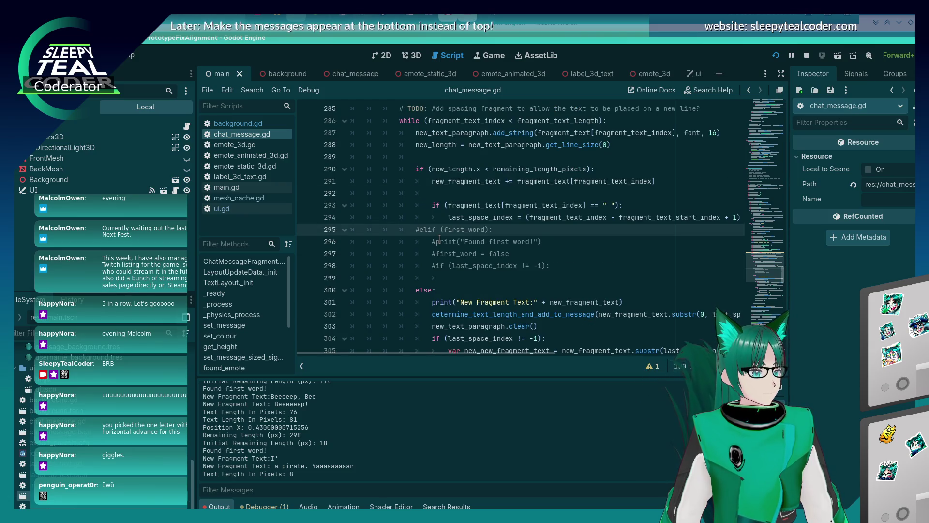
scroll(439, 239, "down", 1)
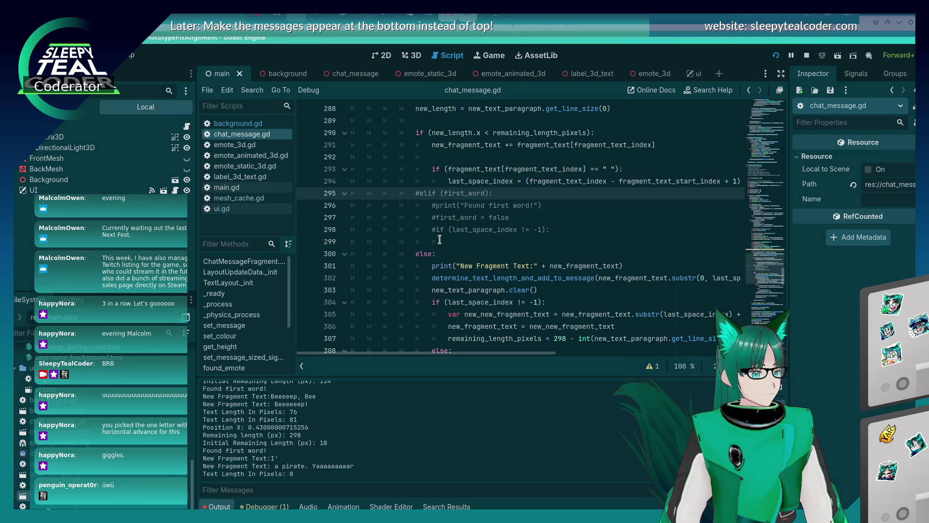
left_click(466, 243)
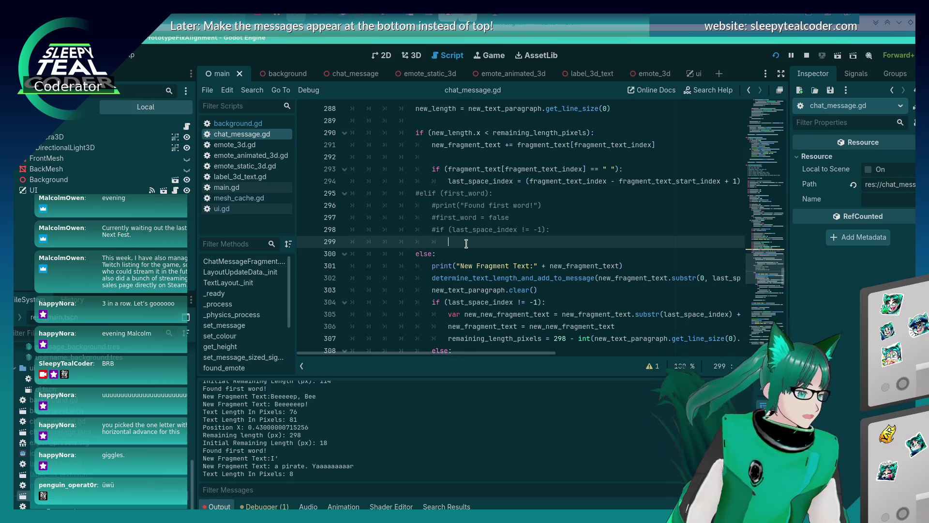
scroll(466, 243, "down", 2)
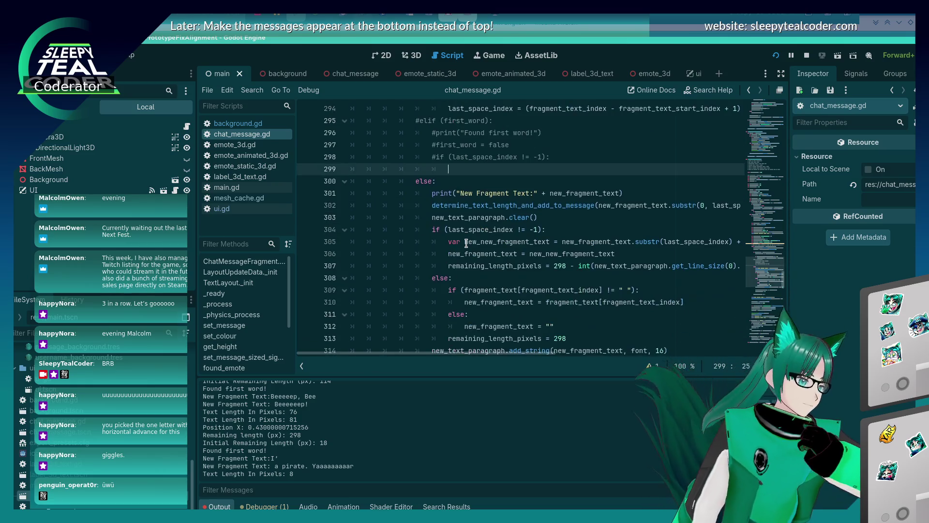
Follow determine_text_length_and_add_to_message to its definition, then to the TextLayout class.
left_click(502, 193)
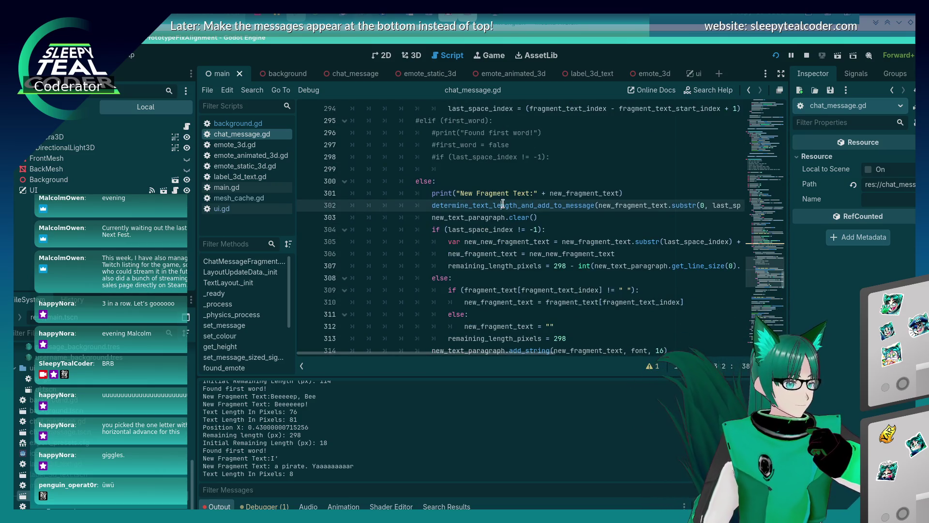
left_click(501, 205, "ctrl")
scroll(479, 257, "down", 1)
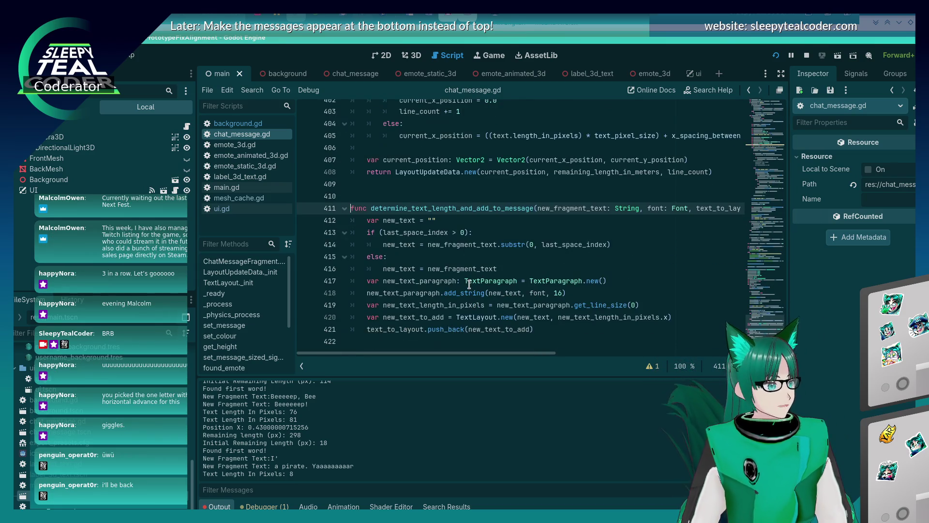
mouse_move(471, 280)
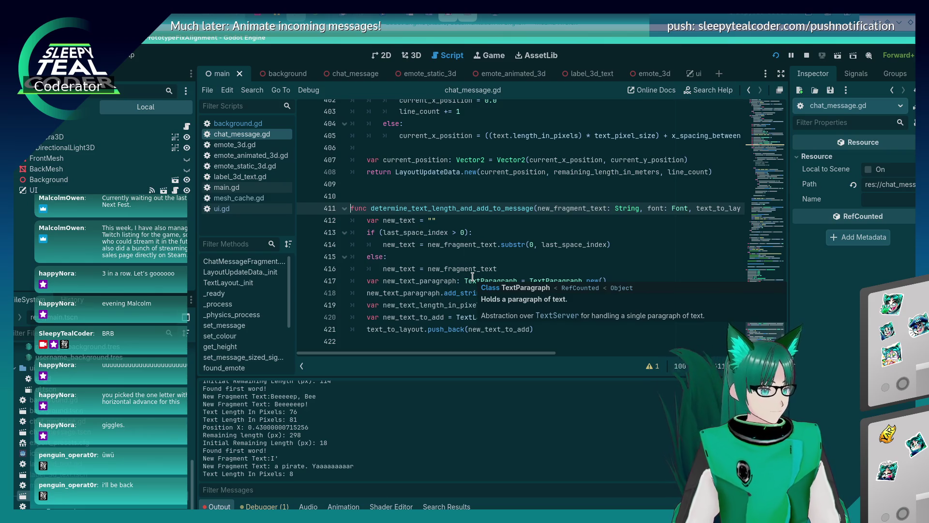
left_click(461, 333)
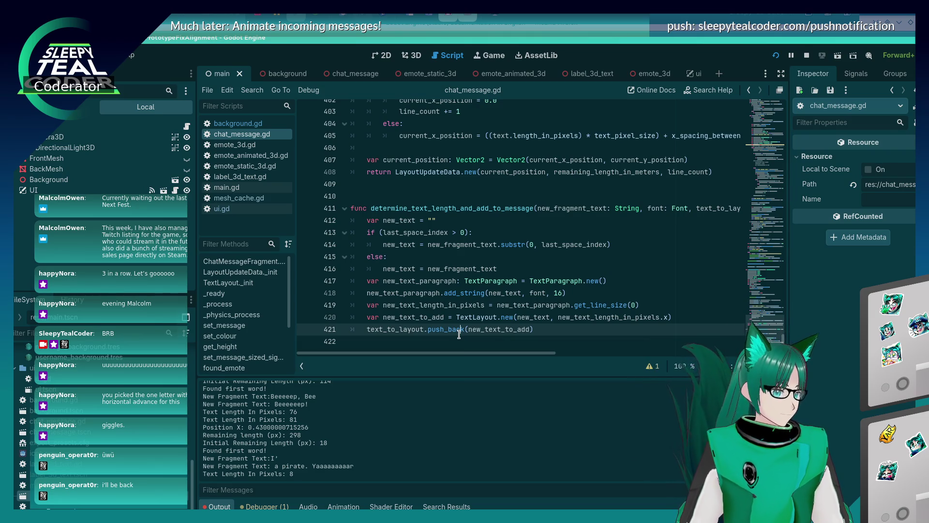
mouse_move(459, 334)
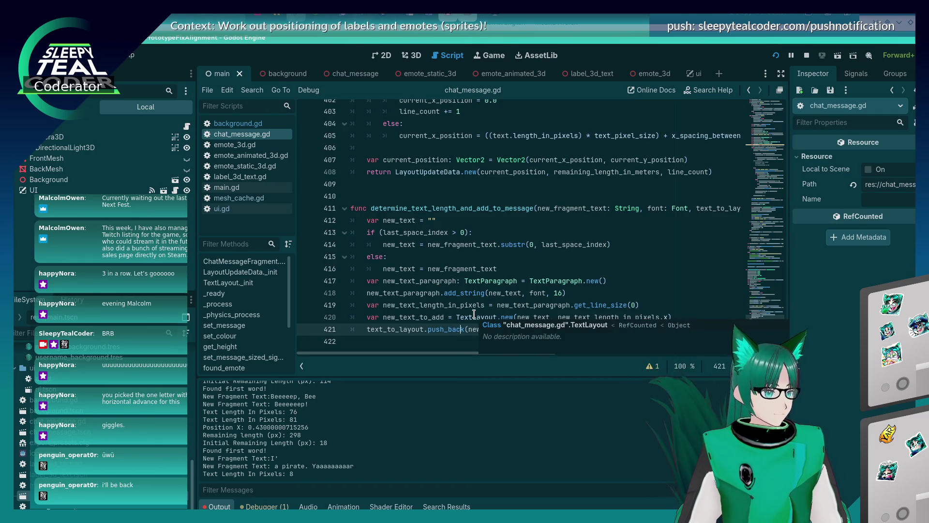
left_click(468, 321, "ctrl")
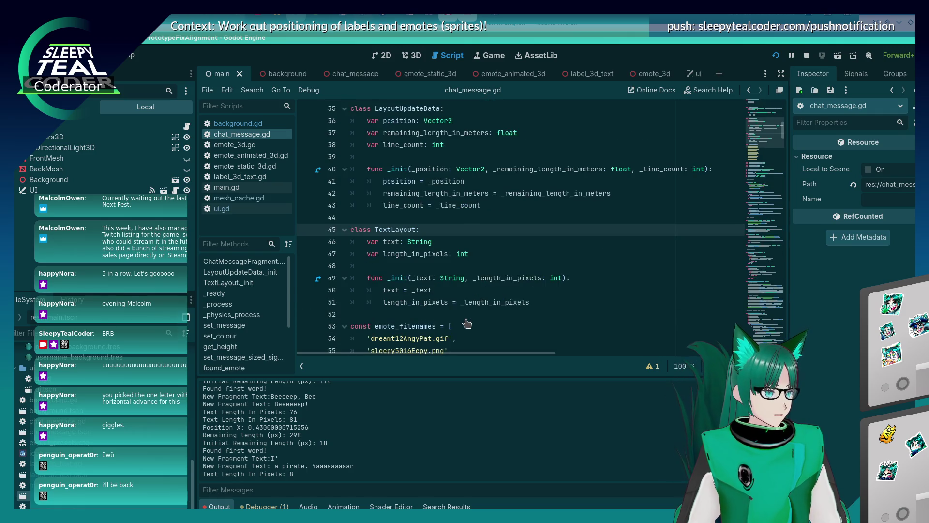
Add a 'spacing: bool' field declaration after the text field in TextLayout.
left_click(462, 242)
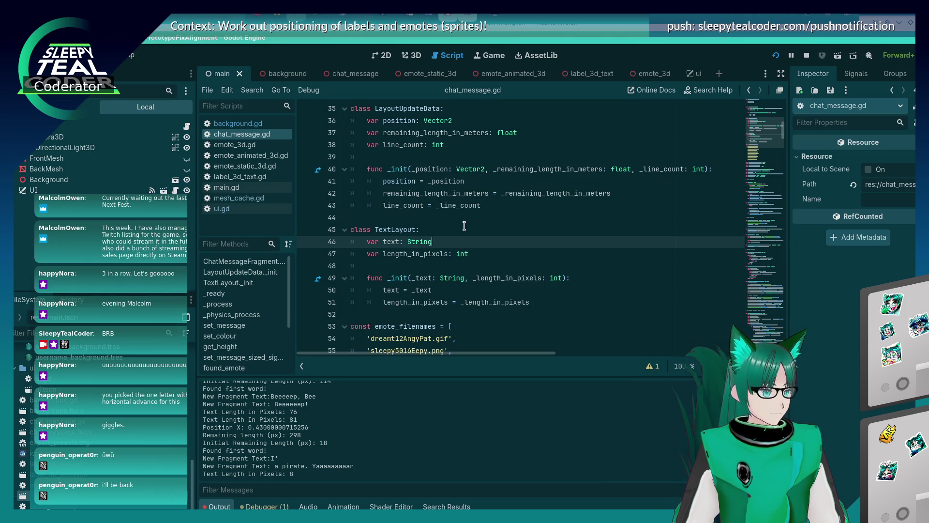
key("Return")
type("var sp")
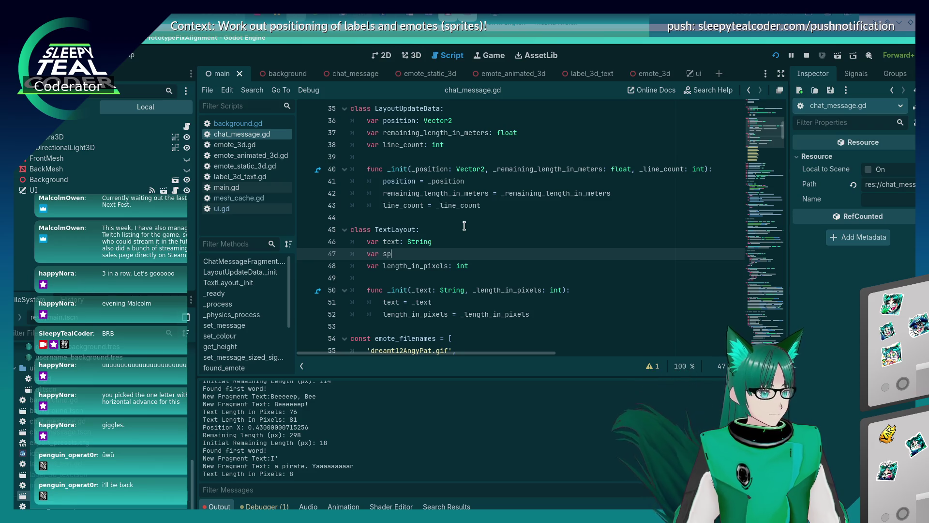
type("acing: bool")
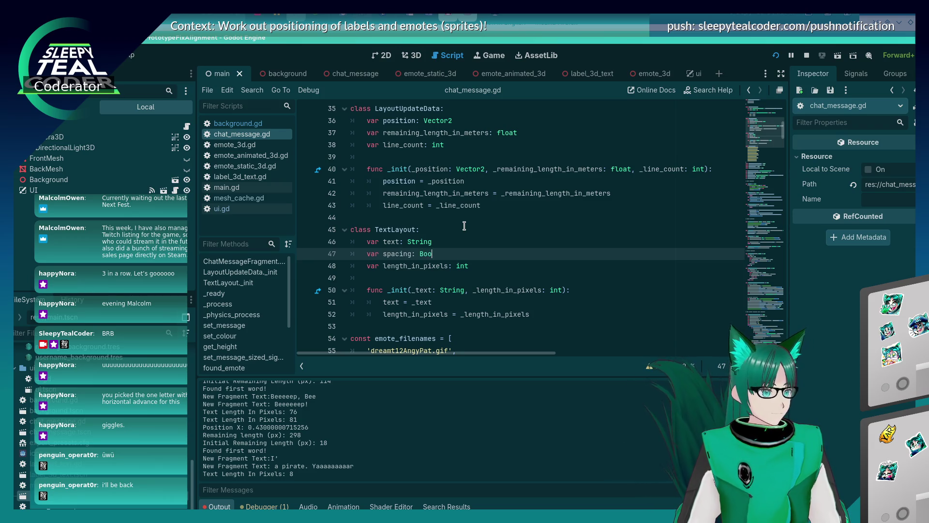
key("ctrl+s")
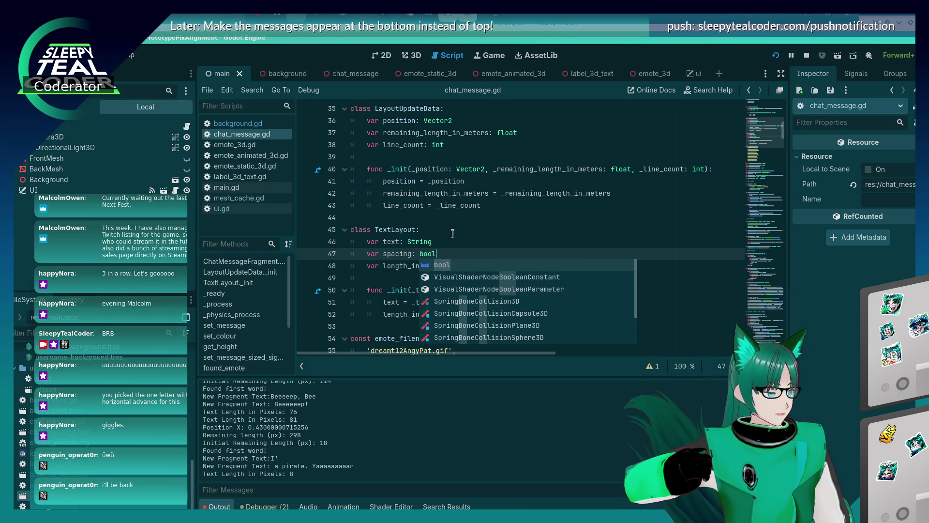
left_click(451, 241)
left_click(453, 254)
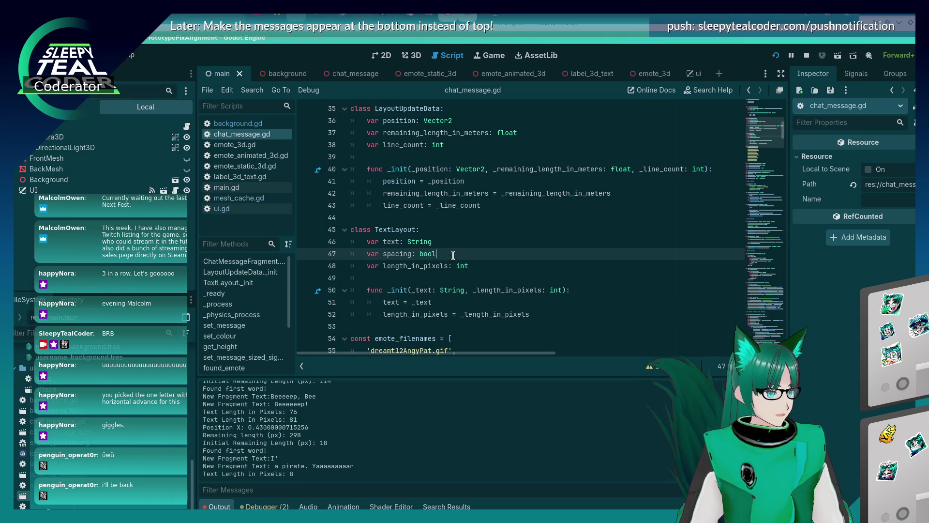
double_click(409, 253)
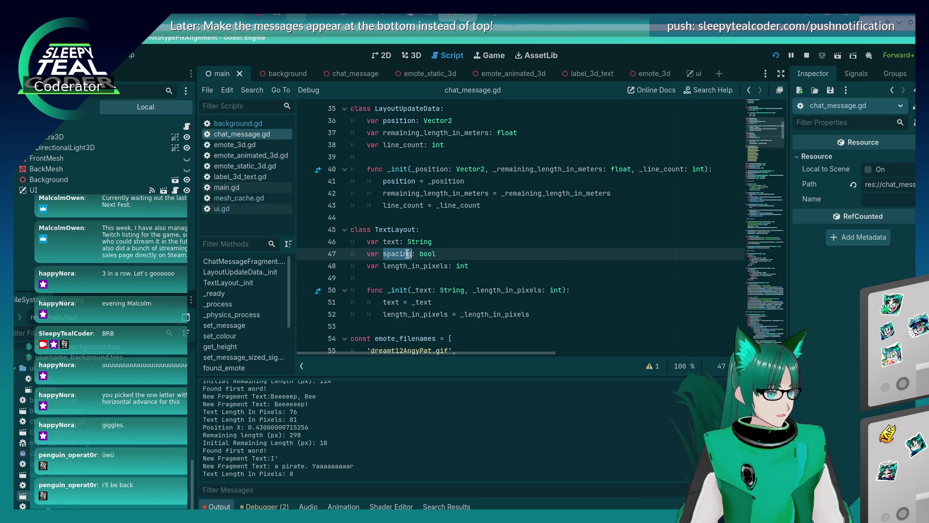
left_click(502, 267)
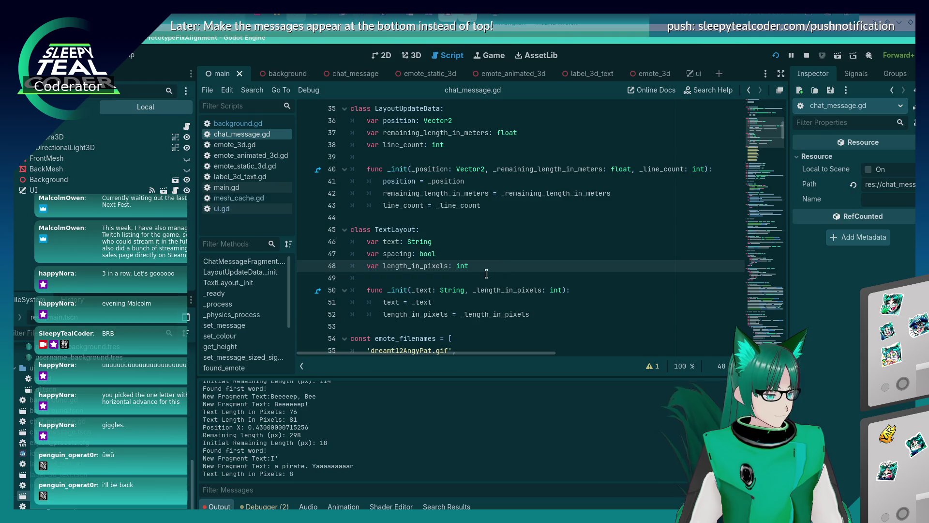
double_click(400, 253)
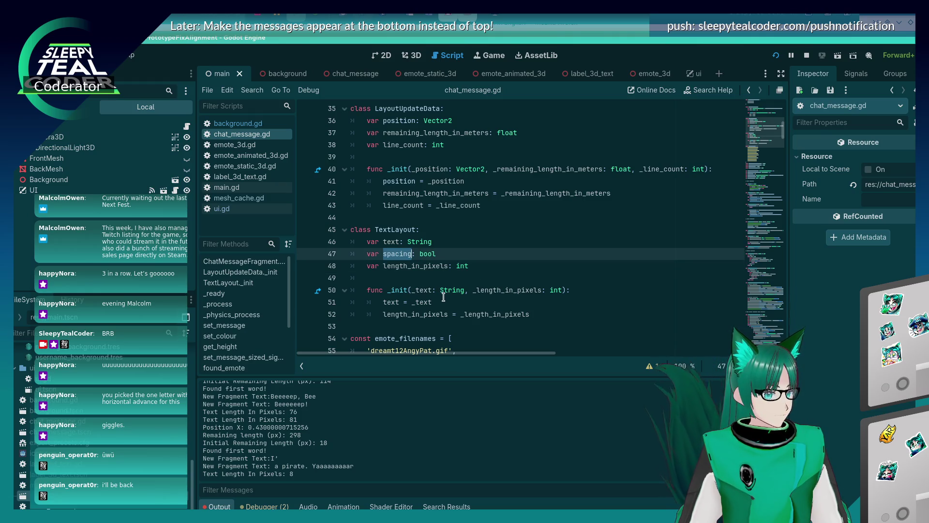
Move the field below length_in_pixels and rename it spacing_only.
left_click(443, 296)
left_click(474, 290)
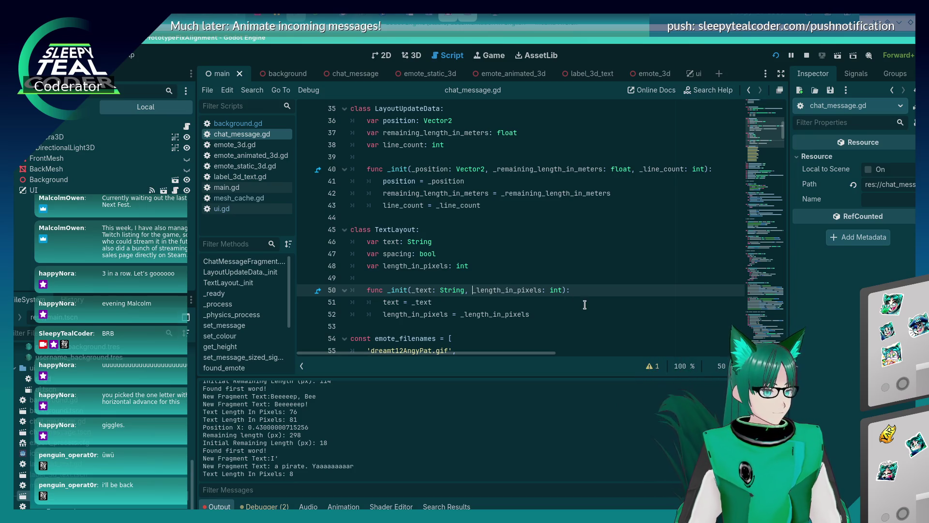
key("Up")
key("Up")
key("Up")
key("ctrl+shift+k")
key("End")
key("Return")
type("var spacing: bool")
type("_only")
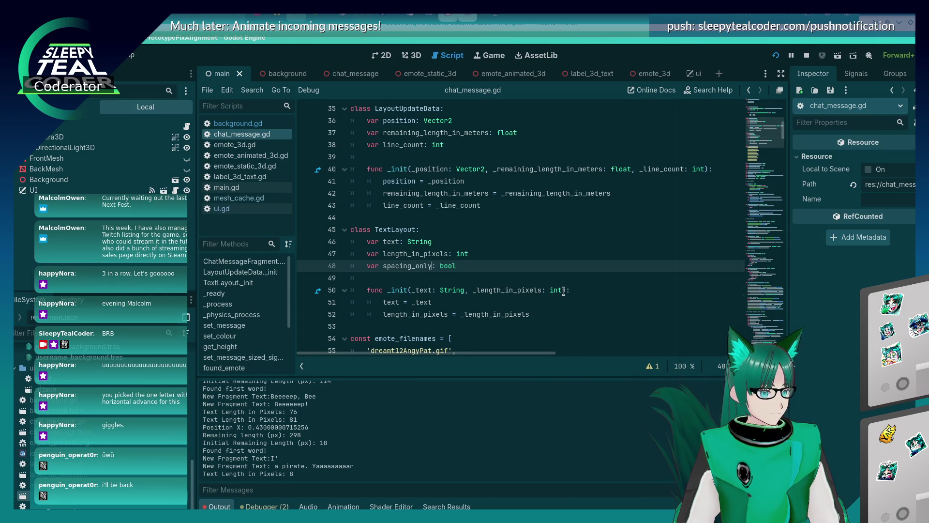
Add a spacing_only bool parameter defaulting to false to _init and assign spacing_only from it.
left_click(563, 290)
type("spacing_only: bool")
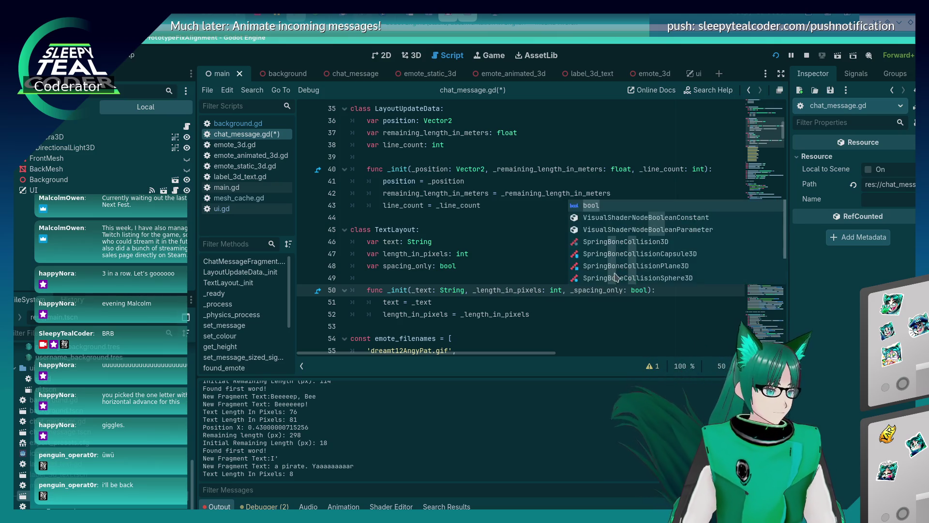
left_click(563, 314)
key("Return")
type("spacing")
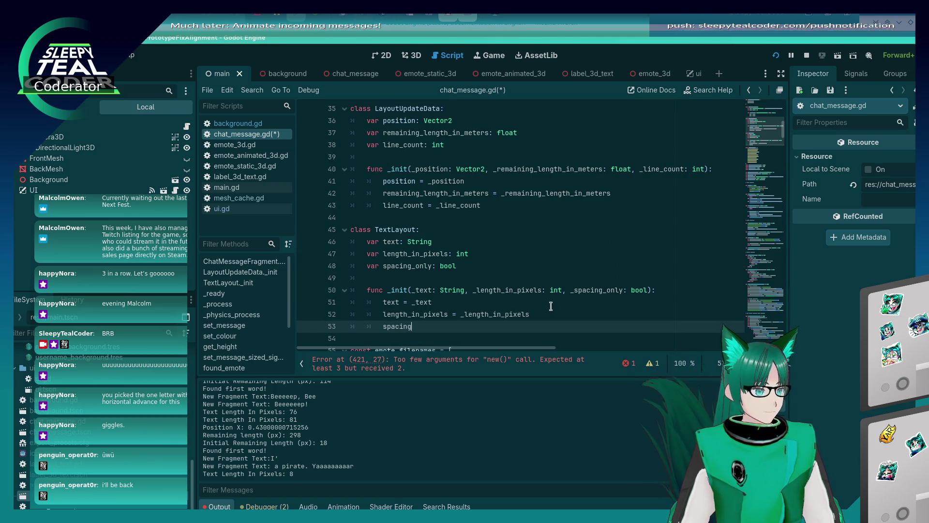
type("_only = _spacing_only")
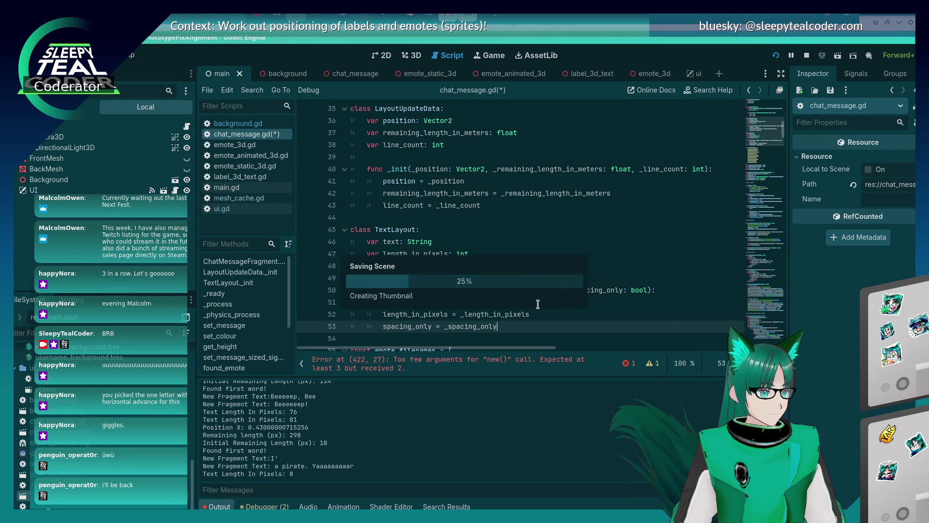
key("ctrl+s")
left_click(458, 316)
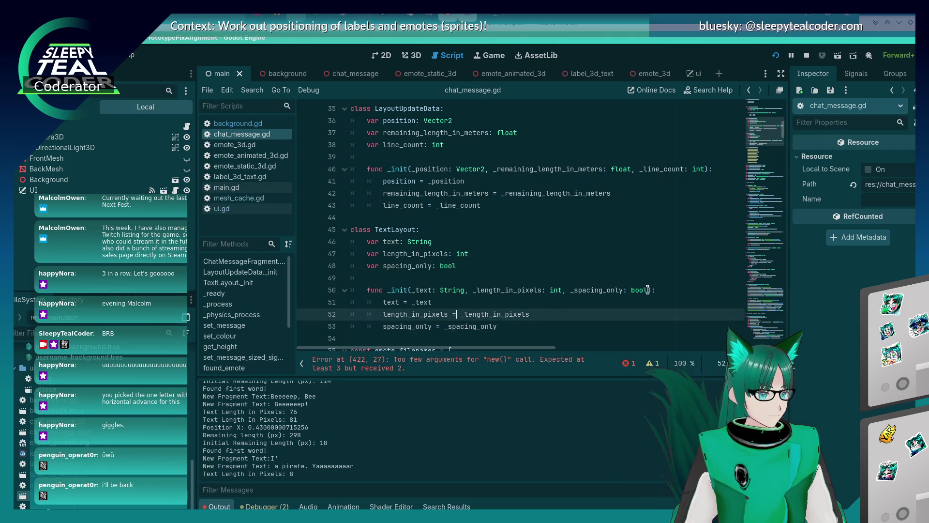
left_click(649, 289)
type("= false")
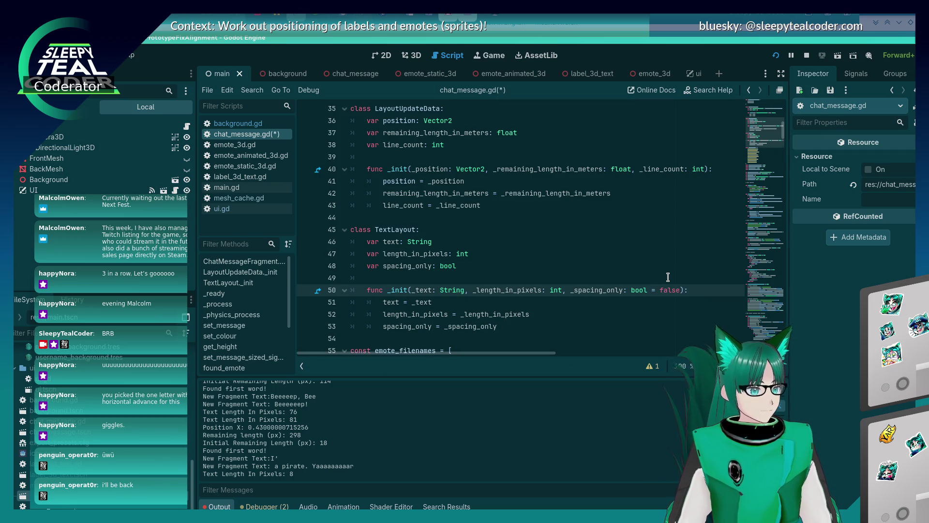
left_click(532, 325)
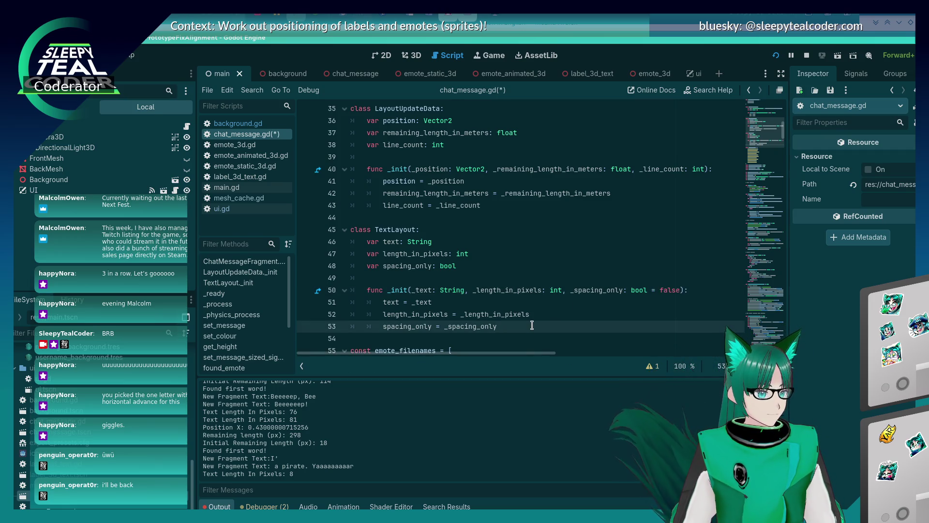
Append a spacing_only: bool = false parameter to the determine_text_length_and_add_to_message signature.
scroll(533, 326, "down", 20)
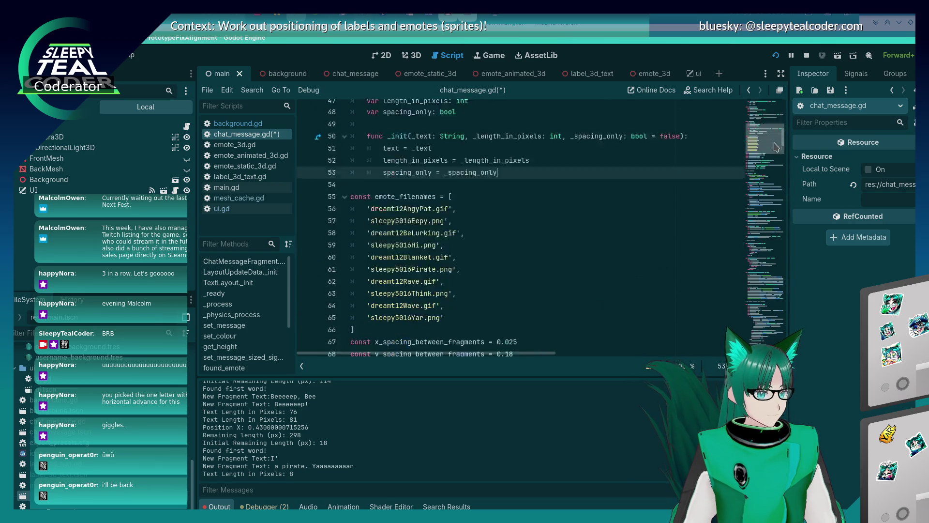
scroll(532, 326, "down", 1)
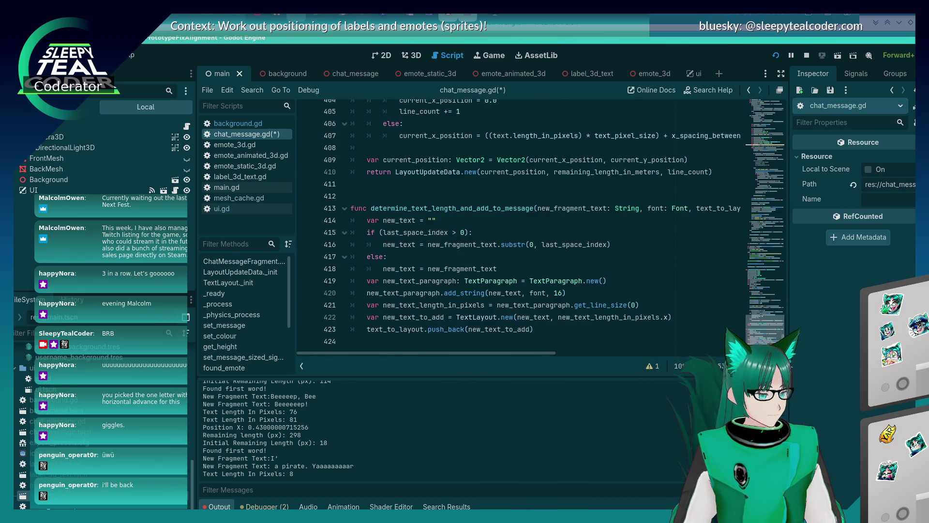
left_click_drag(529, 357, 661, 356)
left_click(685, 209)
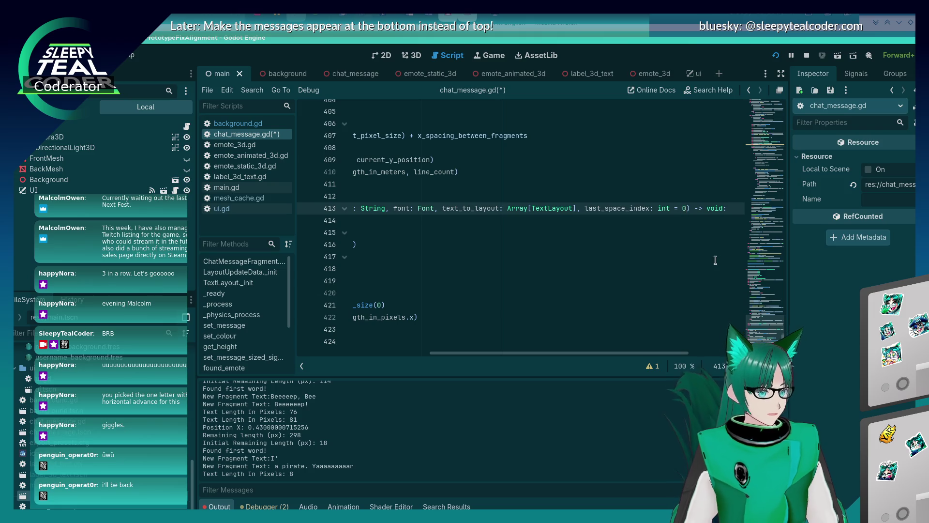
type(", spacing_")
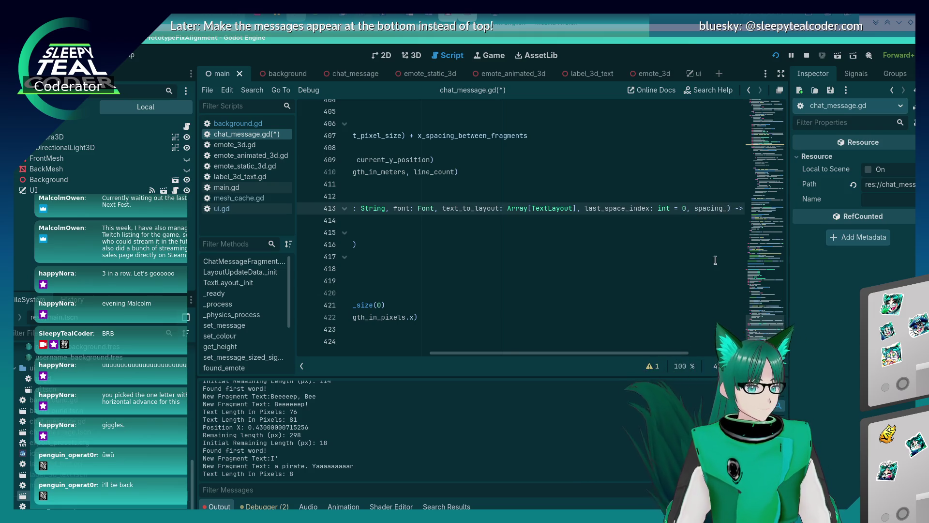
type("only = true")
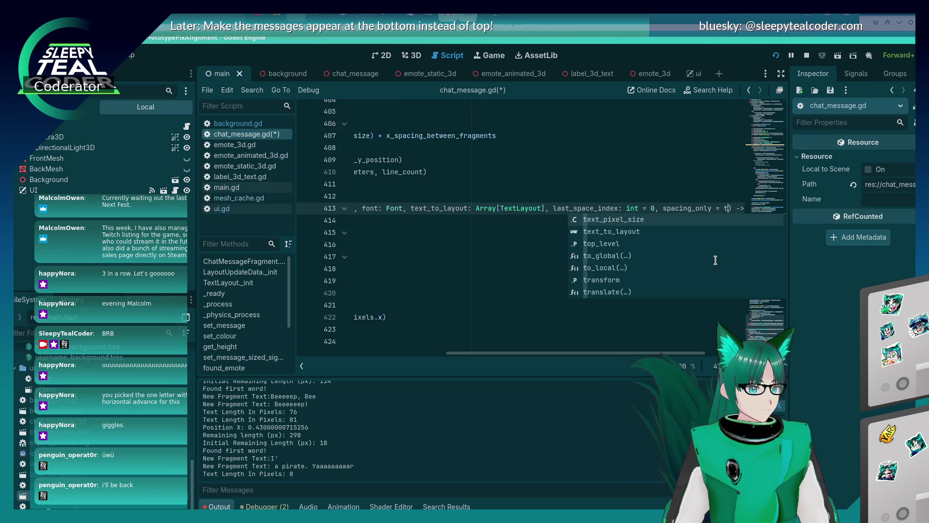
key("Escape")
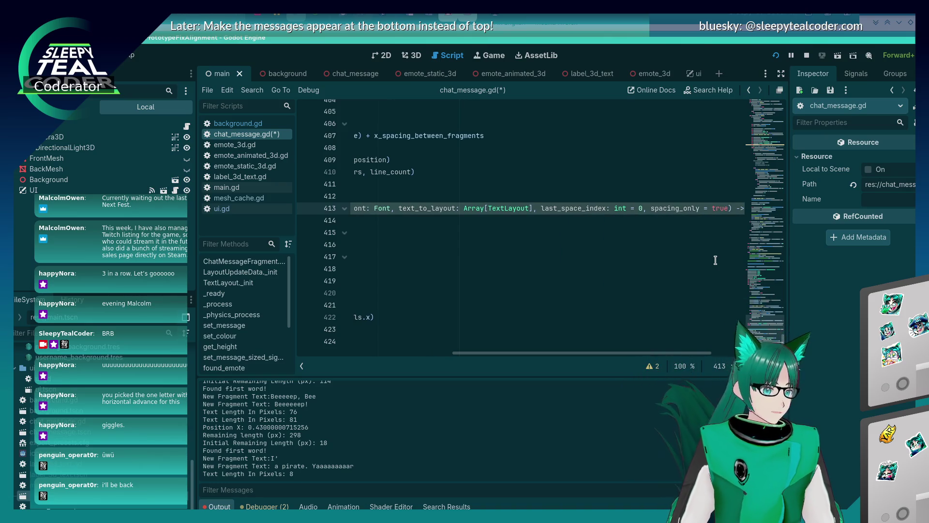
key("BackSpace")
key("BackSpace")
key("BackSpace")
type("false")
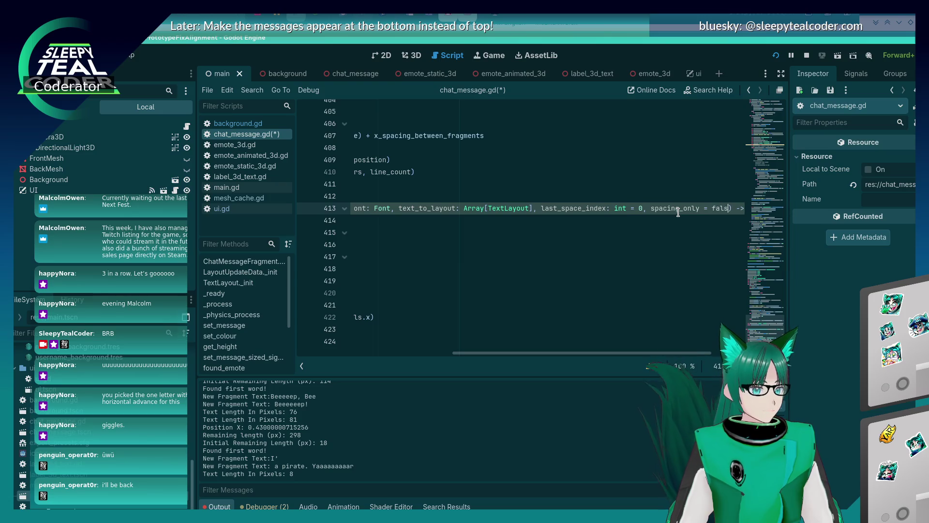
type(": bool")
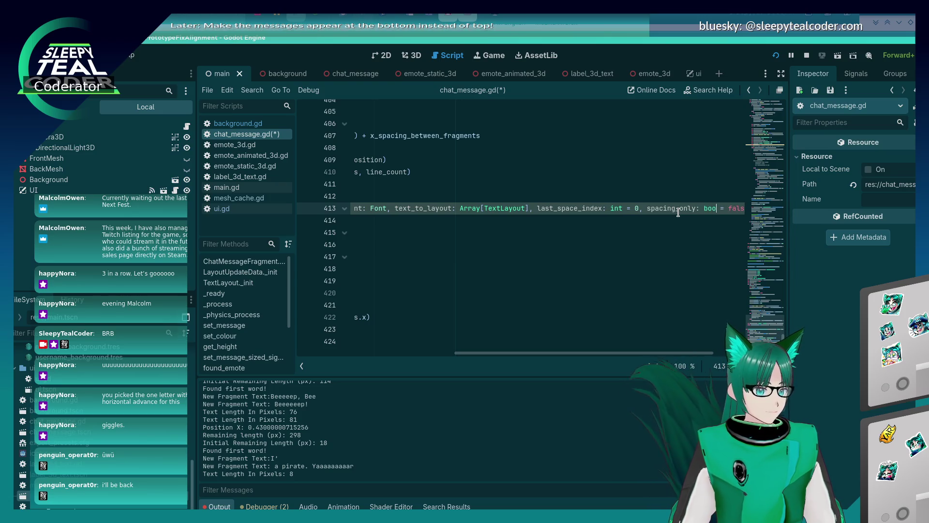
left_click(678, 212)
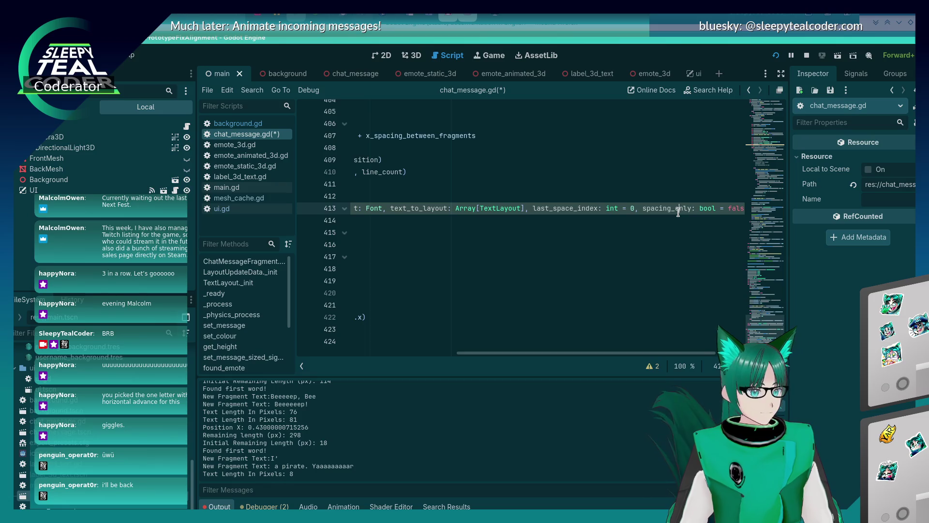
scroll(536, 334, "left", 3)
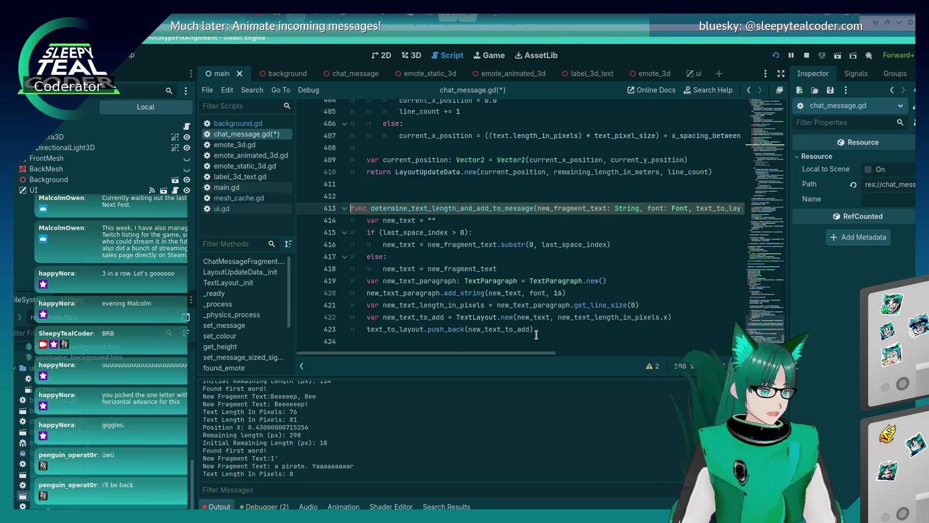
Pass spacing_only into TextLayout.new on line 422 and save the script.
left_click(661, 316)
type(", spacing_only")
key("ctrl+s")
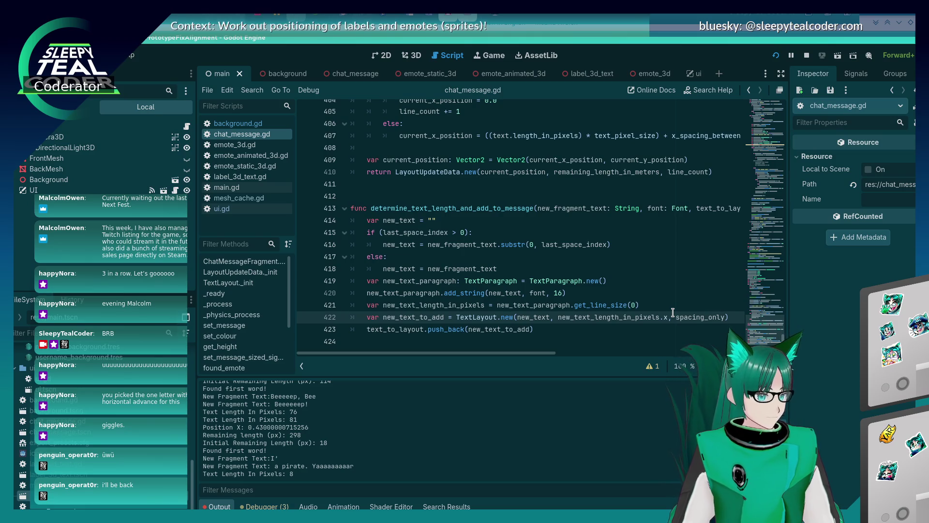
Add an 'if spacing_only:' check above the TextLayout creation, replacing the braces with a colon.
key("ctrl+shift+Return")
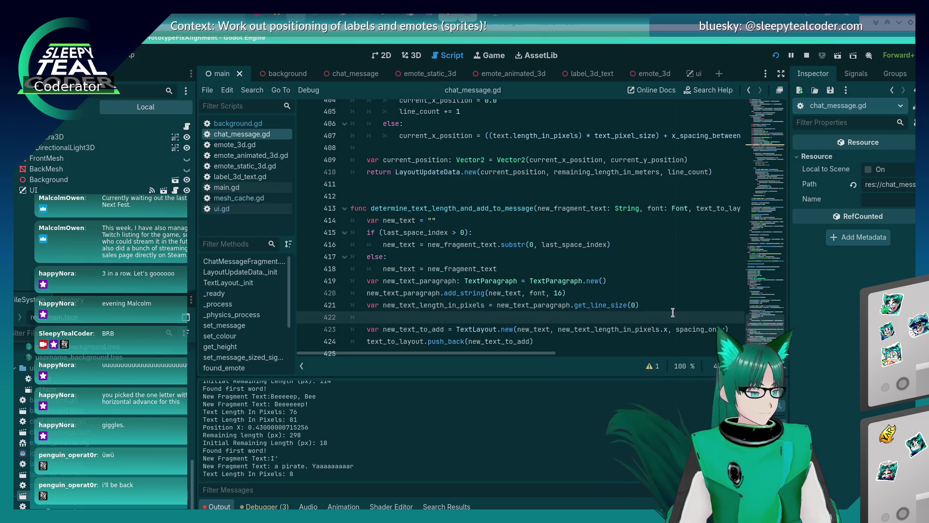
type("if (spacing_only) {")
key("Return")
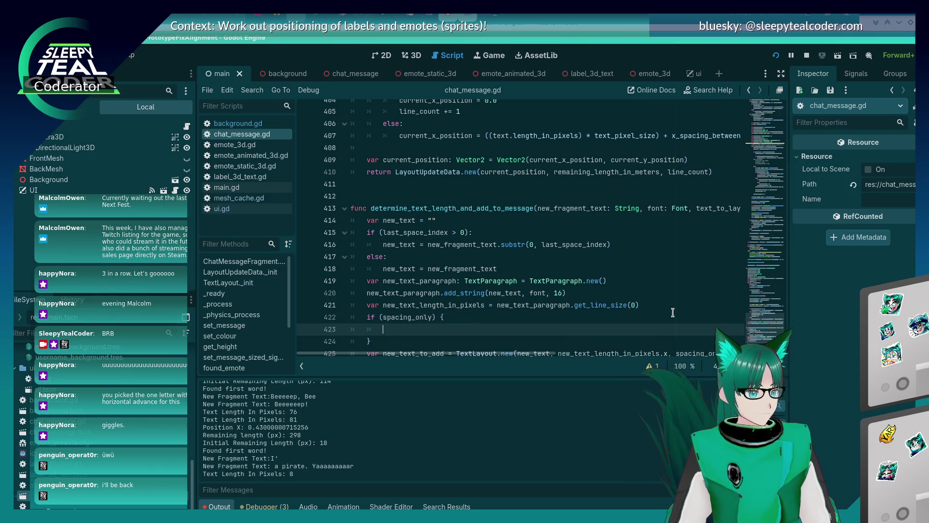
scroll(672, 312, "down", 1)
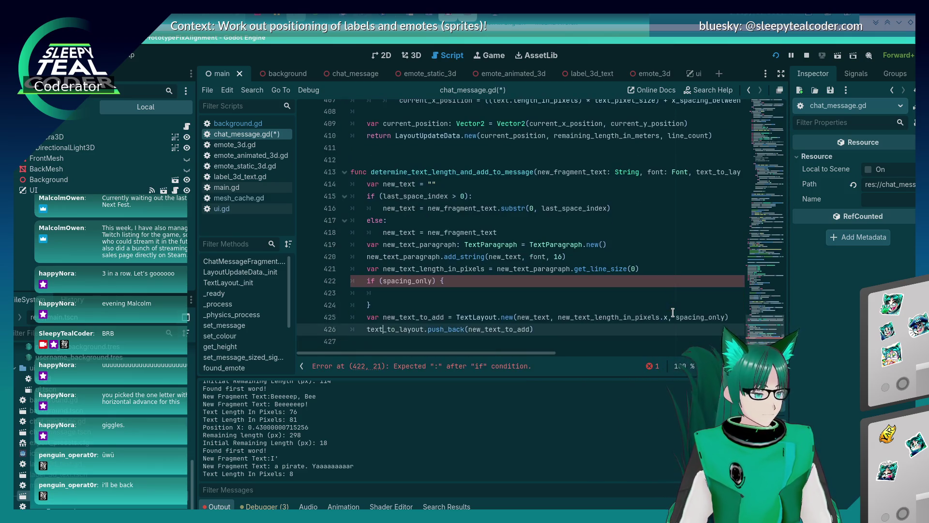
key("Up")
key("BackSpace")
type(":")
key("Down")
key("Down")
key("ctrl+shift+k")
key("Down")
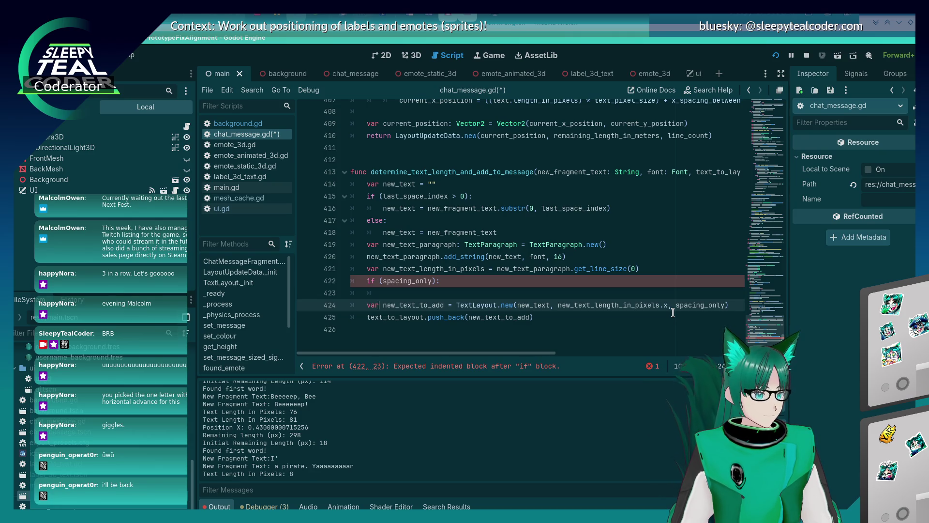
Move the 'var new_text_to_add' declaration above the if and put the TextLayout assignment in its body.
key("Left")
key("ctrl+shift+Right")
key("ctrl+shift+Right")
key("ctrl+x")
key("Up")
key("Up")
key("Up")
key("ctrl+Return")
key("ctrl+v")
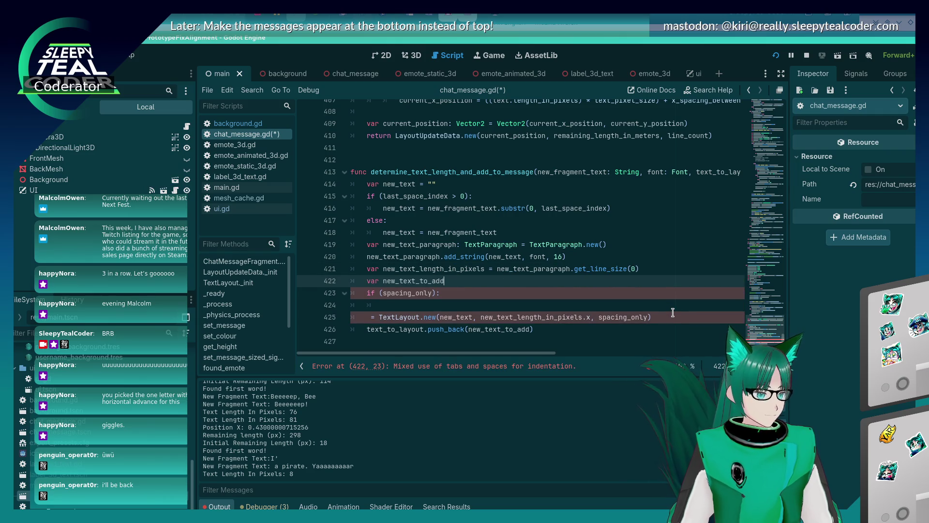
key("Down")
key("Down")
type("_text_to_add")
key("Delete")
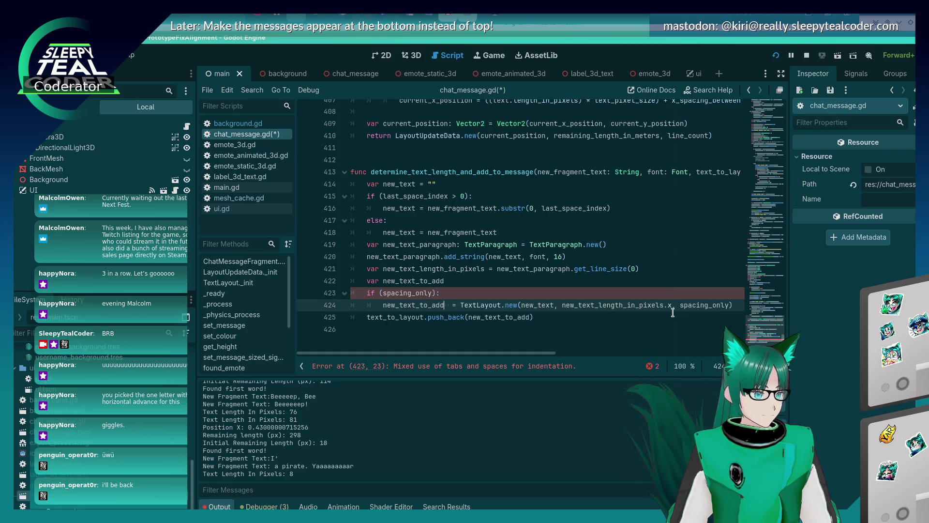
key("Delete")
key("End")
Pass "" to TextLayout.new in the if, keep new_text under else, then save and run with F5.
key("Return")
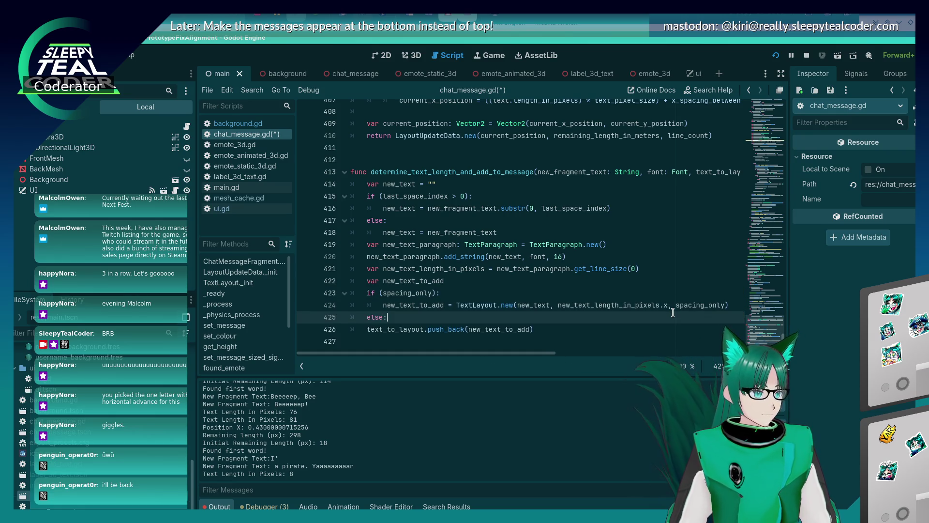
key("Return")
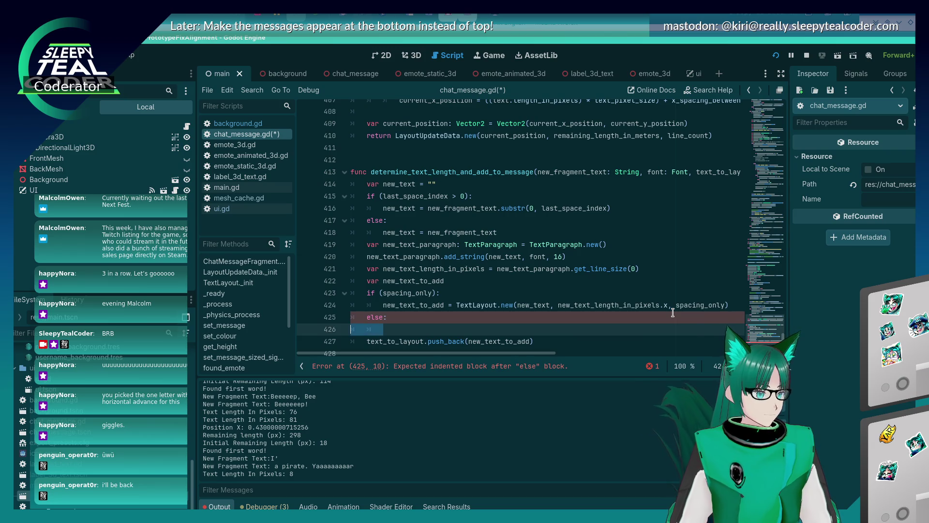
key("ctrl+v")
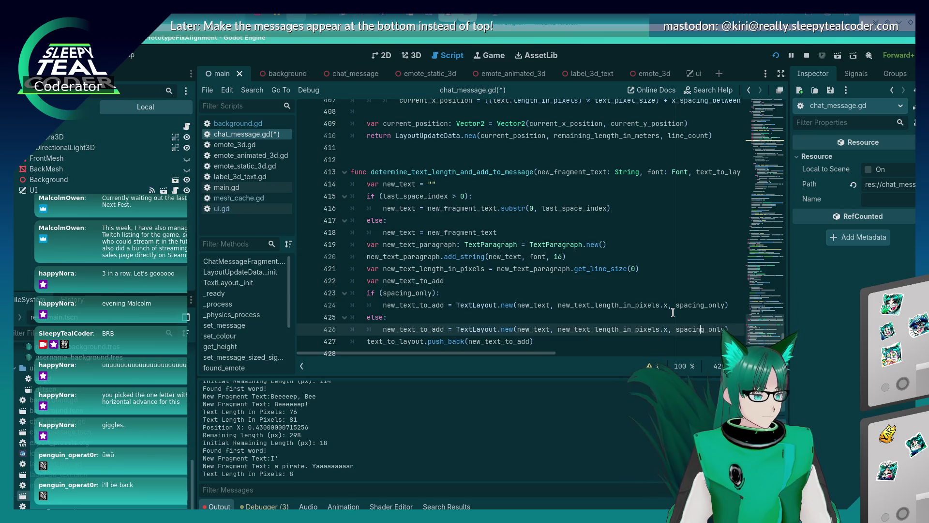
key("Left")
key("Left")
key("Left")
key("Up")
key("Up")
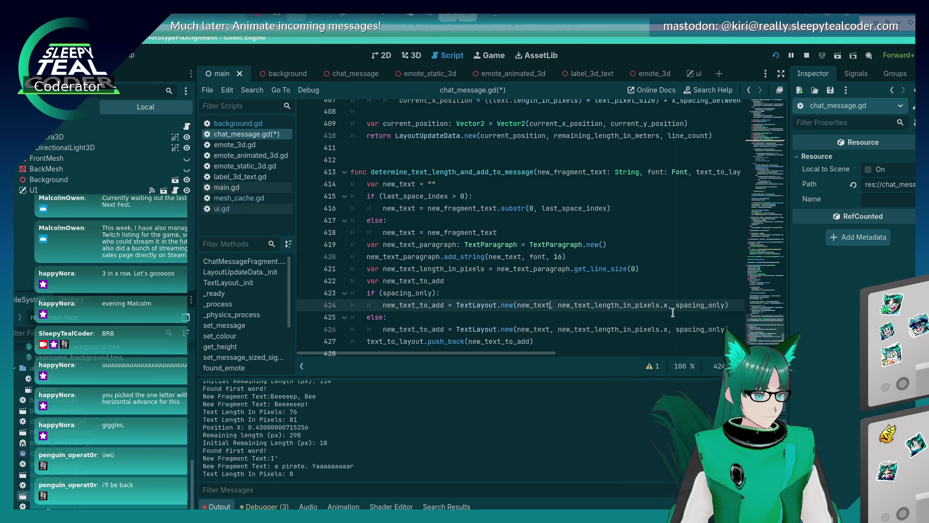
key("Left")
key("ctrl+BackSpace")
type("\"\"")
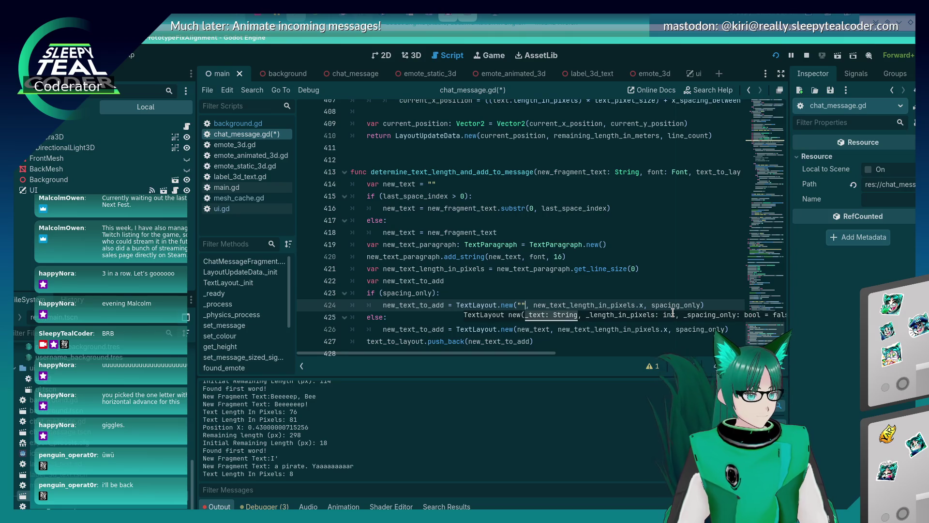
key("ctrl+s")
key("F5")
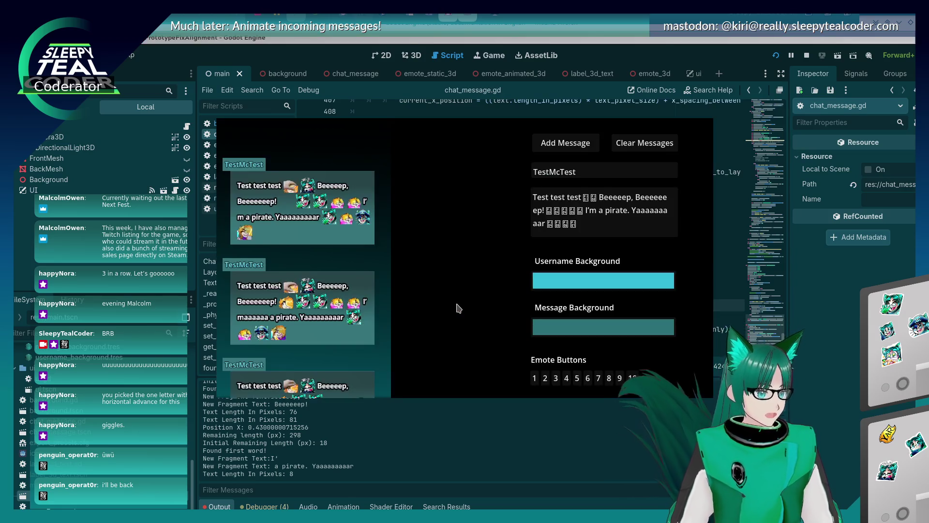
Add a test message in the running chat prototype, then bring the script editor back to the front.
left_click(575, 148)
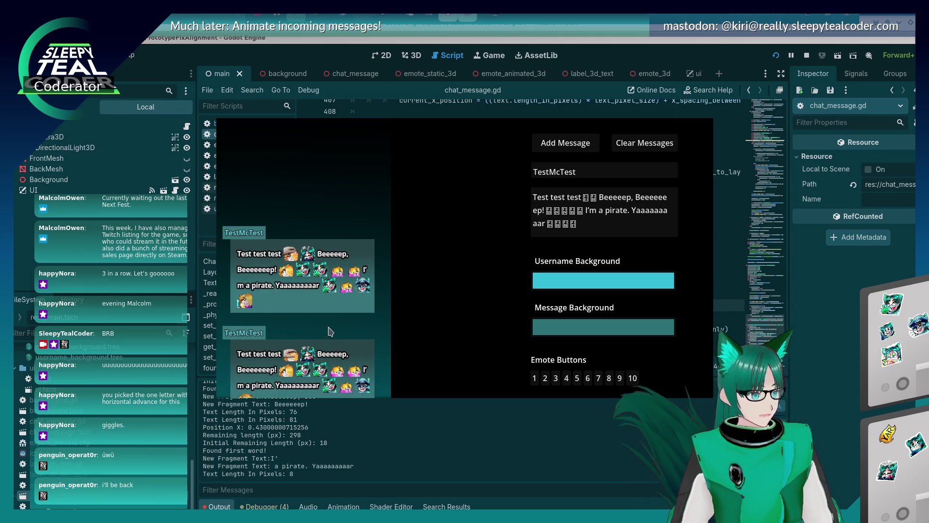
left_click(840, 423)
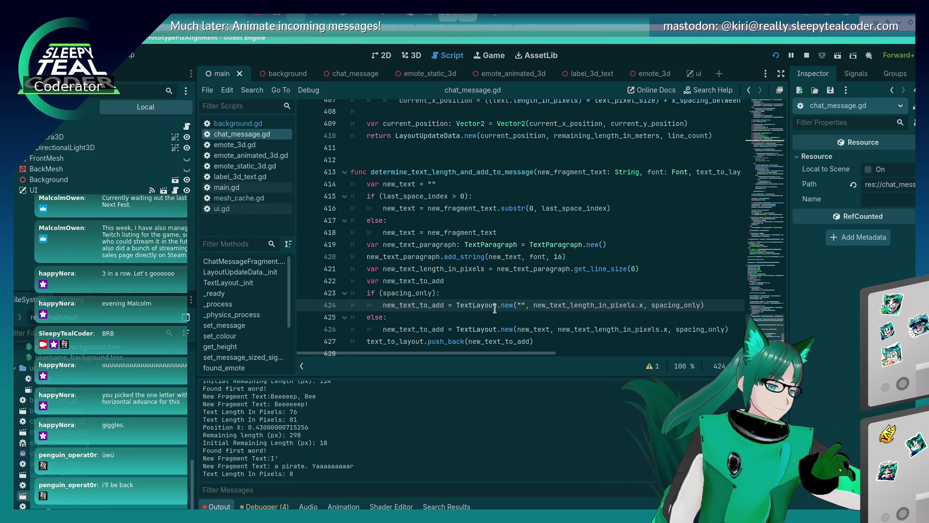
scroll(466, 296, "down", 1)
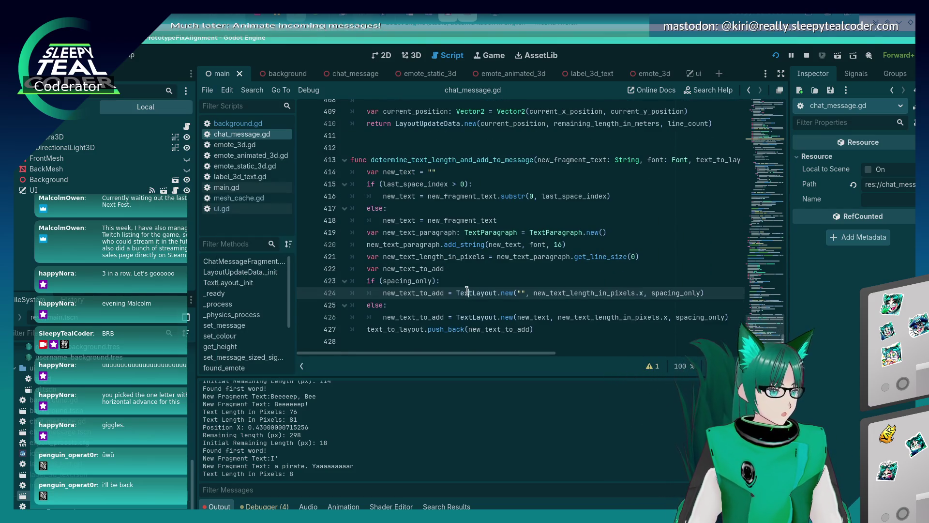
scroll(454, 289, "up", 5)
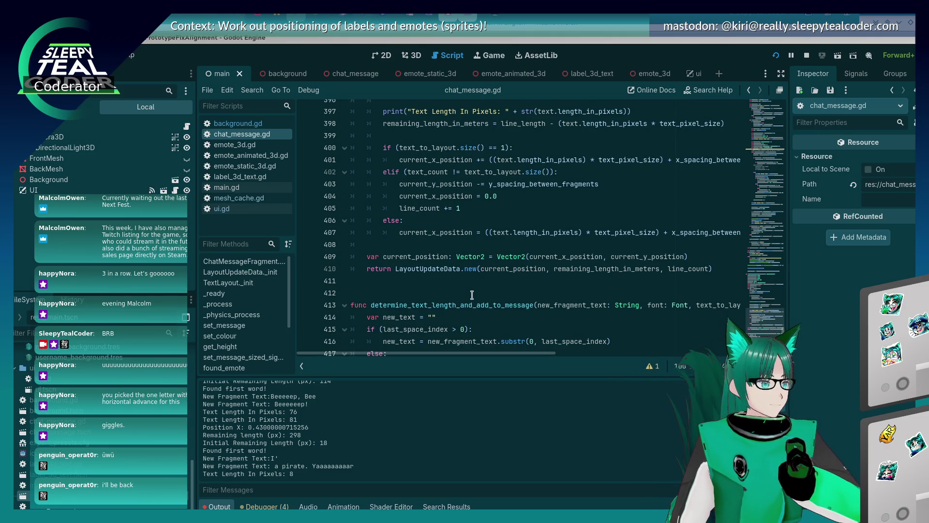
scroll(472, 295, "down", 4)
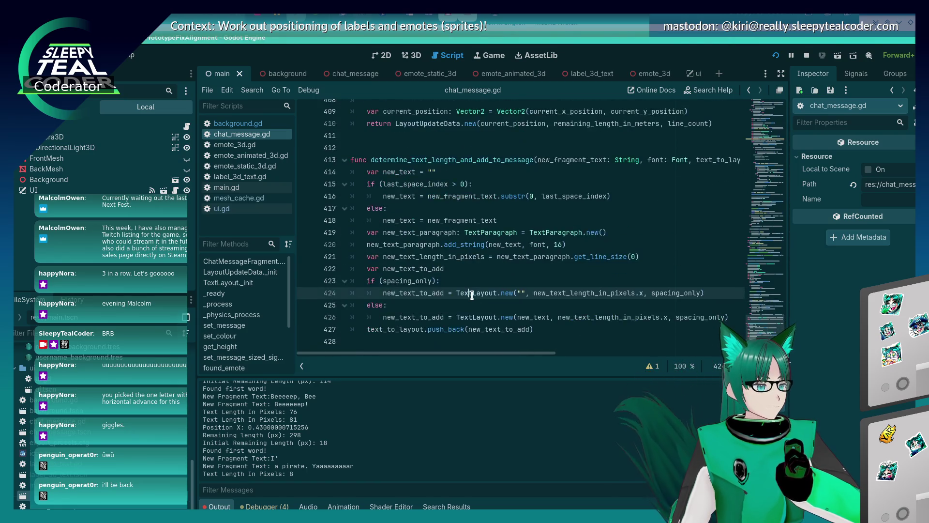
scroll(472, 295, "up", 13)
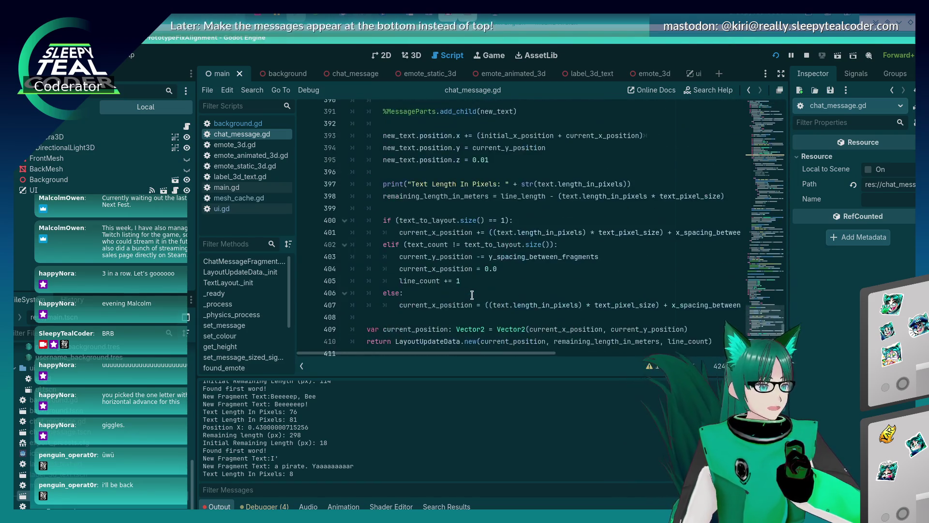
scroll(472, 294, "up", 4)
scroll(472, 294, "down", 4)
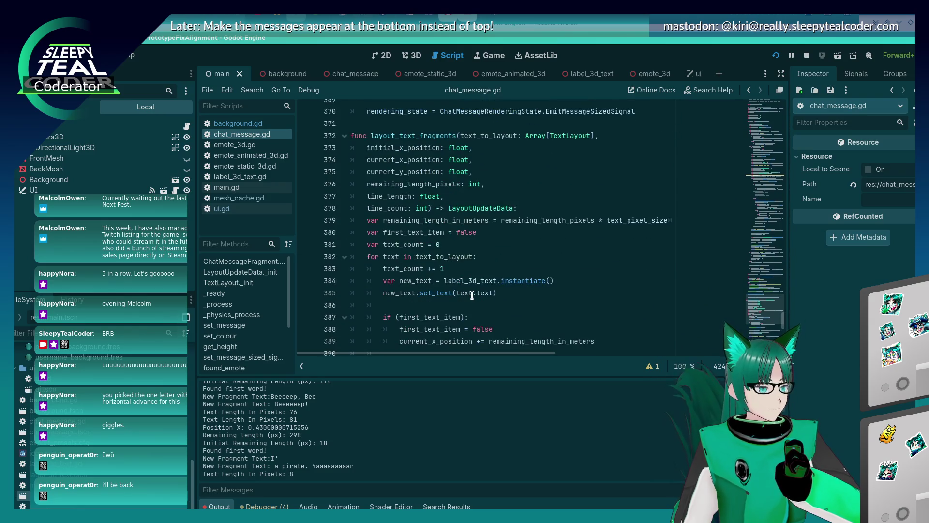
mouse_move(472, 295)
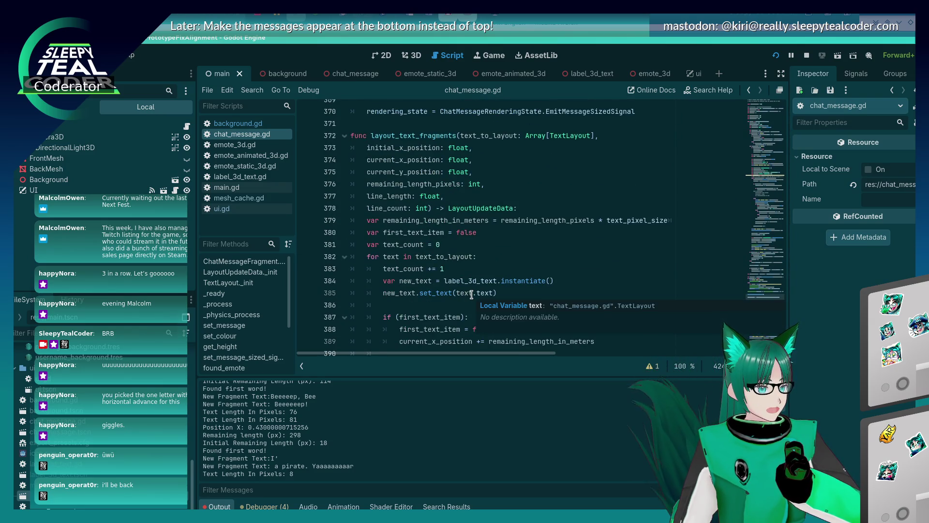
scroll(472, 294, "down", 6)
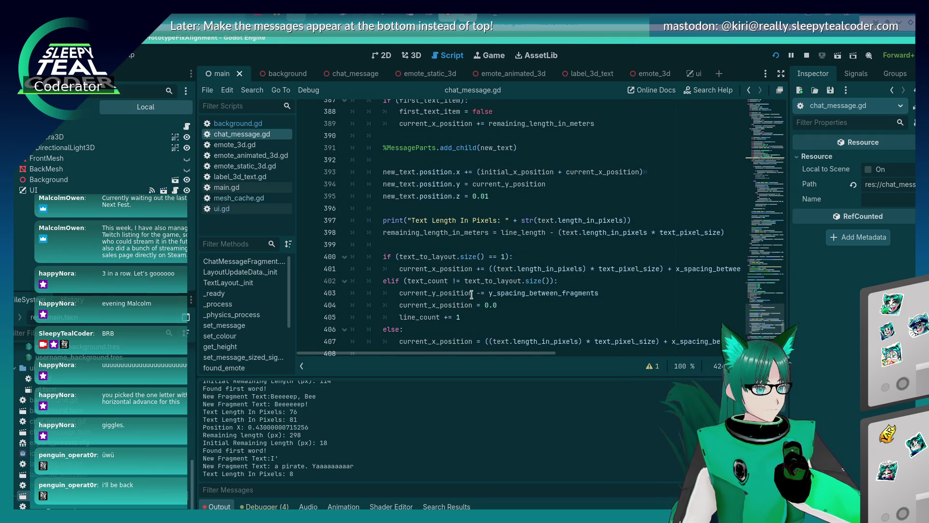
scroll(471, 294, "down", 2)
scroll(472, 295, "up", 4)
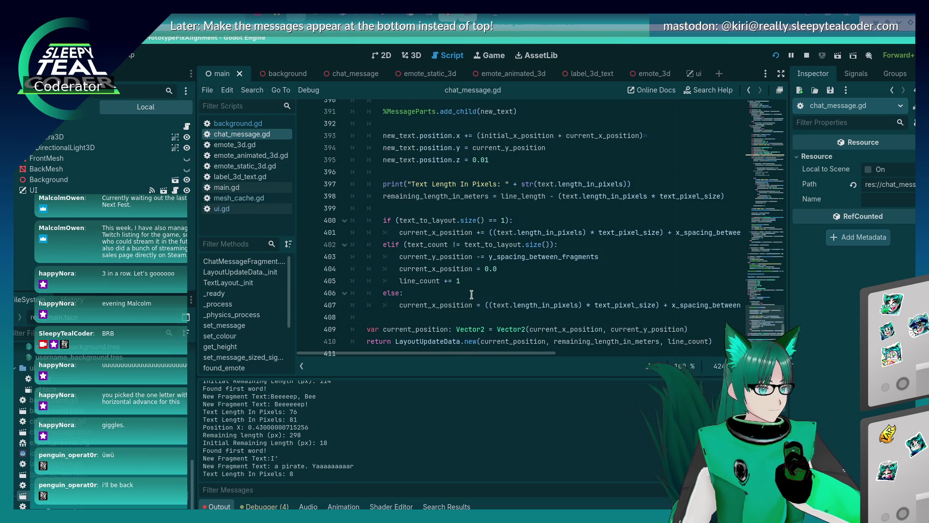
scroll(472, 295, "down", 3)
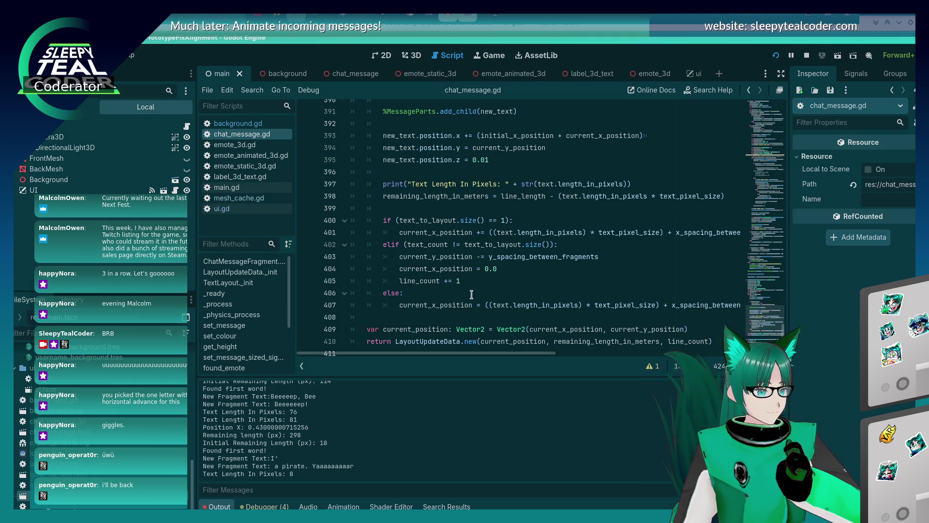
scroll(472, 295, "down", 2)
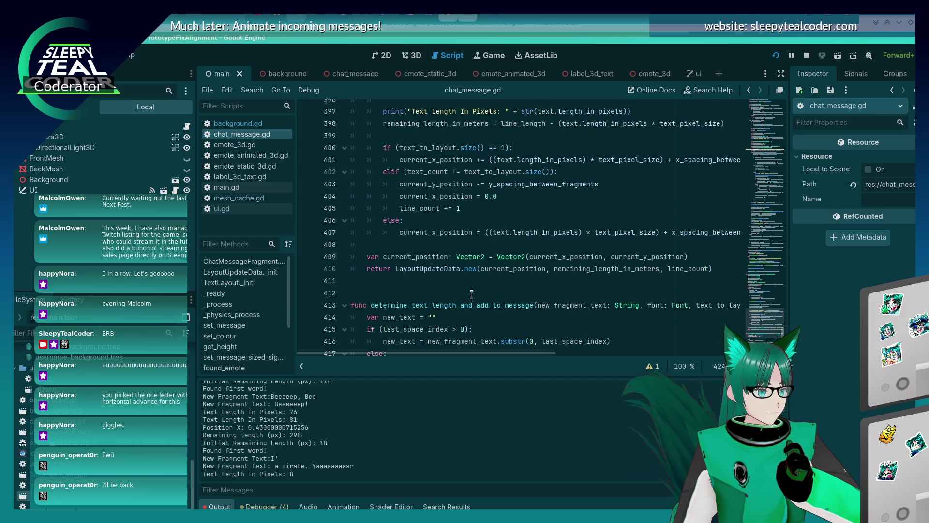
scroll(472, 295, "down", 1)
scroll(472, 295, "up", 7)
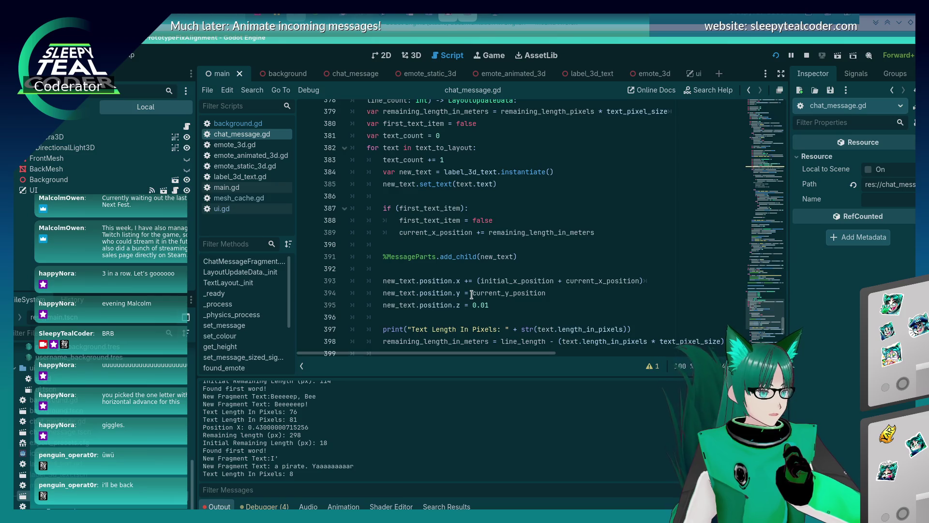
scroll(472, 295, "down", 1)
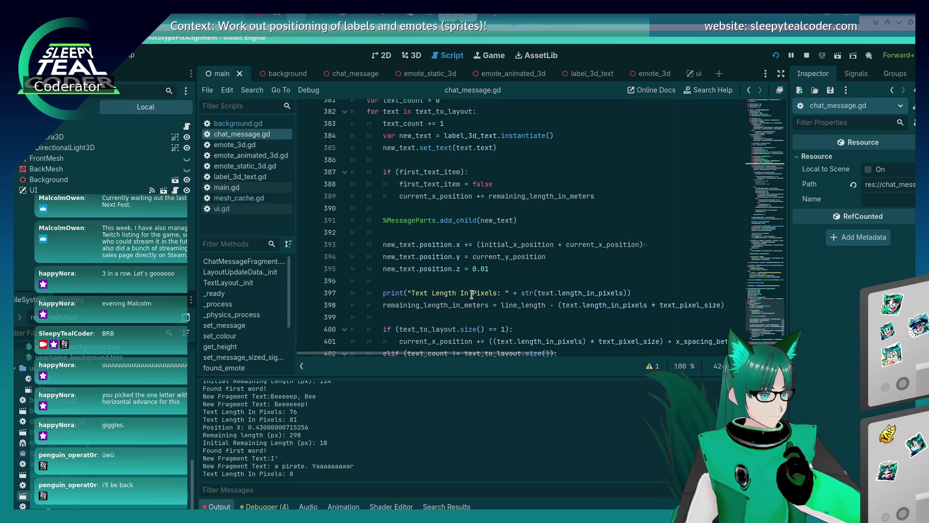
Review the fragment loop around lines 386–390 and insert blank lines above %MessageParts.add_child(new_text).
left_click(459, 170)
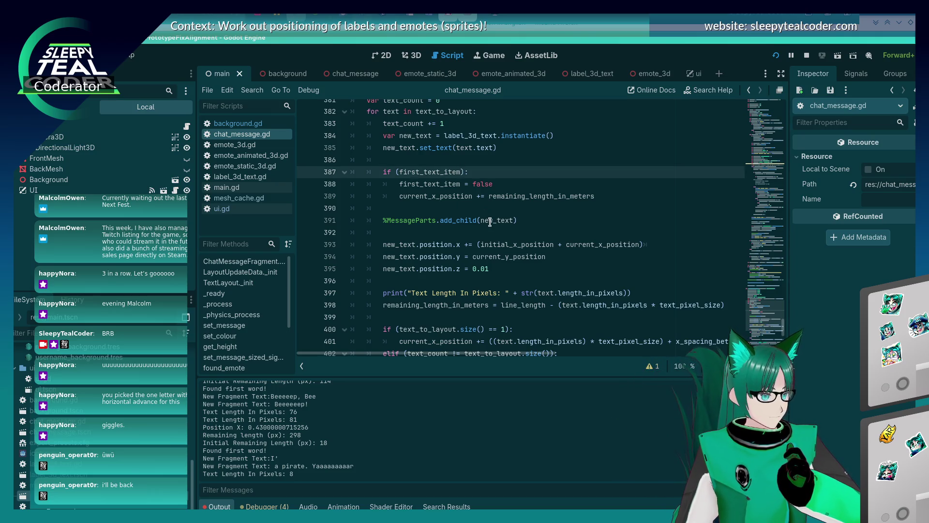
left_click(507, 184)
left_click(510, 159)
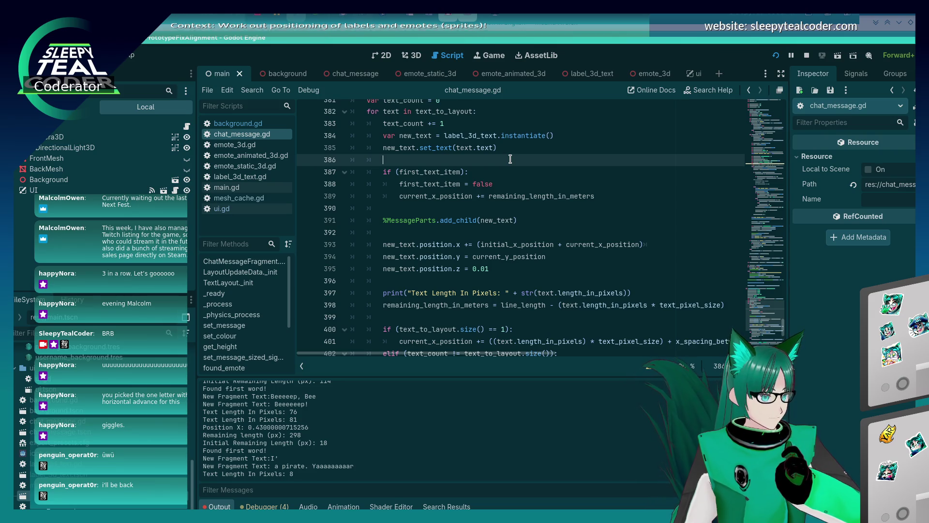
left_click(503, 184)
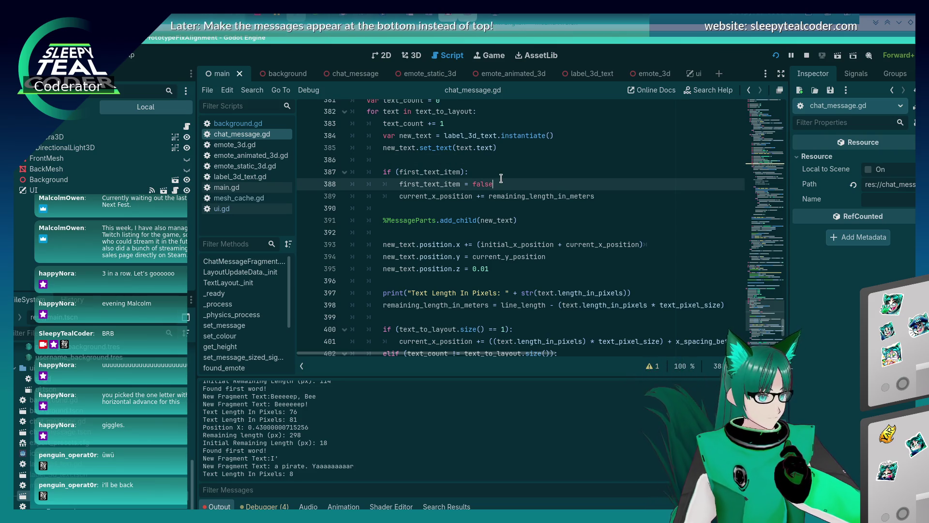
left_click(620, 201)
left_click(507, 206)
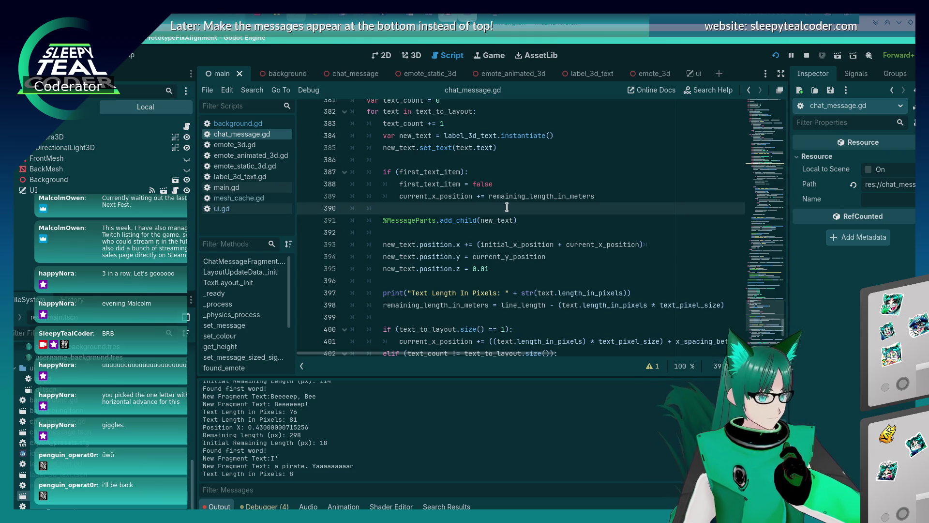
scroll(507, 206, "down", 2)
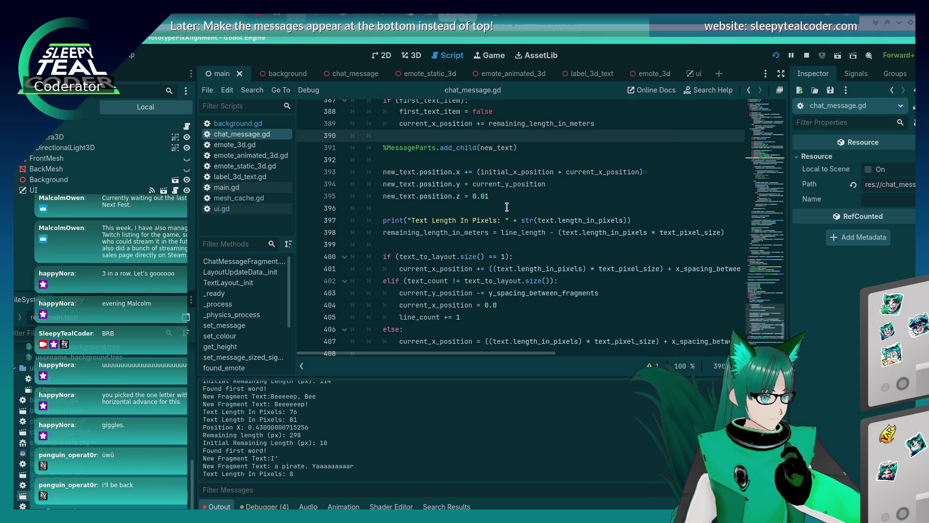
scroll(507, 207, "down", 2)
scroll(506, 206, "up", 5)
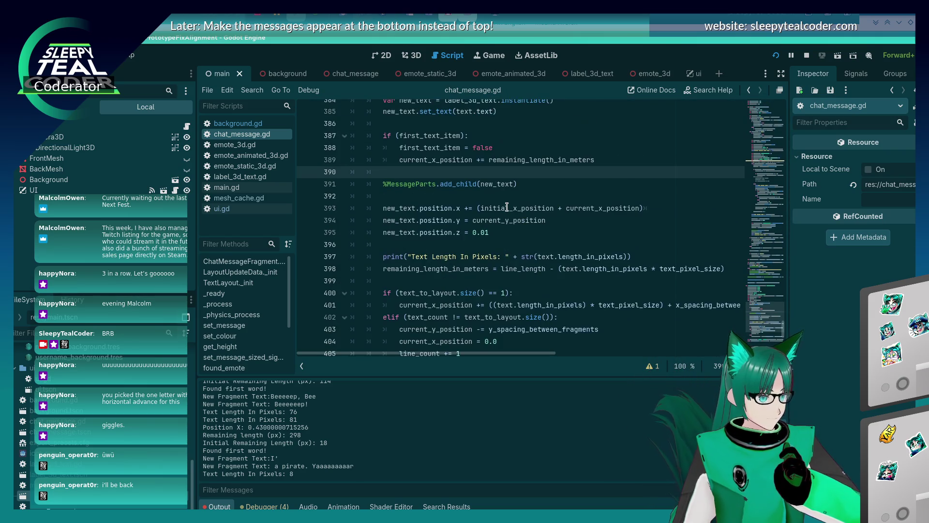
scroll(507, 206, "down", 2)
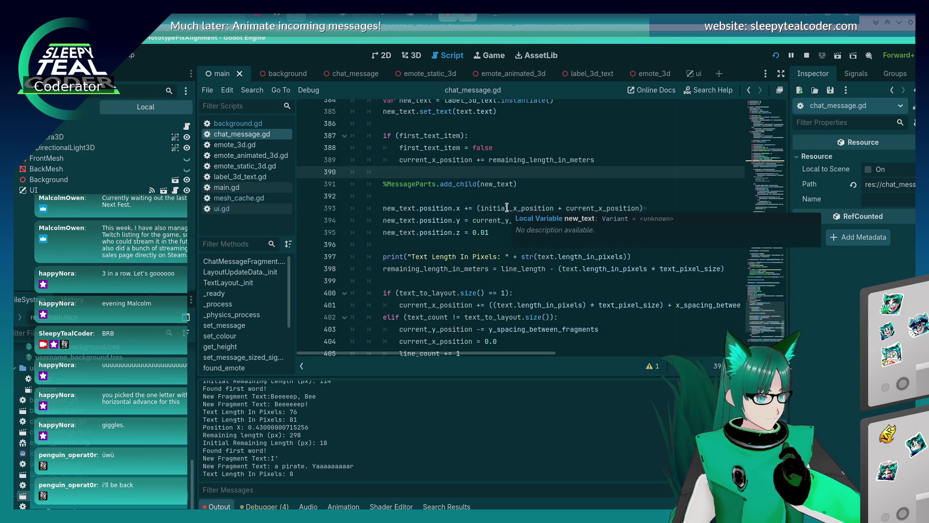
scroll(444, 299, "up", 4)
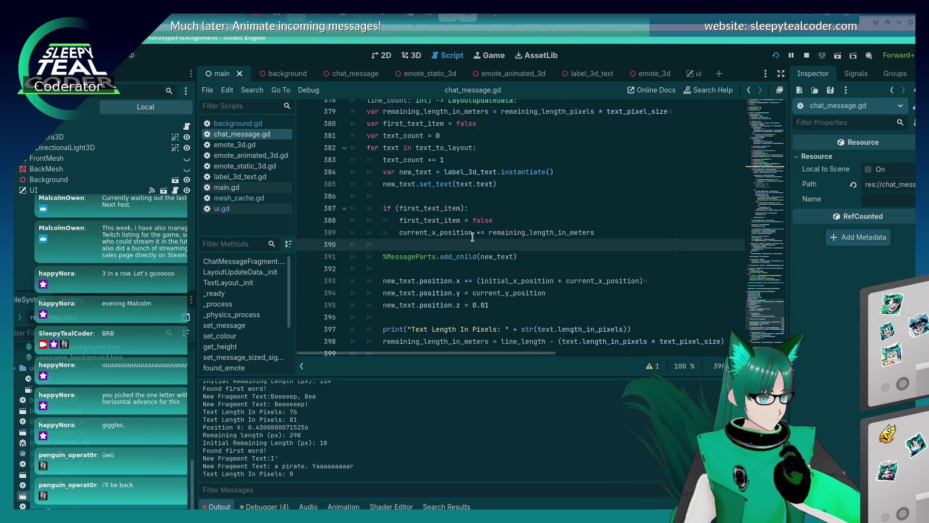
scroll(469, 237, "down", 3)
scroll(471, 238, "down", 2)
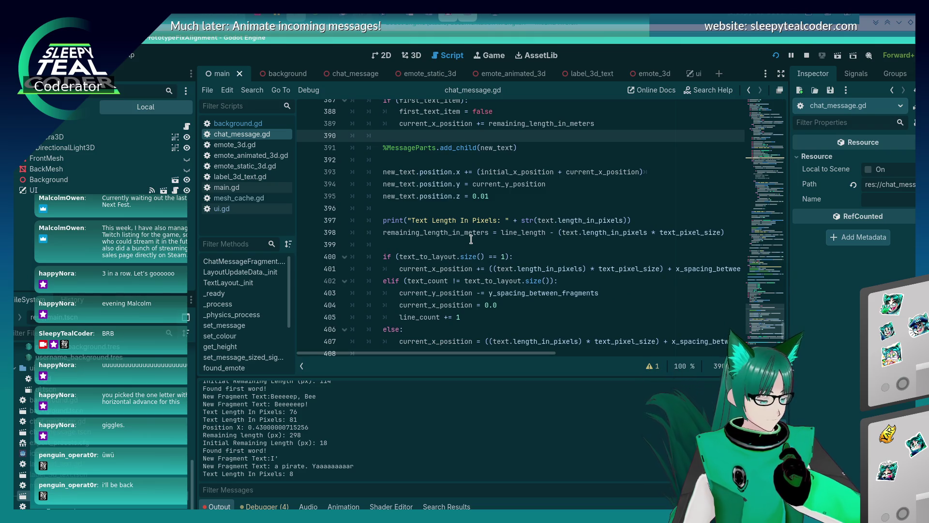
scroll(471, 238, "up", 3)
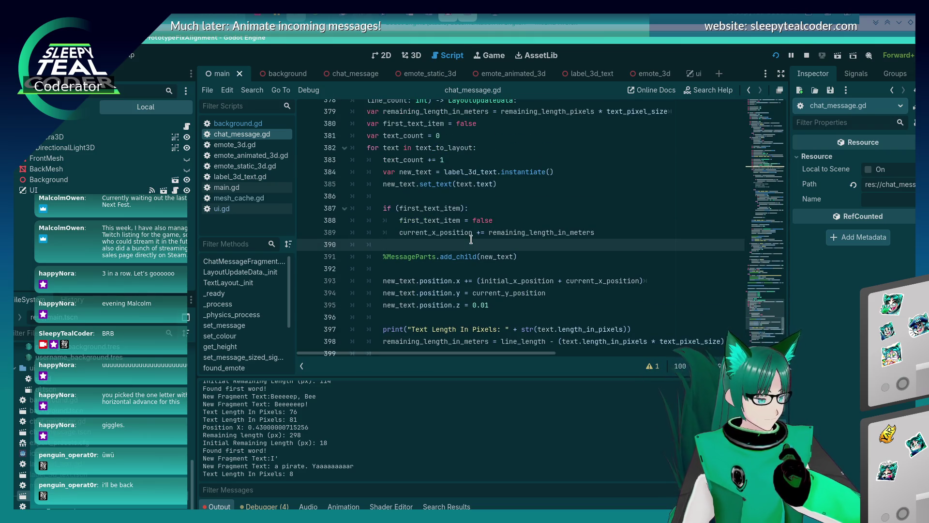
key("Return")
key("Return")
key("Up")
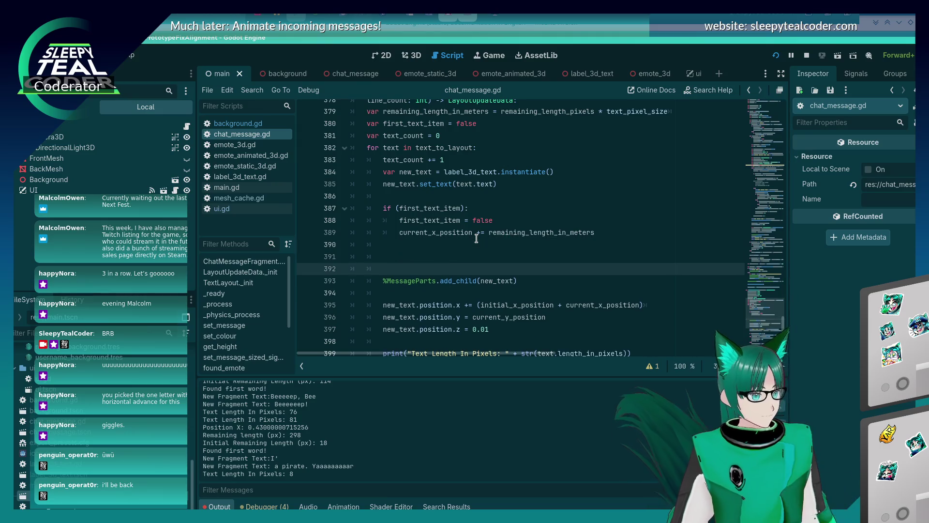
Add an 'if (text.spacing_only):' check above add_child and save the script.
type("if (t")
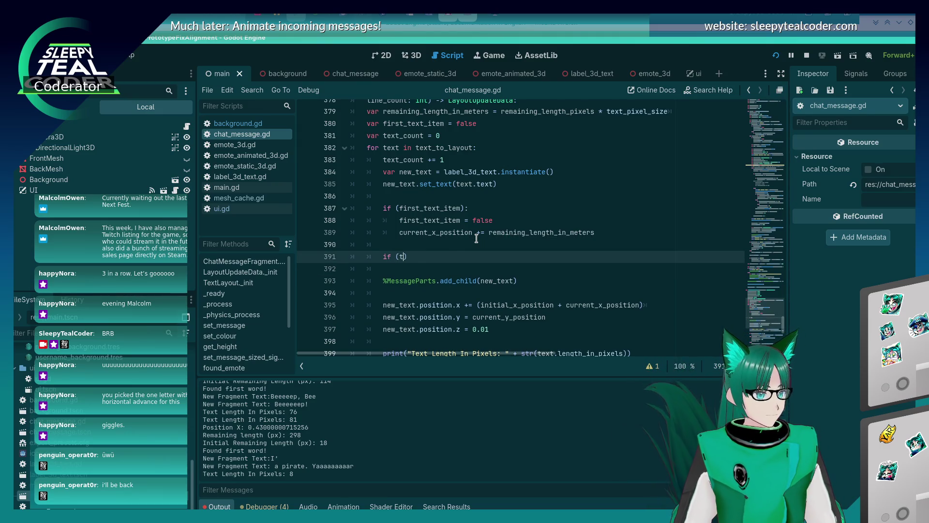
type("ext.spacing_only)")
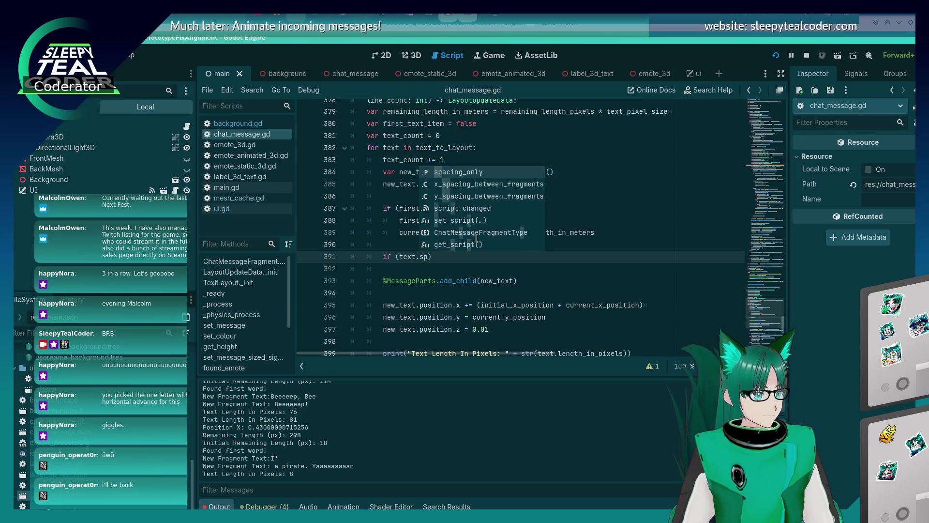
type(":")
key("Return")
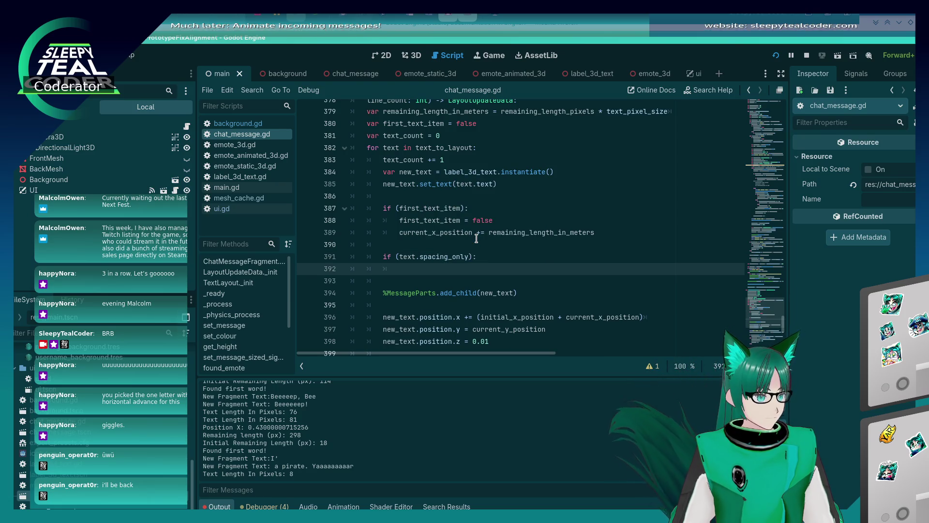
key("ctrl+s")
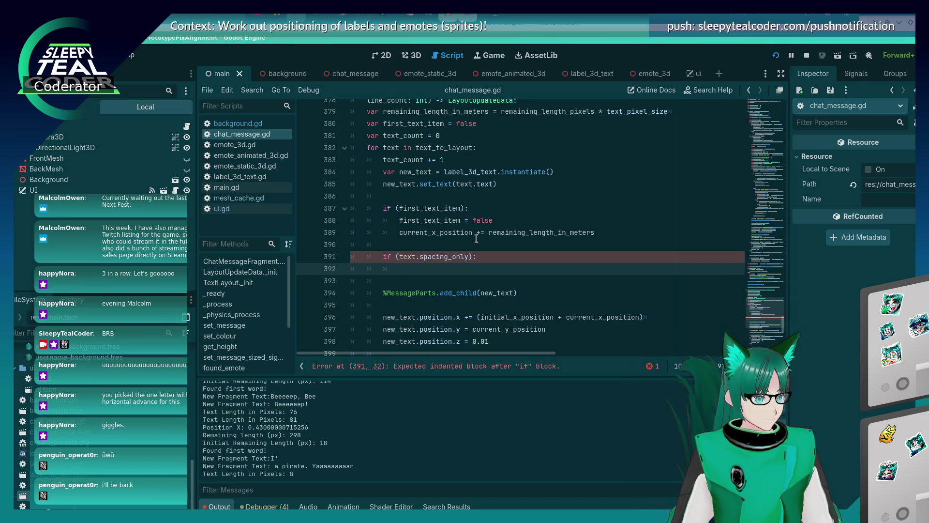
scroll(476, 238, "down", 4)
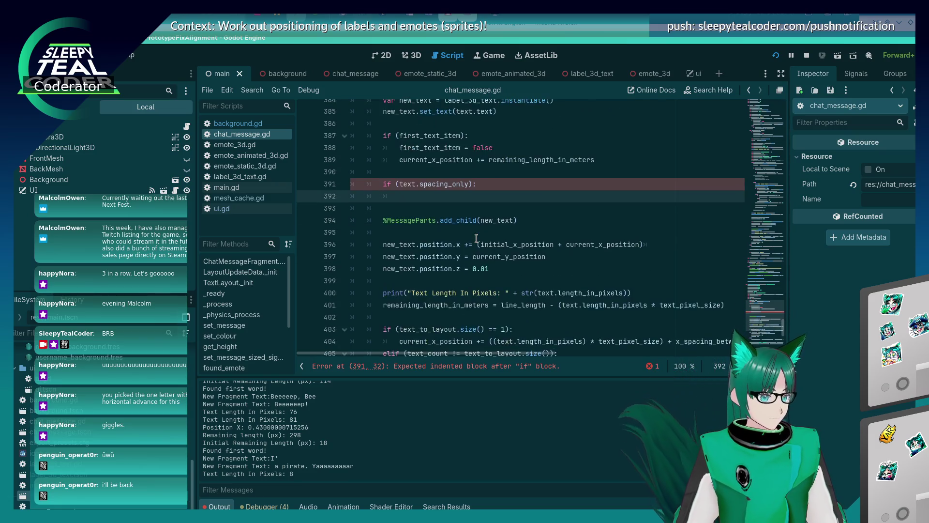
scroll(476, 238, "up", 3)
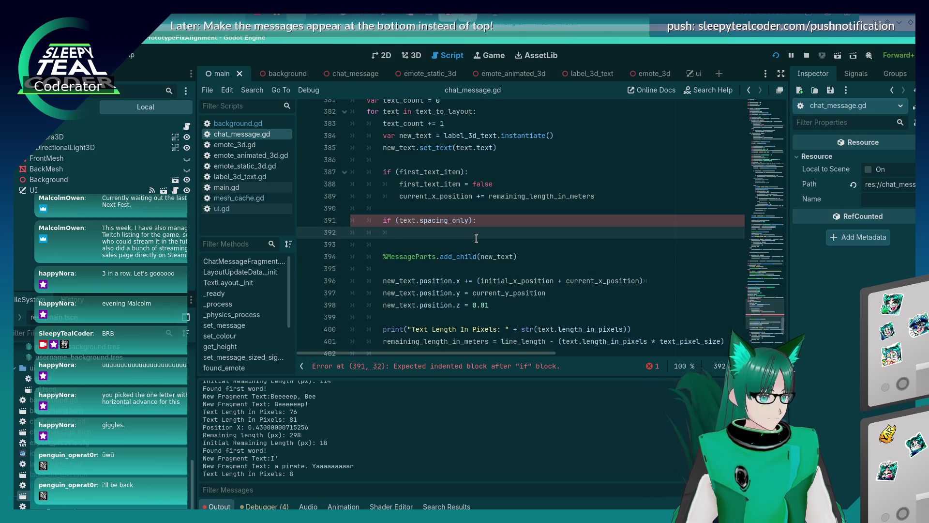
scroll(476, 239, "up", 1)
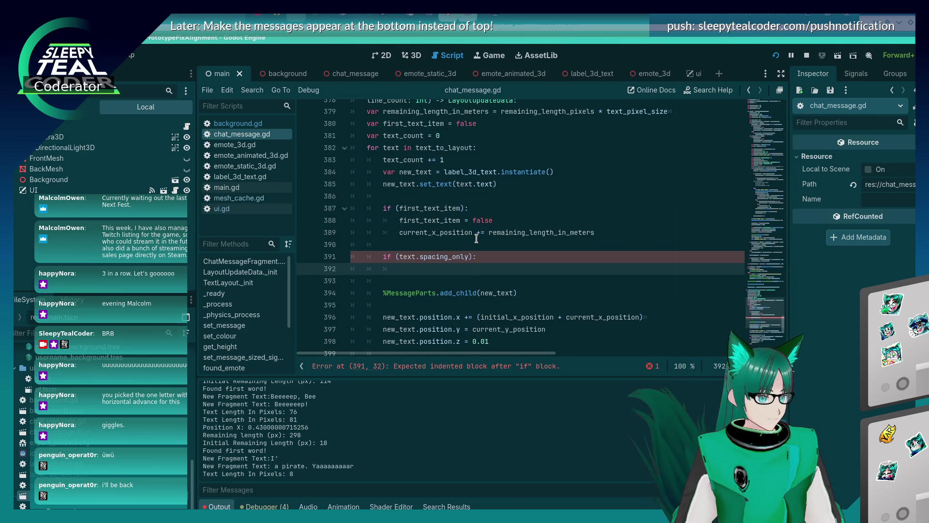
scroll(477, 238, "down", 1)
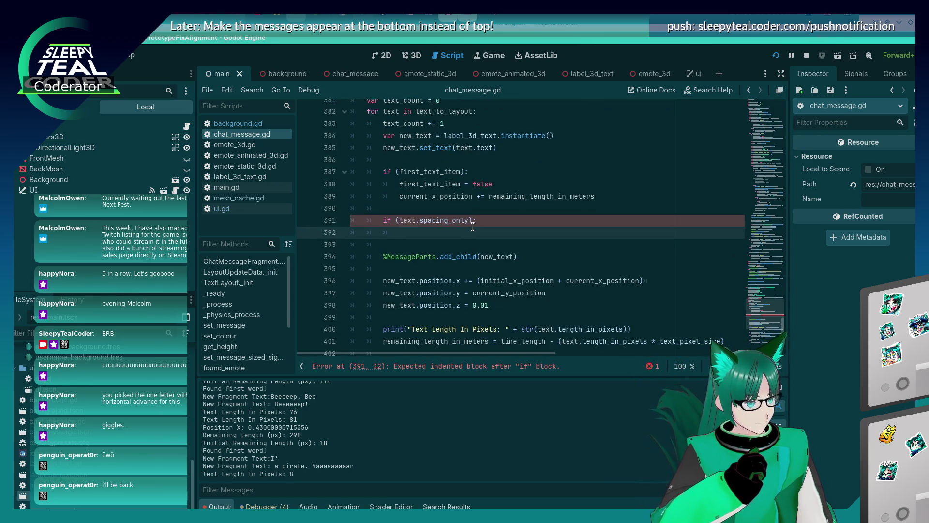
Try a 'continue' in the spacing_only branch, then delete it again.
type("continue")
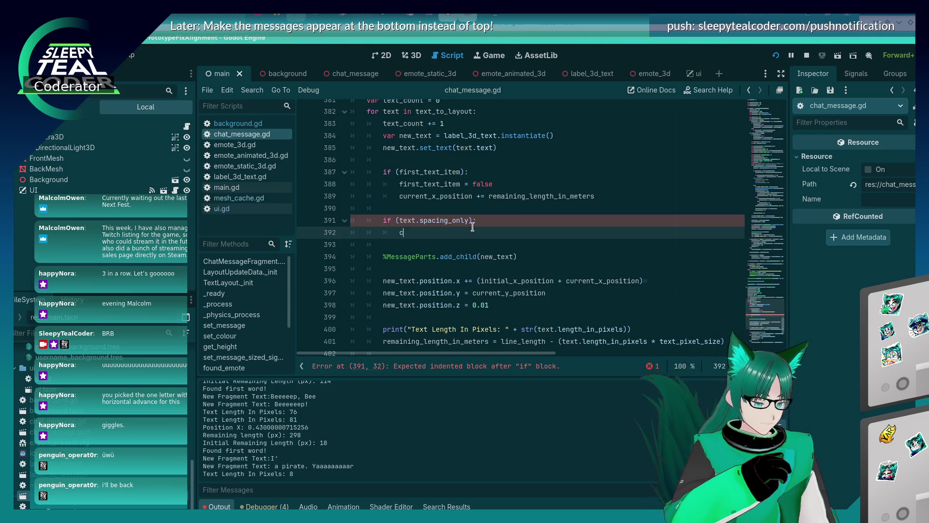
left_click(473, 227)
key("Return")
key("Down")
key("Down")
key("Down")
key("Up")
key("Up")
key("Up")
key("Up")
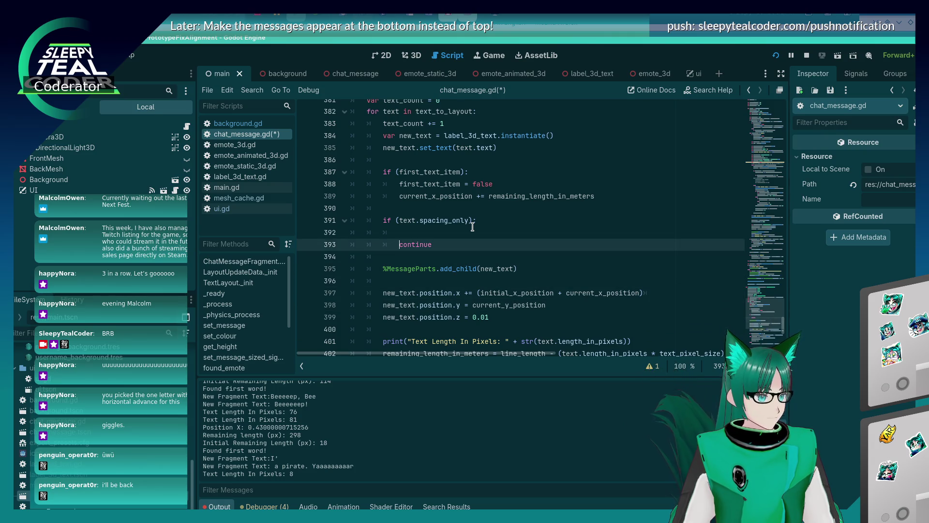
key("ctrl+BackSpace")
key("Up")
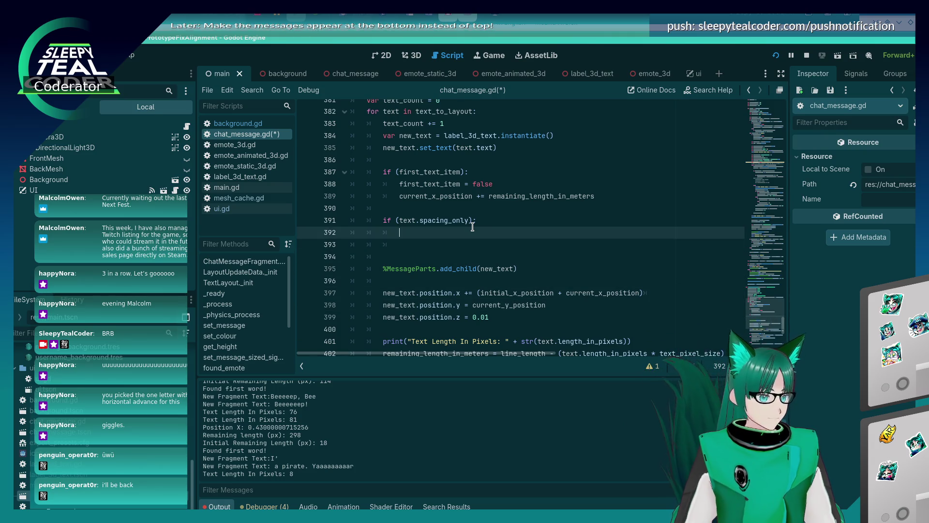
Copy 'current_y_position -= y_spacing_between_fragments' into the spacing_only branch.
scroll(472, 227, "down", 5)
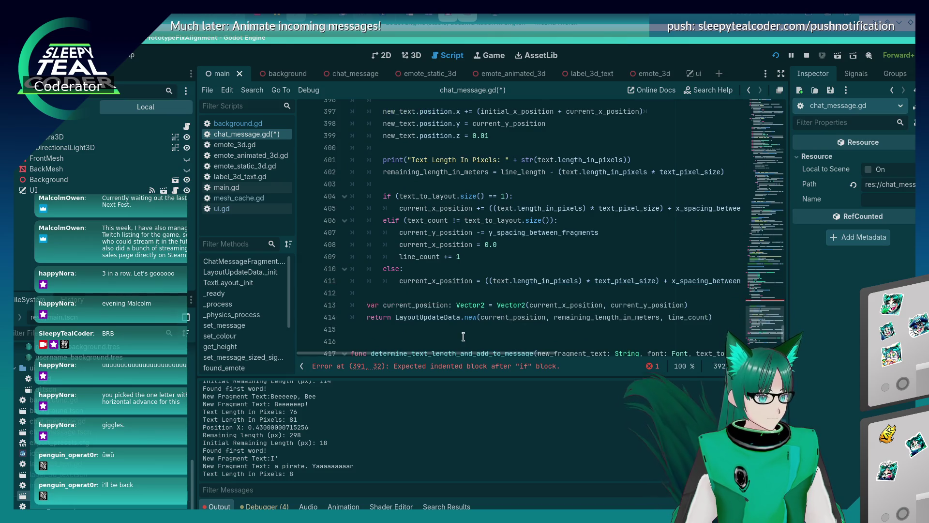
left_click(603, 233)
key("shift+Home")
key("ctrl+c")
scroll(424, 233, "up", 5)
left_click(424, 233)
key("ctrl+v")
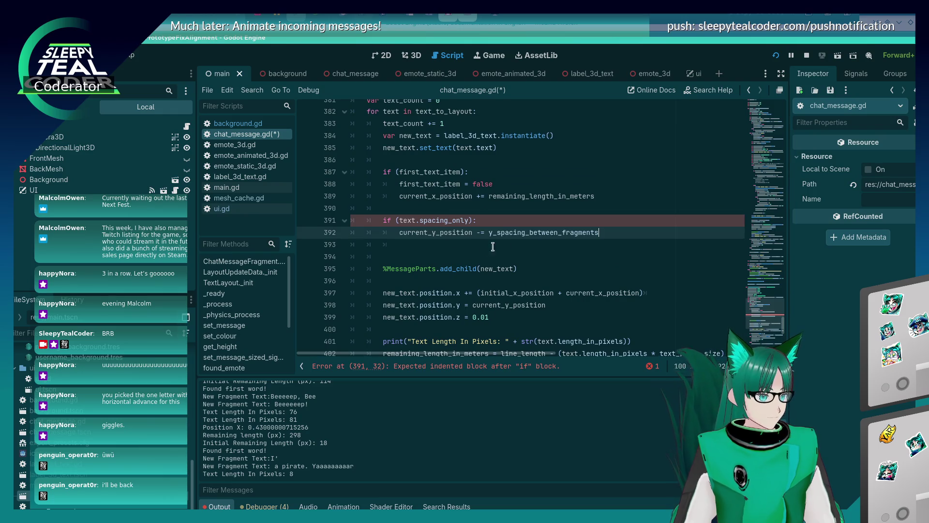